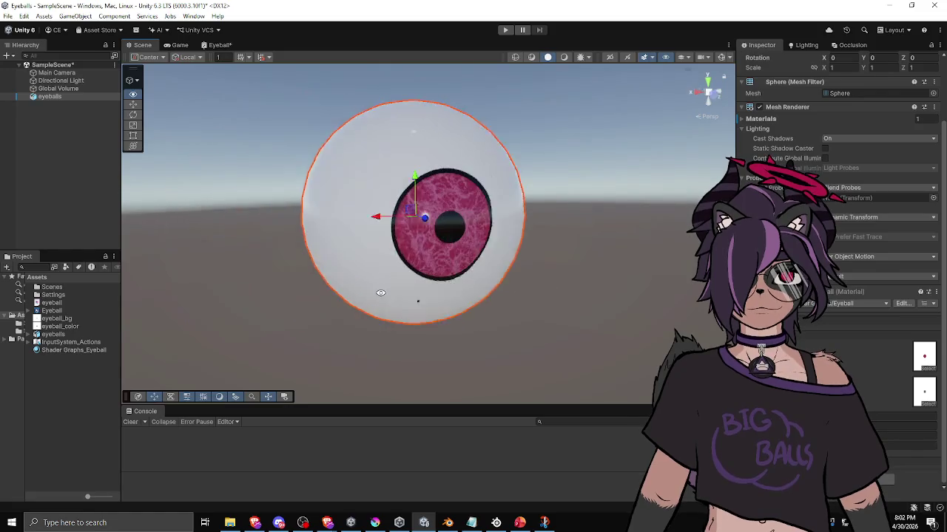
Select the eyeballs object and orbit the Scene view from above, right and left
{"action": "left_click", "coordinate": [396, 275]}
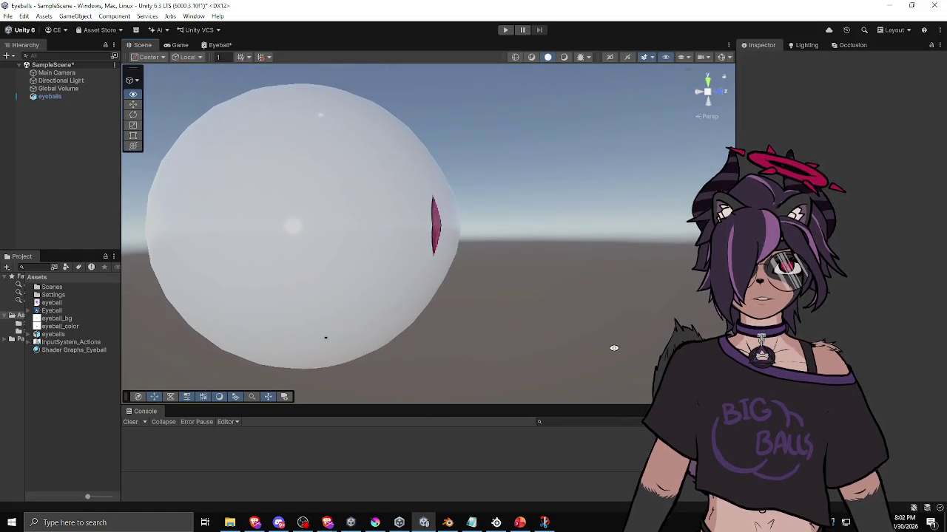
{"action": "left_click", "coordinate": [421, 318]}
{"action": "scroll", "coordinate": [844, 222], "scroll_direction": "down", "scroll_amount": 3}
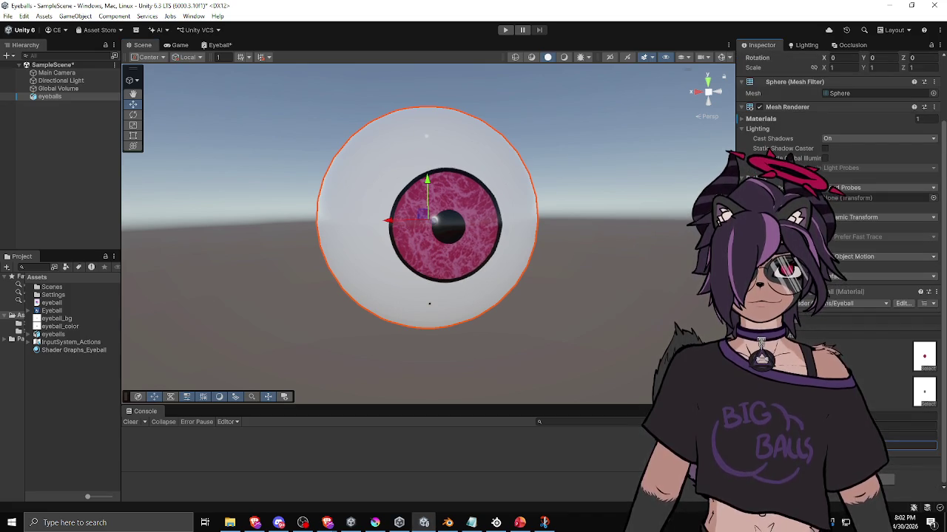
{"action": "mouse_move", "coordinate": [688, 347]}
{"action": "left_mouse_down"}
{"action": "mouse_move", "coordinate": [495, 438]}
{"action": "mouse_move", "coordinate": [422, 448]}
{"action": "left_mouse_up"}
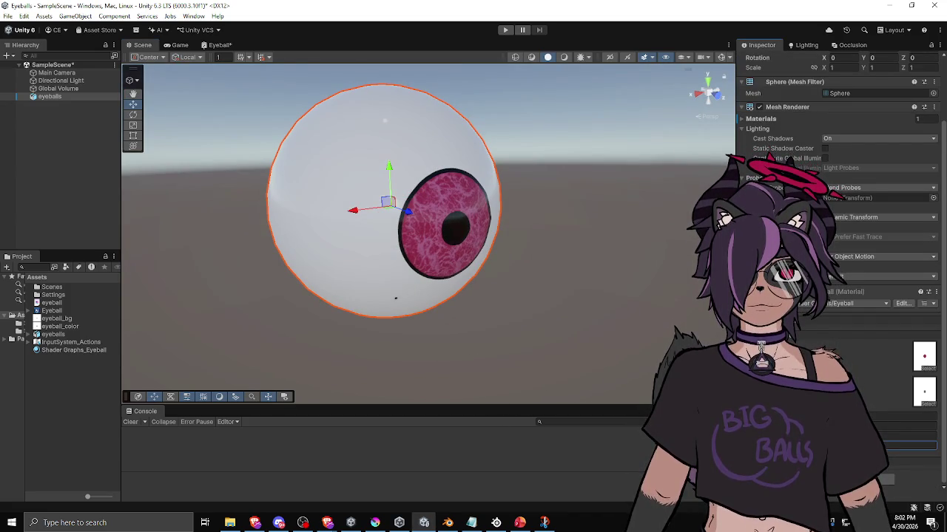
{"action": "mouse_move", "coordinate": [445, 357]}
{"action": "left_mouse_down"}
{"action": "mouse_move", "coordinate": [556, 332]}
{"action": "mouse_move", "coordinate": [632, 345]}
{"action": "left_mouse_up"}
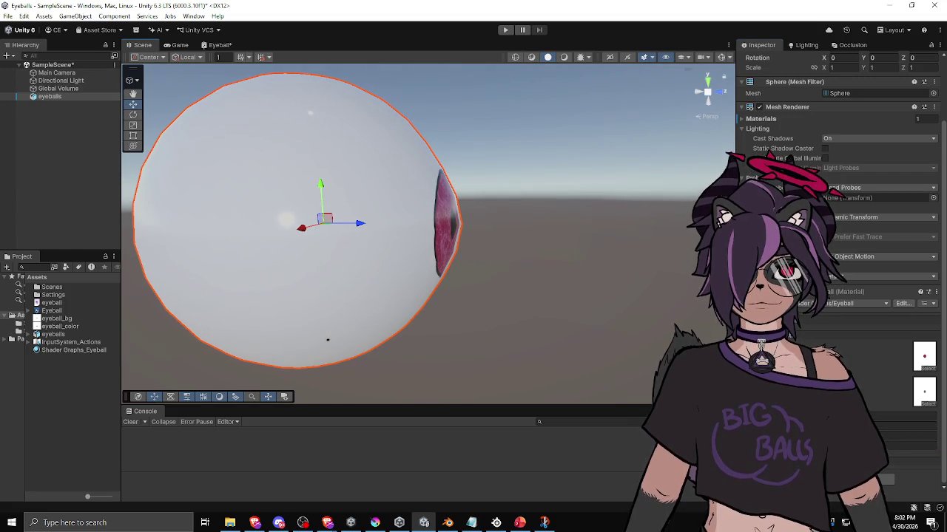
{"action": "mouse_move", "coordinate": [596, 283]}
{"action": "left_mouse_down"}
{"action": "mouse_move", "coordinate": [581, 294]}
{"action": "mouse_move", "coordinate": [321, 291]}
{"action": "mouse_move", "coordinate": [188, 271]}
{"action": "mouse_move", "coordinate": [138, 274]}
{"action": "mouse_move", "coordinate": [627, 268]}
{"action": "mouse_move", "coordinate": [632, 277]}
{"action": "mouse_move", "coordinate": [412, 274]}
{"action": "mouse_move", "coordinate": [604, 270]}
{"action": "mouse_move", "coordinate": [509, 266]}
{"action": "mouse_move", "coordinate": [383, 318]}
{"action": "mouse_move", "coordinate": [432, 320]}
{"action": "mouse_move", "coordinate": [636, 244]}
{"action": "mouse_move", "coordinate": [747, 181]}
{"action": "mouse_move", "coordinate": [268, 195]}
{"action": "mouse_move", "coordinate": [342, 207]}
{"action": "mouse_move", "coordinate": [418, 197]}
{"action": "mouse_move", "coordinate": [629, 205]}
{"action": "mouse_move", "coordinate": [617, 217]}
{"action": "mouse_move", "coordinate": [577, 219]}
{"action": "mouse_move", "coordinate": [695, 222]}
{"action": "mouse_move", "coordinate": [552, 222]}
{"action": "mouse_move", "coordinate": [600, 188]}
{"action": "mouse_move", "coordinate": [303, 253]}
{"action": "mouse_move", "coordinate": [702, 222]}
{"action": "mouse_move", "coordinate": [510, 237]}
{"action": "left_mouse_up"}
Inspect the eyeball side-on, front-on and up close, then bring Blender to the front
{"action": "left_click", "coordinate": [479, 242]}
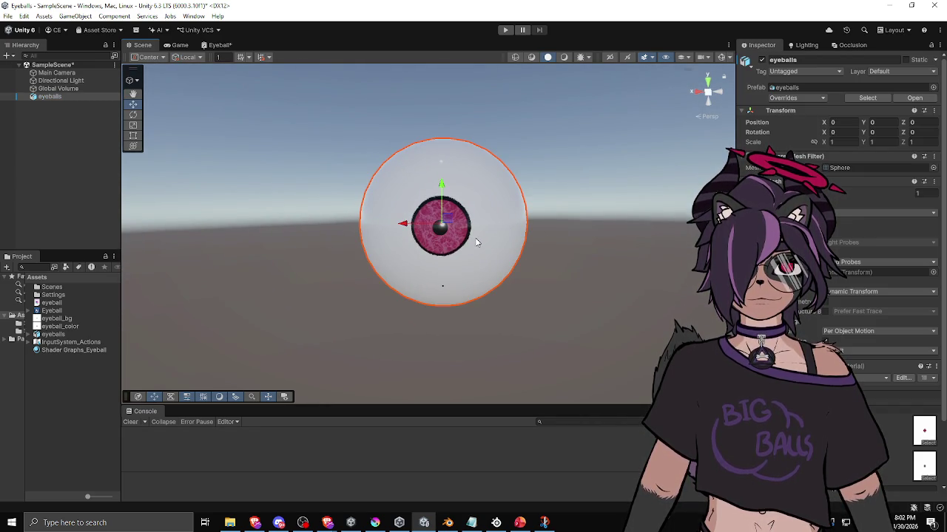
{"action": "scroll", "coordinate": [842, 222], "scroll_direction": "down", "scroll_amount": 3}
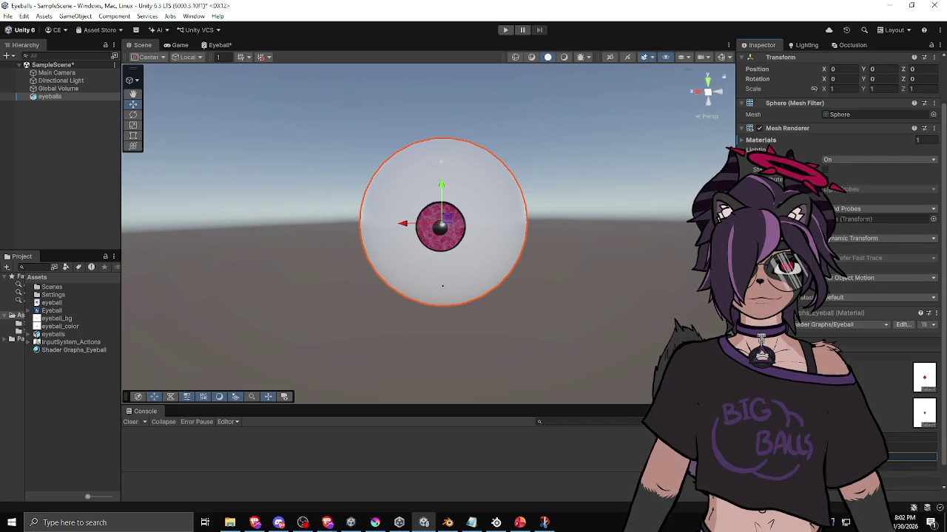
{"action": "mouse_move", "coordinate": [546, 337]}
{"action": "left_mouse_down", "text": "alt"}
{"action": "mouse_move", "coordinate": [665, 333]}
{"action": "mouse_move", "coordinate": [417, 319]}
{"action": "mouse_move", "coordinate": [368, 336]}
{"action": "mouse_move", "coordinate": [354, 352]}
{"action": "left_mouse_up", "text": "alt"}
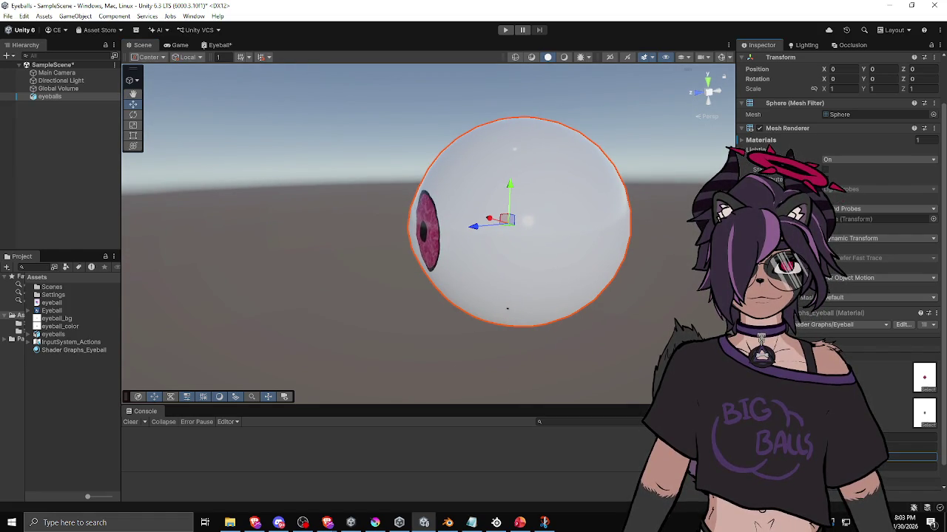
{"action": "mouse_move", "coordinate": [532, 325]}
{"action": "left_mouse_down", "text": "alt"}
{"action": "mouse_move", "coordinate": [644, 323]}
{"action": "mouse_move", "coordinate": [457, 328]}
{"action": "mouse_move", "coordinate": [695, 328]}
{"action": "mouse_move", "coordinate": [407, 333]}
{"action": "mouse_move", "coordinate": [703, 330]}
{"action": "mouse_move", "coordinate": [567, 363]}
{"action": "mouse_move", "coordinate": [643, 351]}
{"action": "mouse_move", "coordinate": [517, 355]}
{"action": "mouse_move", "coordinate": [637, 316]}
{"action": "mouse_move", "coordinate": [517, 326]}
{"action": "mouse_move", "coordinate": [545, 269]}
{"action": "mouse_move", "coordinate": [560, 321]}
{"action": "mouse_move", "coordinate": [613, 336]}
{"action": "left_mouse_up", "text": "alt"}
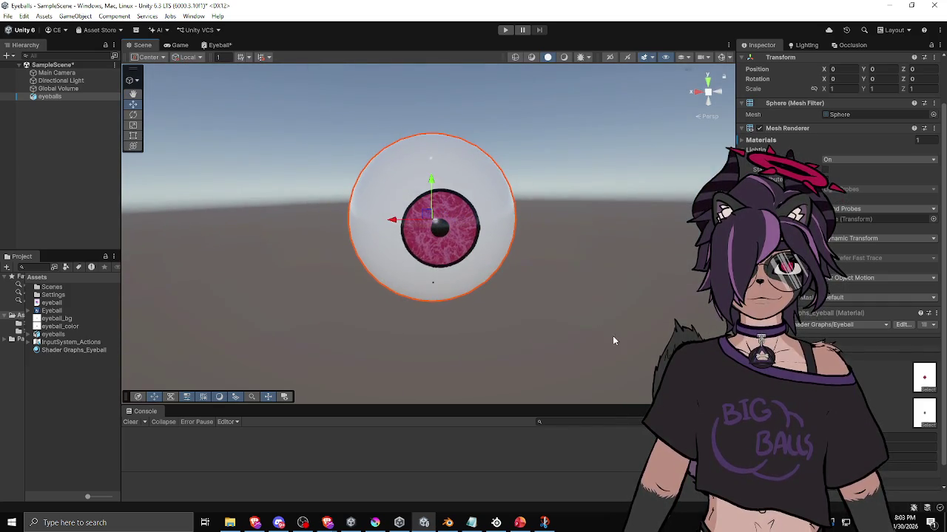
{"action": "scroll", "coordinate": [405, 250], "scroll_direction": "up", "scroll_amount": 3}
{"action": "left_click", "coordinate": [618, 223]}
{"action": "mouse_move", "coordinate": [618, 222]}
{"action": "left_mouse_down", "text": "alt"}
{"action": "mouse_move", "coordinate": [535, 273]}
{"action": "mouse_move", "coordinate": [567, 250]}
{"action": "mouse_move", "coordinate": [477, 253]}
{"action": "mouse_move", "coordinate": [470, 243]}
{"action": "mouse_move", "coordinate": [447, 266]}
{"action": "mouse_move", "coordinate": [500, 279]}
{"action": "mouse_move", "coordinate": [493, 283]}
{"action": "mouse_move", "coordinate": [611, 283]}
{"action": "mouse_move", "coordinate": [391, 285]}
{"action": "mouse_move", "coordinate": [519, 257]}
{"action": "left_mouse_up", "text": "alt"}
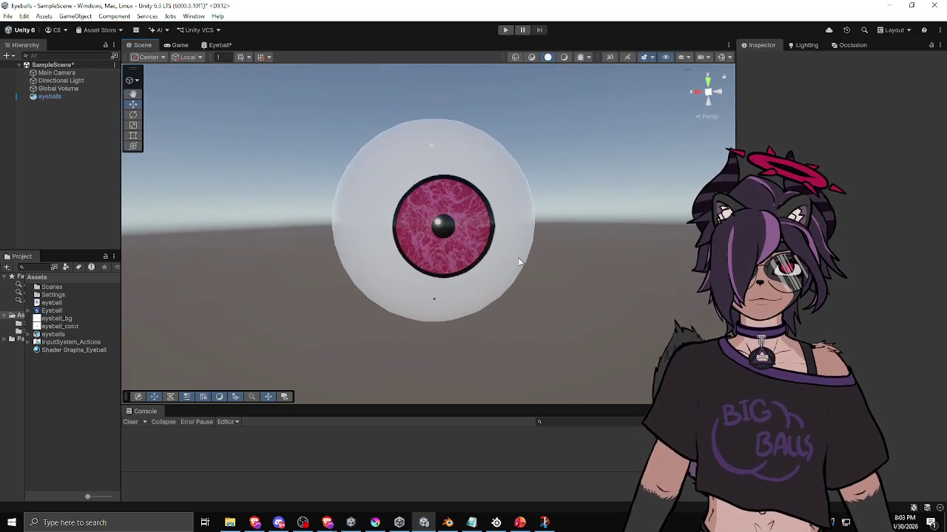
{"action": "left_click", "coordinate": [444, 524]}
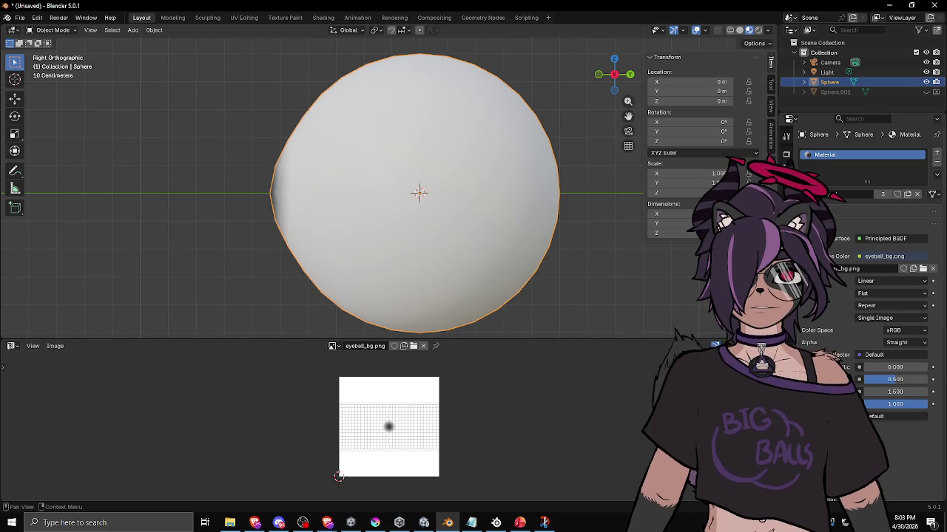
Add a Subdivision modifier to the sphere with Ctrl+1 and orbit so the pupil faces front
{"action": "left_click", "coordinate": [786, 252]}
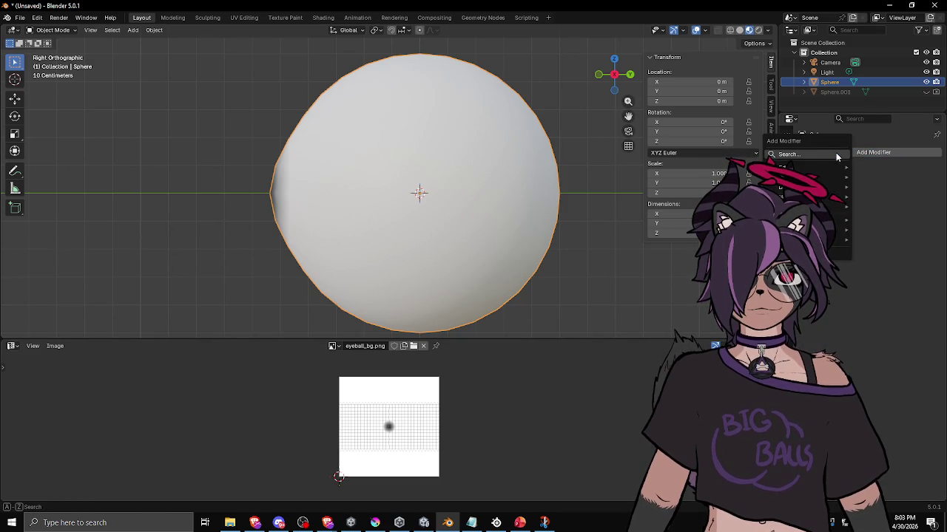
{"action": "key", "text": "ctrl+1"}
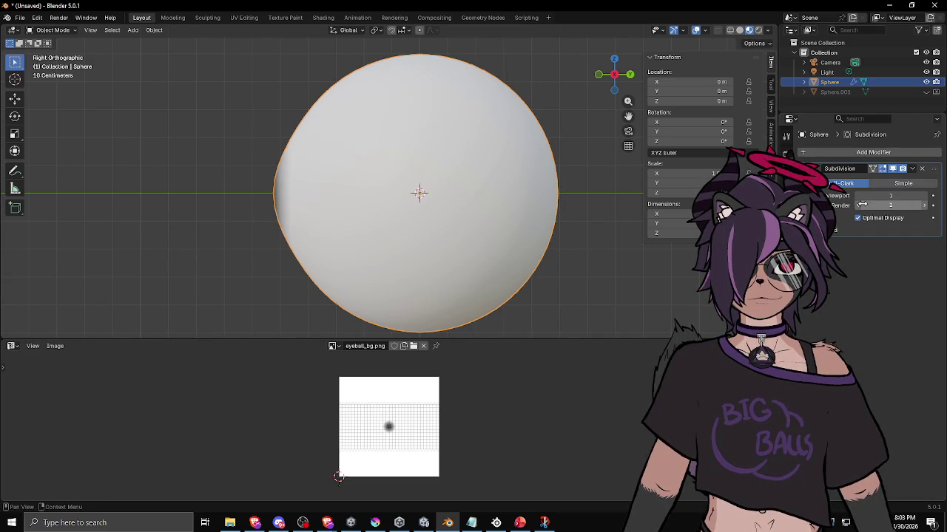
{"action": "mouse_move", "coordinate": [340, 263]}
{"action": "left_mouse_down"}
{"action": "mouse_move", "coordinate": [393, 256]}
{"action": "mouse_move", "coordinate": [425, 227]}
{"action": "left_mouse_up"}
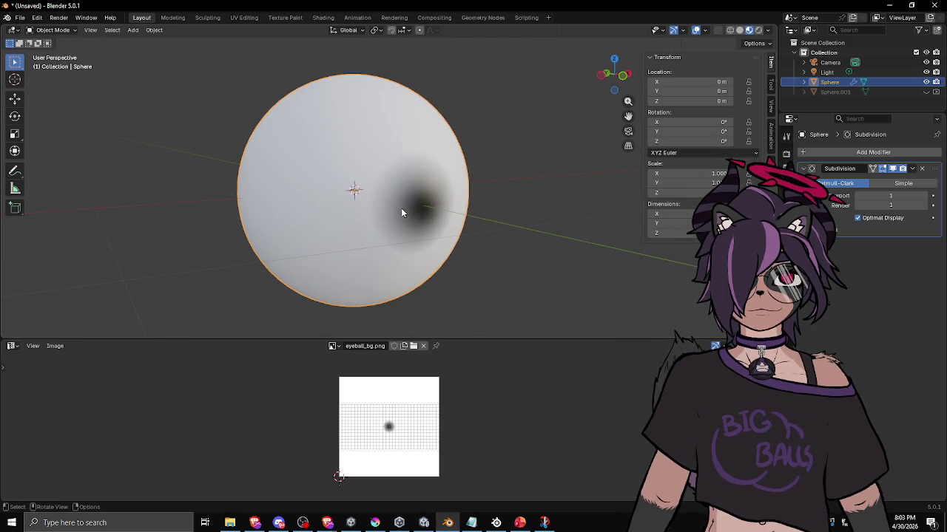
Start exporting the sphere from File > Export, then return to Unity and orbit the eyeball
{"action": "left_click", "coordinate": [20, 17]}
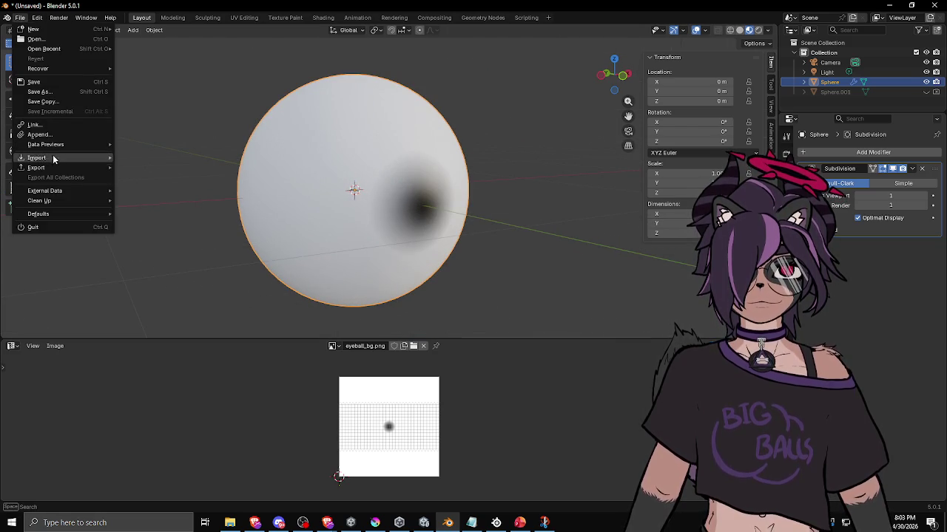
{"action": "mouse_move", "coordinate": [51, 171]}
{"action": "left_click", "coordinate": [146, 247]}
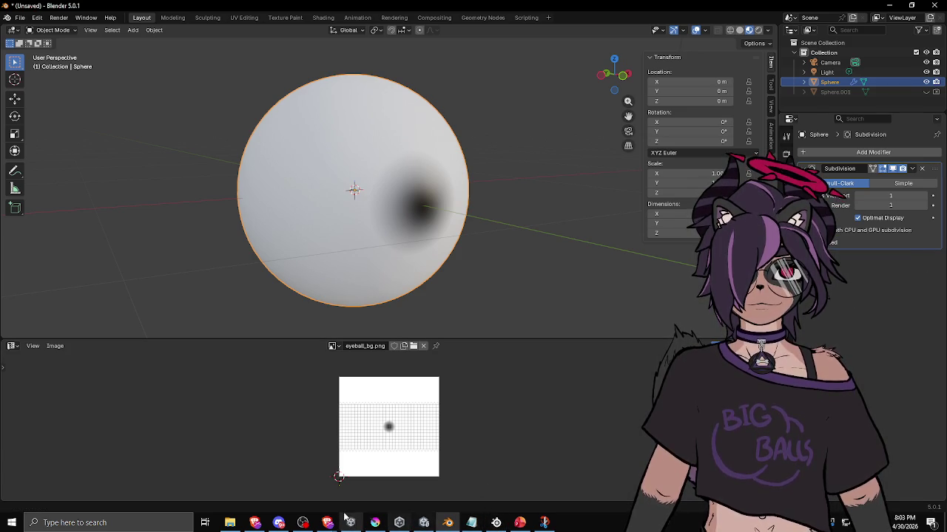
{"action": "left_click", "coordinate": [423, 522]}
{"action": "mouse_move", "coordinate": [447, 289]}
{"action": "left_mouse_down"}
{"action": "mouse_move", "coordinate": [507, 269]}
{"action": "mouse_move", "coordinate": [505, 185]}
{"action": "mouse_move", "coordinate": [345, 244]}
{"action": "mouse_move", "coordinate": [355, 307]}
{"action": "mouse_move", "coordinate": [552, 281]}
{"action": "mouse_move", "coordinate": [543, 296]}
{"action": "mouse_move", "coordinate": [380, 281]}
{"action": "mouse_move", "coordinate": [392, 351]}
{"action": "mouse_move", "coordinate": [511, 321]}
{"action": "mouse_move", "coordinate": [402, 296]}
{"action": "mouse_move", "coordinate": [567, 298]}
{"action": "mouse_move", "coordinate": [632, 109]}
{"action": "left_mouse_up"}
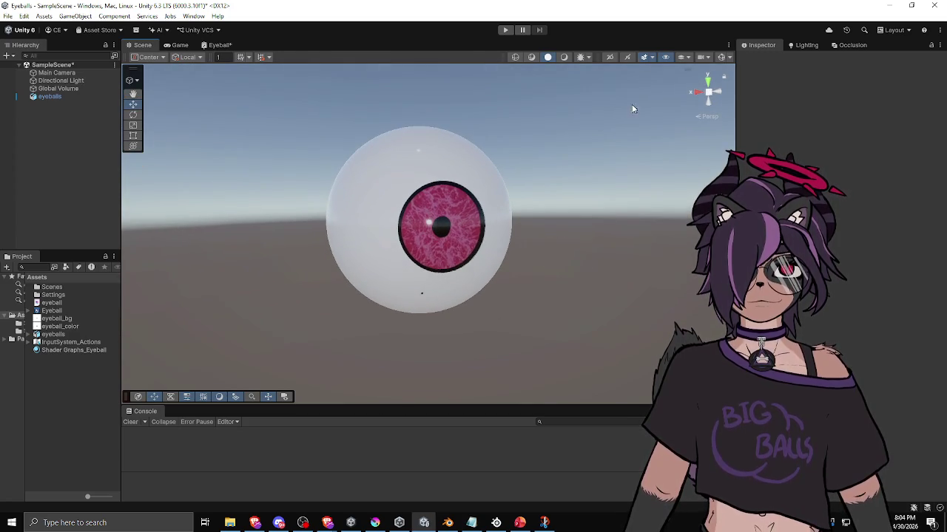
View the eyeball flat-shaded, then switch it back to textured shading
{"action": "left_click", "coordinate": [565, 57]}
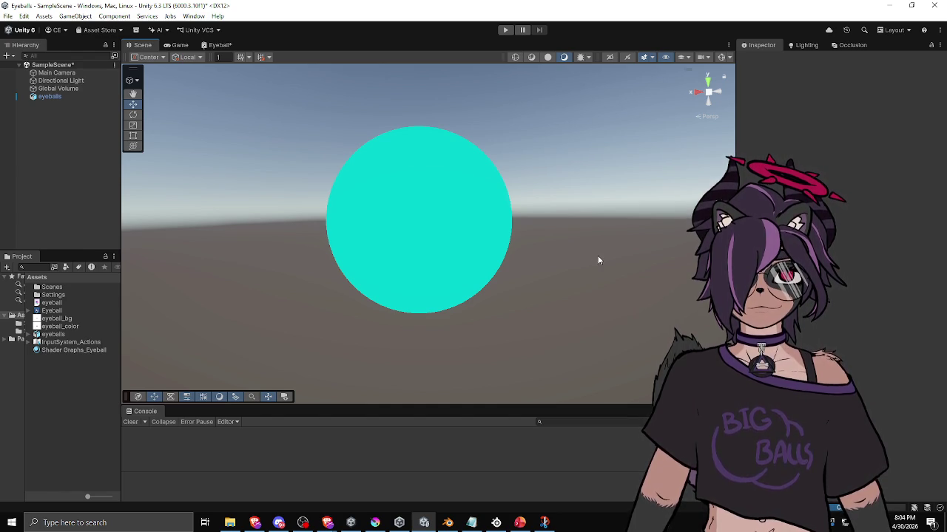
{"action": "mouse_move", "coordinate": [599, 260]}
{"action": "left_mouse_down"}
{"action": "mouse_move", "coordinate": [526, 239]}
{"action": "mouse_move", "coordinate": [619, 269]}
{"action": "mouse_move", "coordinate": [589, 217]}
{"action": "mouse_move", "coordinate": [380, 243]}
{"action": "mouse_move", "coordinate": [423, 300]}
{"action": "mouse_move", "coordinate": [517, 274]}
{"action": "mouse_move", "coordinate": [582, 243]}
{"action": "mouse_move", "coordinate": [608, 142]}
{"action": "mouse_move", "coordinate": [605, 257]}
{"action": "mouse_move", "coordinate": [535, 253]}
{"action": "left_mouse_up"}
{"action": "left_click", "coordinate": [548, 58]}
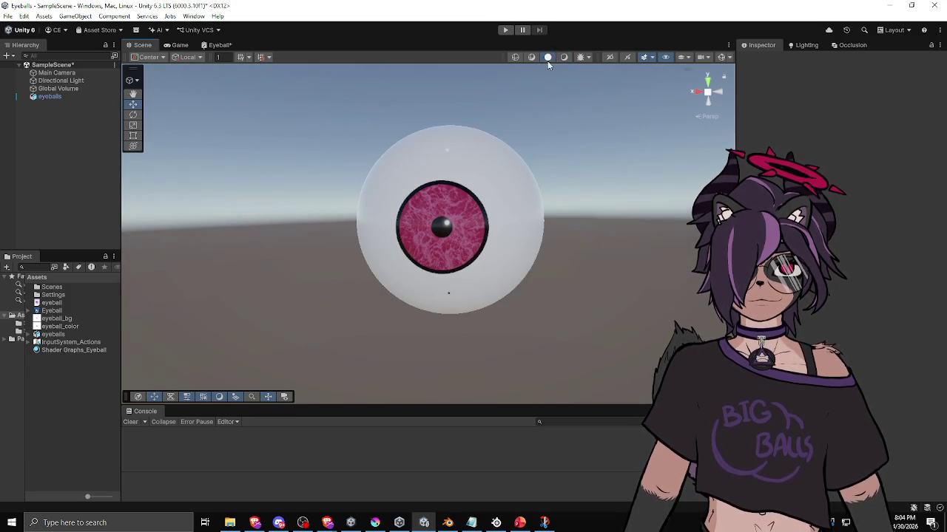
{"action": "left_click_drag", "start_coordinate": [590, 268], "coordinate": [526, 252]}
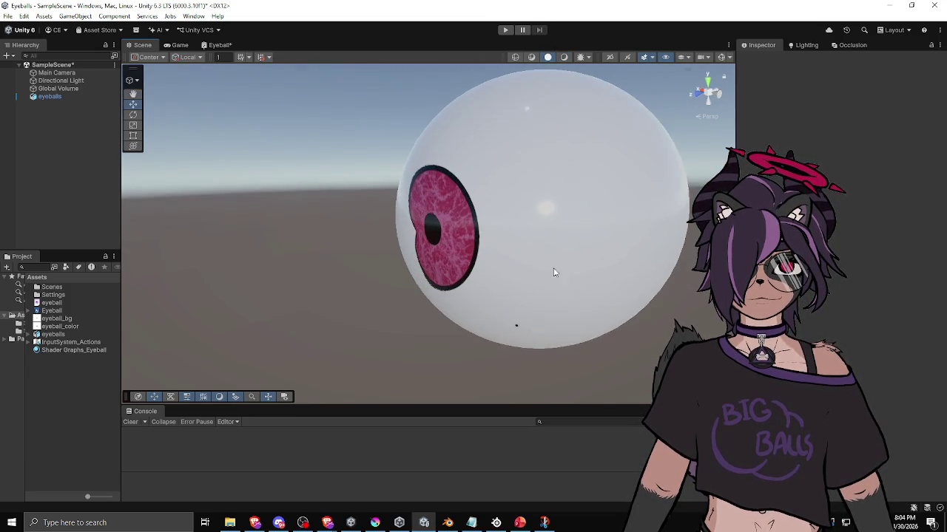
Select the eyeballs, enable Shaded Wireframe, inspect the iris head-on, then switch to Blender
{"action": "left_click", "coordinate": [525, 252]}
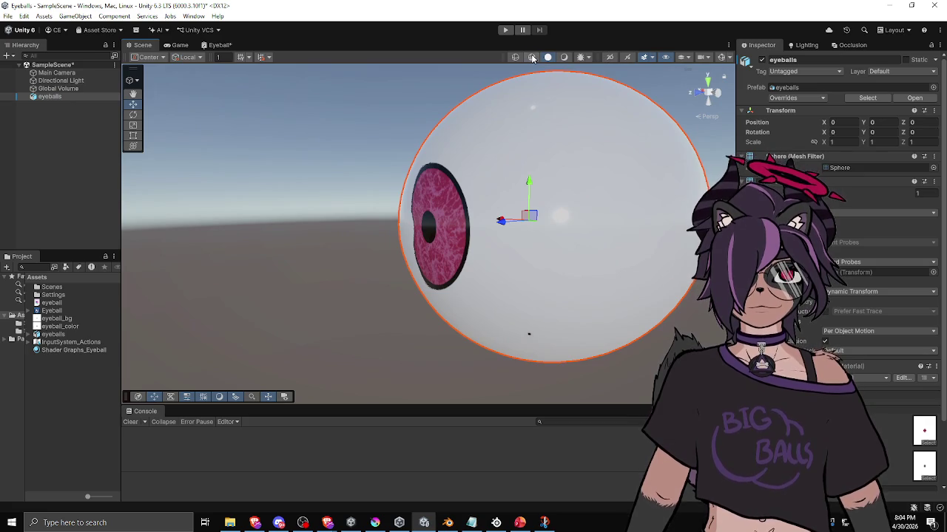
{"action": "left_click", "coordinate": [531, 58]}
{"action": "mouse_move", "coordinate": [503, 200]}
{"action": "left_mouse_down", "text": "alt"}
{"action": "mouse_move", "coordinate": [617, 220]}
{"action": "mouse_move", "coordinate": [572, 224]}
{"action": "mouse_move", "coordinate": [507, 282]}
{"action": "mouse_move", "coordinate": [376, 249]}
{"action": "mouse_move", "coordinate": [657, 235]}
{"action": "mouse_move", "coordinate": [600, 234]}
{"action": "mouse_move", "coordinate": [596, 271]}
{"action": "mouse_move", "coordinate": [256, 267]}
{"action": "mouse_move", "coordinate": [165, 258]}
{"action": "mouse_move", "coordinate": [148, 212]}
{"action": "mouse_move", "coordinate": [207, 235]}
{"action": "mouse_move", "coordinate": [259, 231]}
{"action": "left_mouse_up", "text": "alt"}
{"action": "scroll", "coordinate": [592, 233], "scroll_direction": "up", "scroll_amount": 3}
{"action": "scroll", "coordinate": [593, 234], "scroll_direction": "up", "scroll_amount": 2}
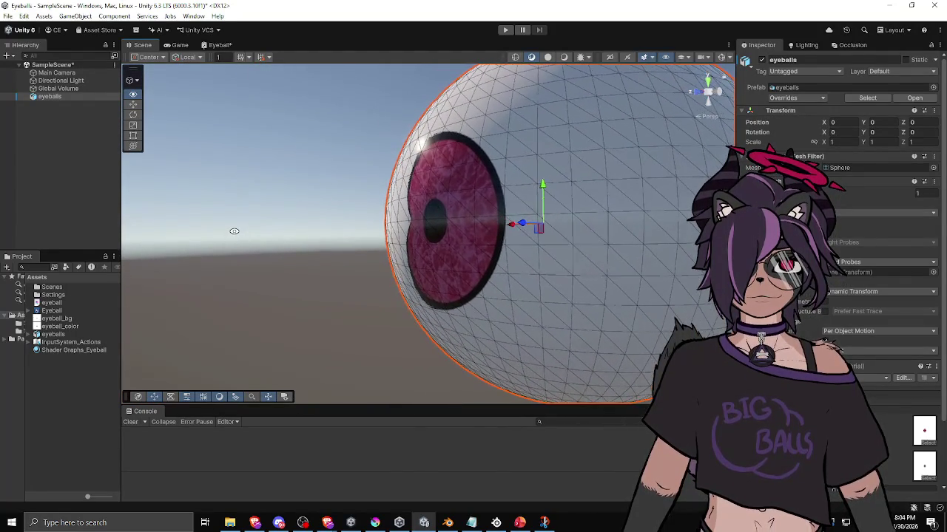
{"action": "mouse_move", "coordinate": [228, 228]}
{"action": "left_mouse_down", "text": "alt"}
{"action": "mouse_move", "coordinate": [277, 211]}
{"action": "mouse_move", "coordinate": [277, 250]}
{"action": "mouse_move", "coordinate": [269, 224]}
{"action": "mouse_move", "coordinate": [271, 241]}
{"action": "mouse_move", "coordinate": [287, 239]}
{"action": "mouse_move", "coordinate": [214, 226]}
{"action": "mouse_move", "coordinate": [186, 247]}
{"action": "mouse_move", "coordinate": [200, 289]}
{"action": "mouse_move", "coordinate": [224, 313]}
{"action": "mouse_move", "coordinate": [307, 311]}
{"action": "mouse_move", "coordinate": [277, 317]}
{"action": "mouse_move", "coordinate": [238, 284]}
{"action": "mouse_move", "coordinate": [232, 237]}
{"action": "mouse_move", "coordinate": [249, 226]}
{"action": "mouse_move", "coordinate": [618, 237]}
{"action": "mouse_move", "coordinate": [641, 254]}
{"action": "left_mouse_up", "text": "alt"}
{"action": "left_click", "coordinate": [321, 234]}
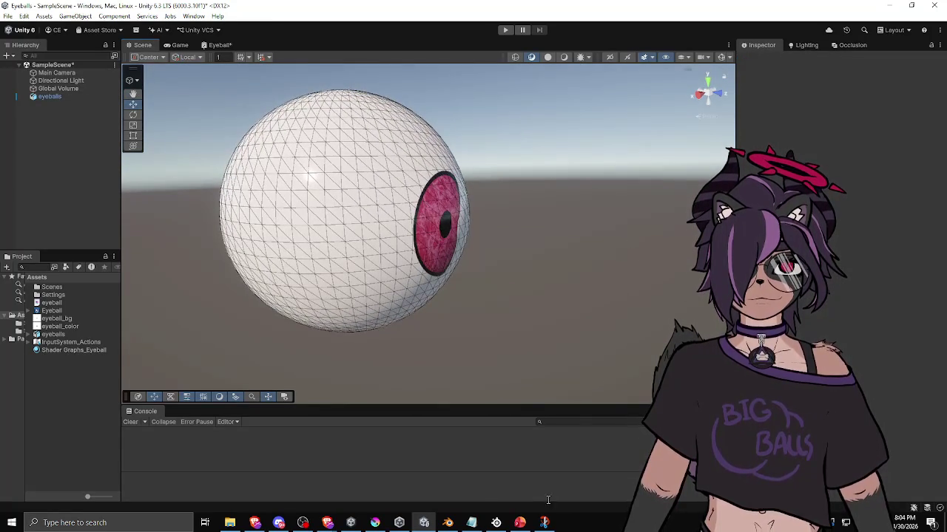
{"action": "left_click", "coordinate": [449, 523]}
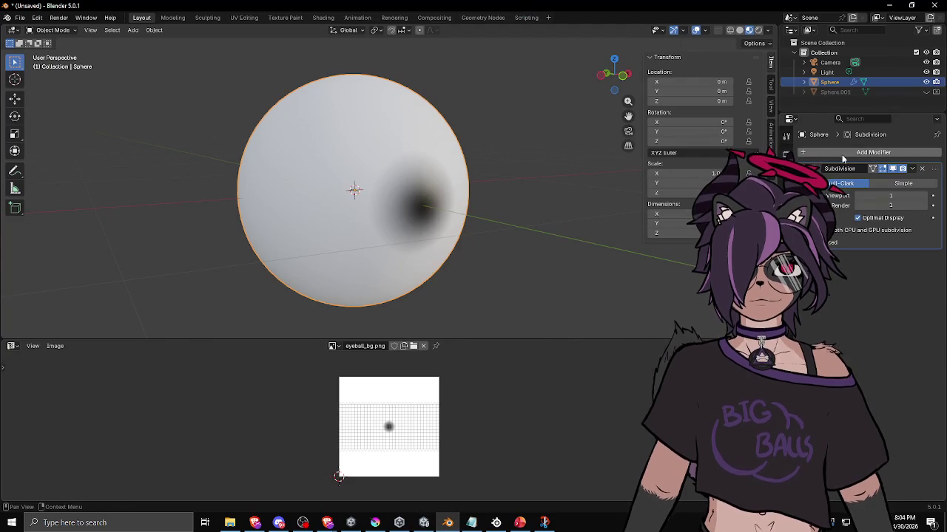
Hide the first sphere, show and select Sphere.001, and give it a Subdivision modifier
{"action": "left_click", "coordinate": [926, 82]}
{"action": "left_click", "coordinate": [926, 92]}
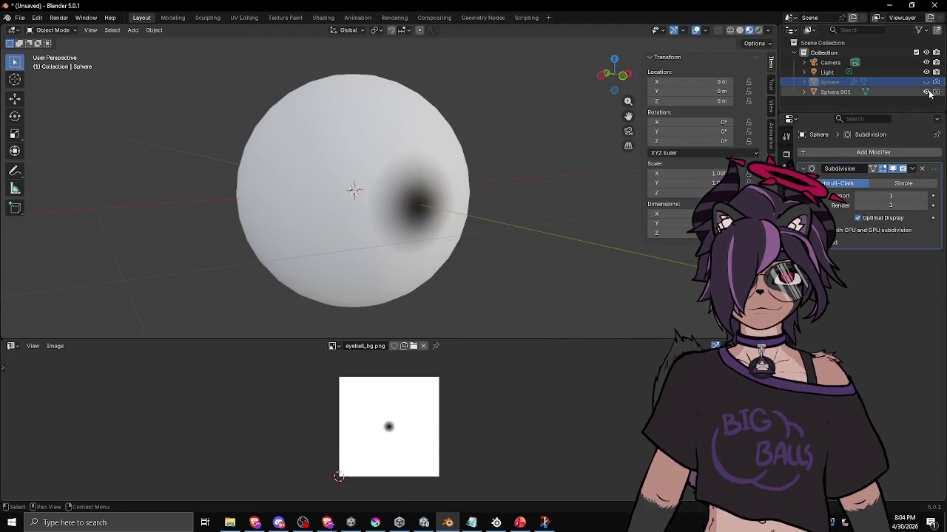
{"action": "mouse_move", "coordinate": [470, 235]}
{"action": "left_mouse_down", "text": "alt"}
{"action": "mouse_move", "coordinate": [511, 214]}
{"action": "mouse_move", "coordinate": [421, 236]}
{"action": "left_mouse_up", "text": "alt"}
{"action": "left_click", "coordinate": [421, 235]}
{"action": "mouse_move", "coordinate": [533, 244]}
{"action": "left_mouse_down", "text": "alt"}
{"action": "mouse_move", "coordinate": [500, 214]}
{"action": "mouse_move", "coordinate": [477, 229]}
{"action": "left_mouse_up", "text": "alt"}
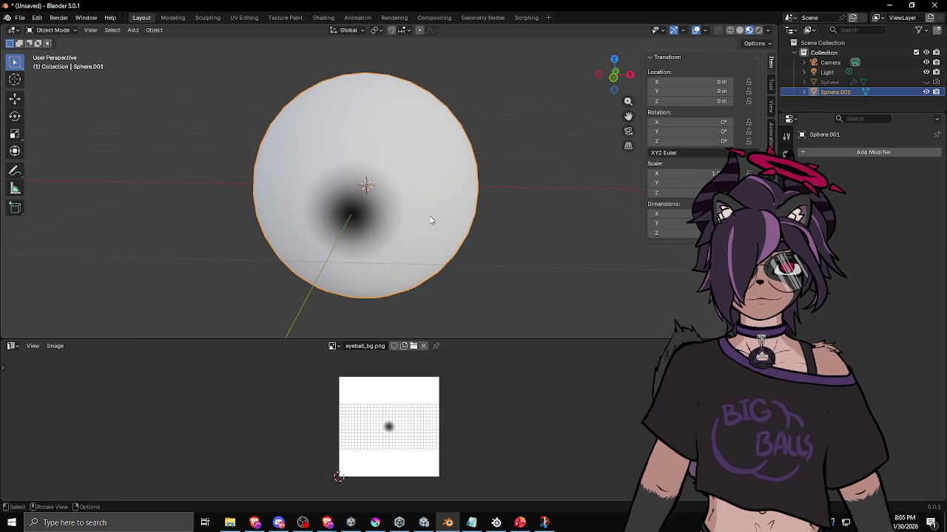
{"action": "type", "text": "sub"}
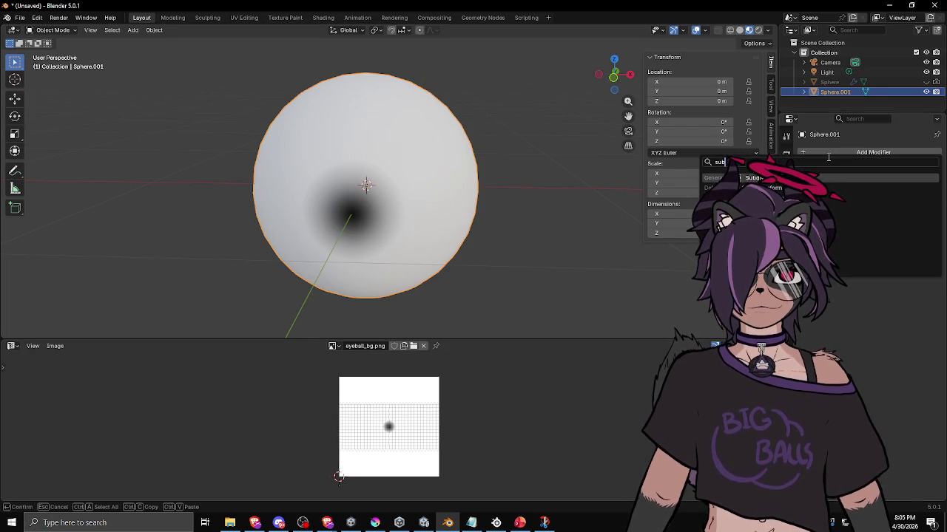
{"action": "key", "text": "Return"}
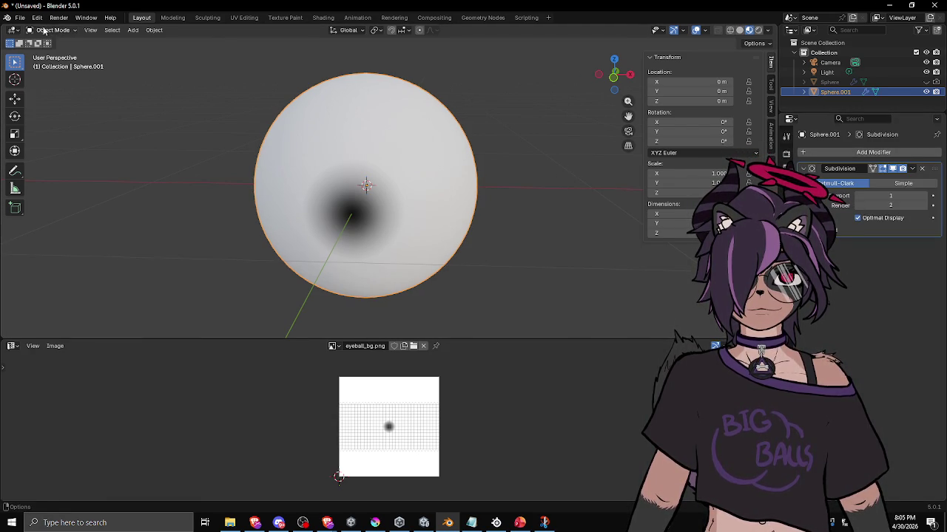
Export Sphere.001 as an FBX file, then switch back to the Unity editor
{"action": "left_click", "coordinate": [20, 18]}
{"action": "mouse_move", "coordinate": [74, 168]}
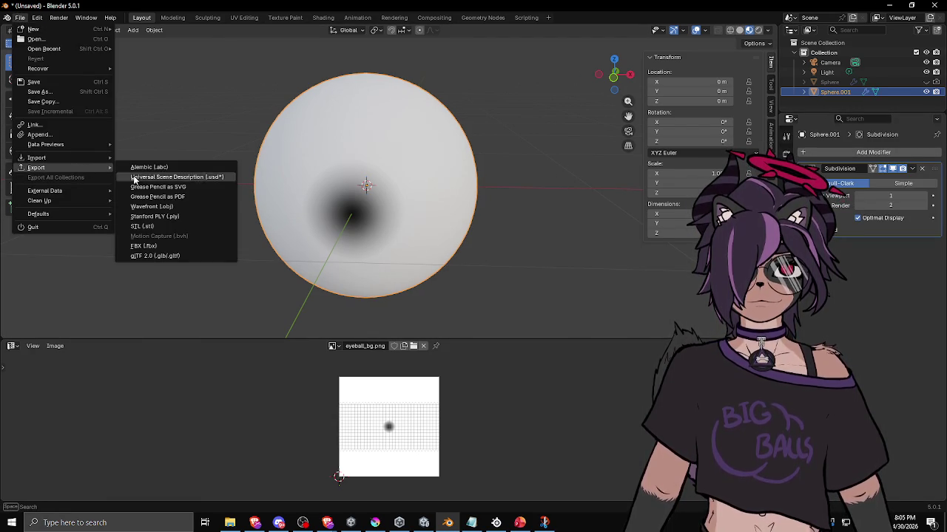
{"action": "left_click", "coordinate": [147, 248]}
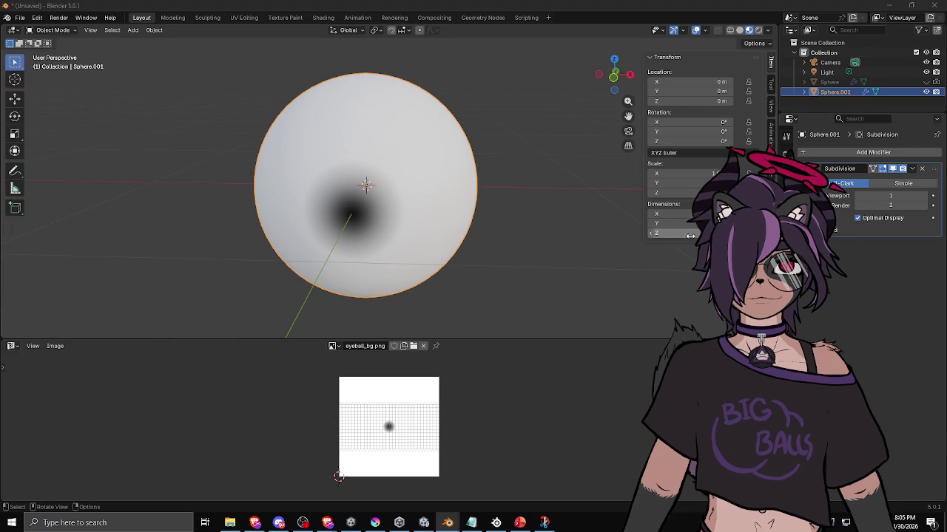
{"action": "key", "text": "Return"}
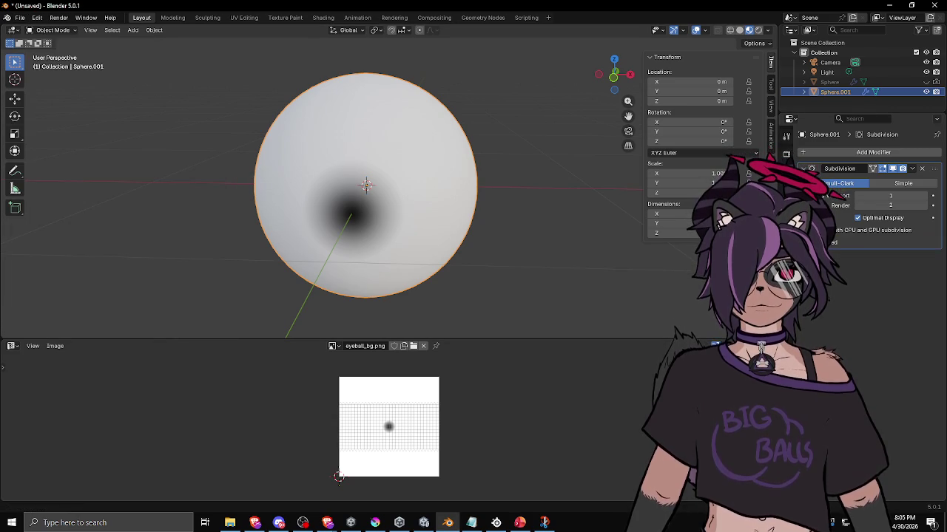
{"action": "left_click", "coordinate": [432, 524]}
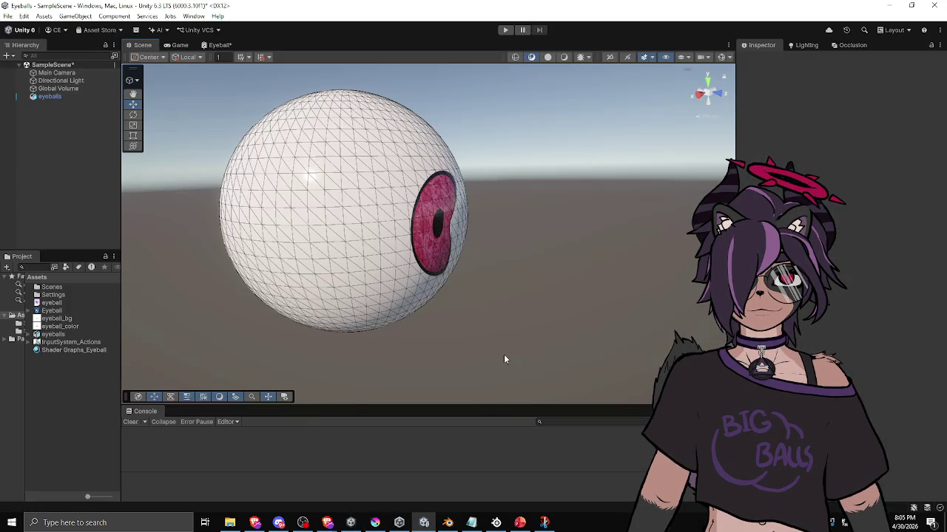
{"action": "mouse_move", "coordinate": [486, 284]}
{"action": "left_mouse_down"}
{"action": "mouse_move", "coordinate": [545, 262]}
{"action": "mouse_move", "coordinate": [355, 267]}
{"action": "mouse_move", "coordinate": [482, 255]}
{"action": "left_mouse_up"}
{"action": "left_click_drag", "start_coordinate": [484, 252], "coordinate": [442, 261]}
{"action": "left_click", "coordinate": [437, 257]}
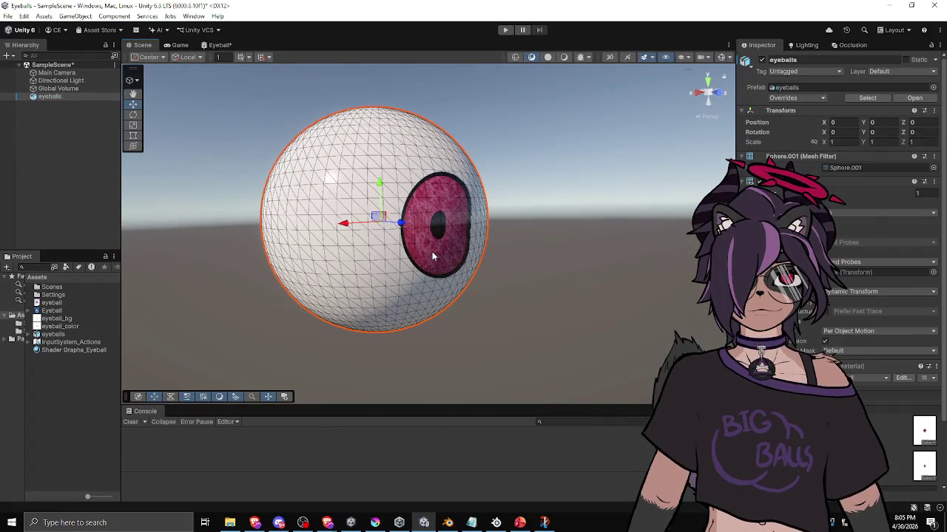
{"action": "scroll", "coordinate": [839, 222], "scroll_direction": "down", "scroll_amount": 3}
{"action": "mouse_move", "coordinate": [444, 299]}
{"action": "left_mouse_down"}
{"action": "mouse_move", "coordinate": [545, 298]}
{"action": "mouse_move", "coordinate": [236, 296]}
{"action": "mouse_move", "coordinate": [155, 236]}
{"action": "mouse_move", "coordinate": [397, 348]}
{"action": "mouse_move", "coordinate": [546, 356]}
{"action": "mouse_move", "coordinate": [547, 264]}
{"action": "mouse_move", "coordinate": [474, 281]}
{"action": "mouse_move", "coordinate": [382, 277]}
{"action": "mouse_move", "coordinate": [688, 278]}
{"action": "mouse_move", "coordinate": [299, 283]}
{"action": "mouse_move", "coordinate": [560, 273]}
{"action": "mouse_move", "coordinate": [637, 305]}
{"action": "mouse_move", "coordinate": [687, 299]}
{"action": "mouse_move", "coordinate": [537, 283]}
{"action": "left_mouse_up"}
{"action": "left_click", "coordinate": [570, 288]}
{"action": "left_click", "coordinate": [518, 280]}
{"action": "scroll", "coordinate": [840, 266], "scroll_direction": "down", "scroll_amount": 3}
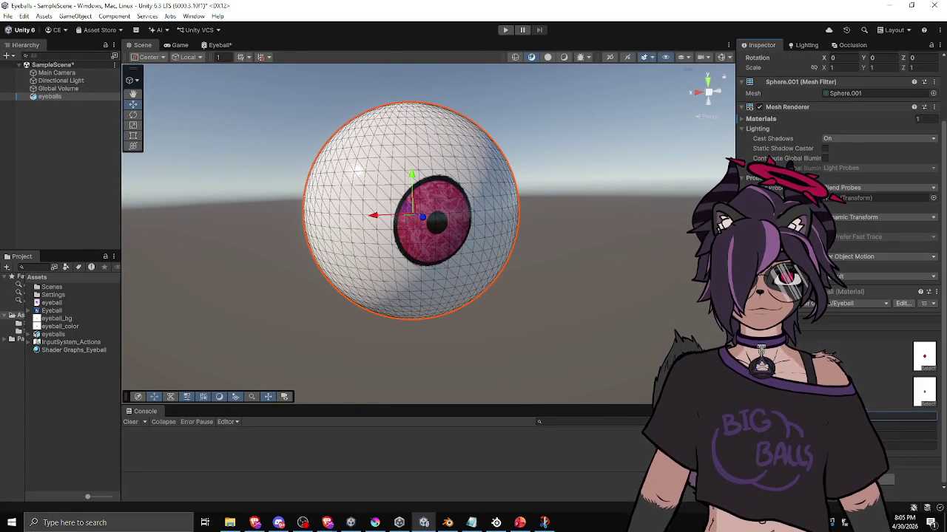
{"action": "mouse_move", "coordinate": [725, 223]}
{"action": "left_mouse_down"}
{"action": "mouse_move", "coordinate": [575, 333]}
{"action": "mouse_move", "coordinate": [675, 338]}
{"action": "mouse_move", "coordinate": [349, 325]}
{"action": "mouse_move", "coordinate": [313, 351]}
{"action": "mouse_move", "coordinate": [306, 388]}
{"action": "left_mouse_up"}
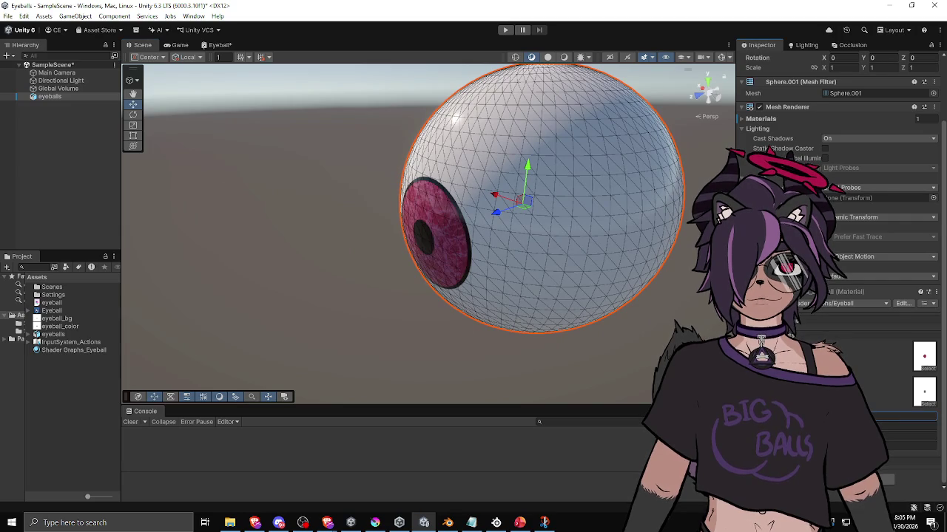
{"action": "mouse_move", "coordinate": [518, 185]}
{"action": "left_mouse_down"}
{"action": "mouse_move", "coordinate": [673, 182]}
{"action": "mouse_move", "coordinate": [518, 244]}
{"action": "mouse_move", "coordinate": [330, 256]}
{"action": "mouse_move", "coordinate": [341, 304]}
{"action": "mouse_move", "coordinate": [485, 323]}
{"action": "mouse_move", "coordinate": [628, 311]}
{"action": "mouse_move", "coordinate": [859, 364]}
{"action": "left_mouse_up"}
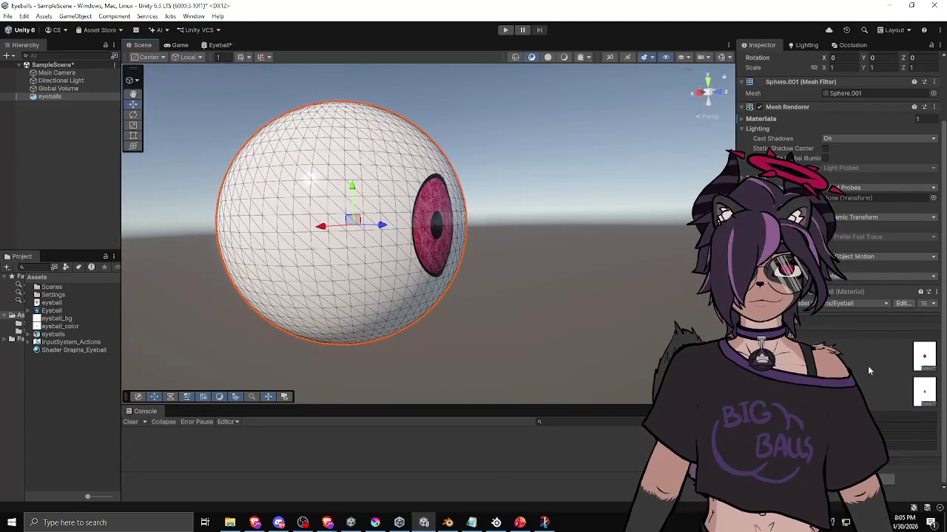
{"action": "mouse_move", "coordinate": [644, 345]}
{"action": "left_mouse_down"}
{"action": "mouse_move", "coordinate": [503, 298]}
{"action": "mouse_move", "coordinate": [463, 332]}
{"action": "mouse_move", "coordinate": [96, 299]}
{"action": "left_mouse_up"}
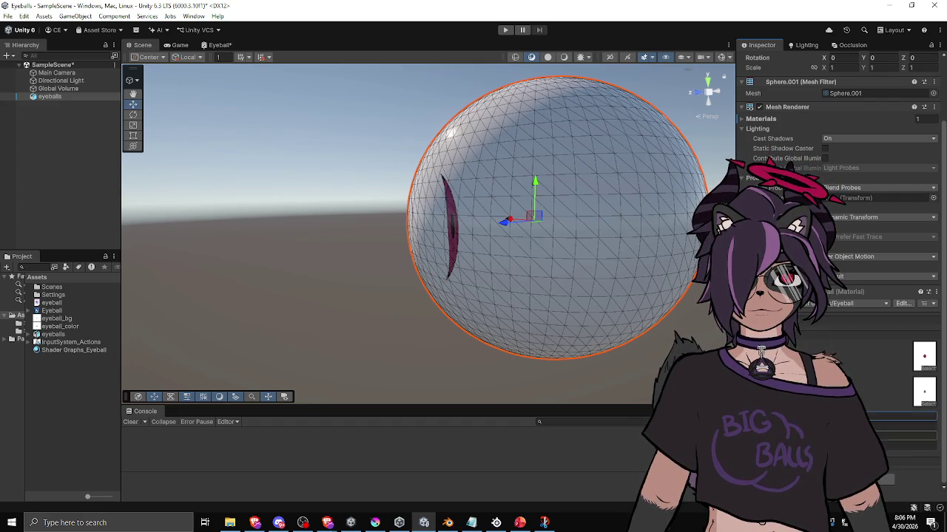
{"action": "left_click_drag", "start_coordinate": [428, 348], "coordinate": [659, 358]}
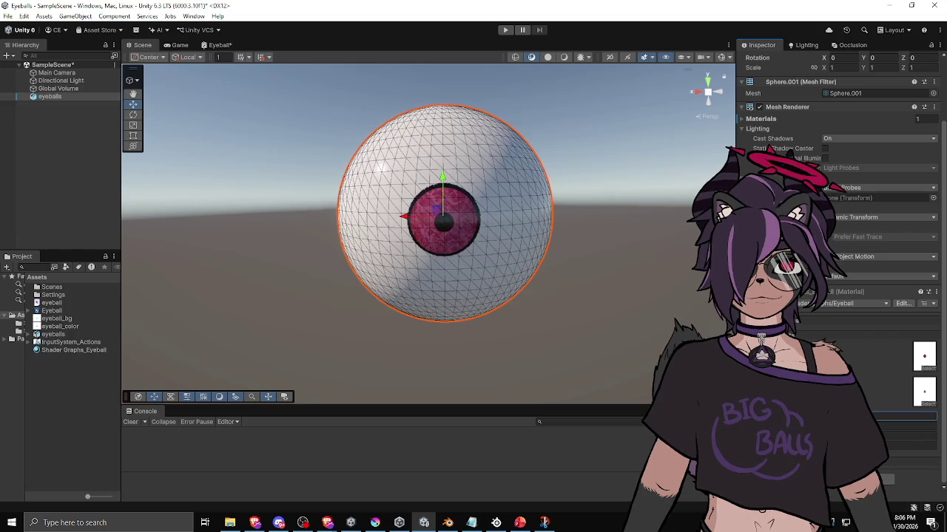
Orbit around the wireframe eyeball to view the iris from the side and front
{"action": "left_click_drag", "start_coordinate": [511, 324], "coordinate": [641, 323]}
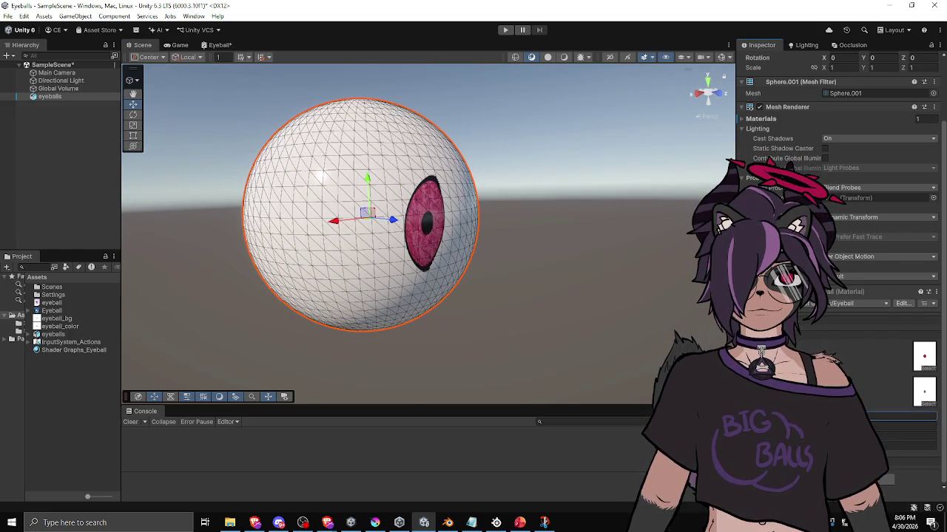
{"action": "mouse_move", "coordinate": [444, 344]}
{"action": "left_mouse_down"}
{"action": "mouse_move", "coordinate": [341, 334]}
{"action": "mouse_move", "coordinate": [473, 356]}
{"action": "left_mouse_up"}
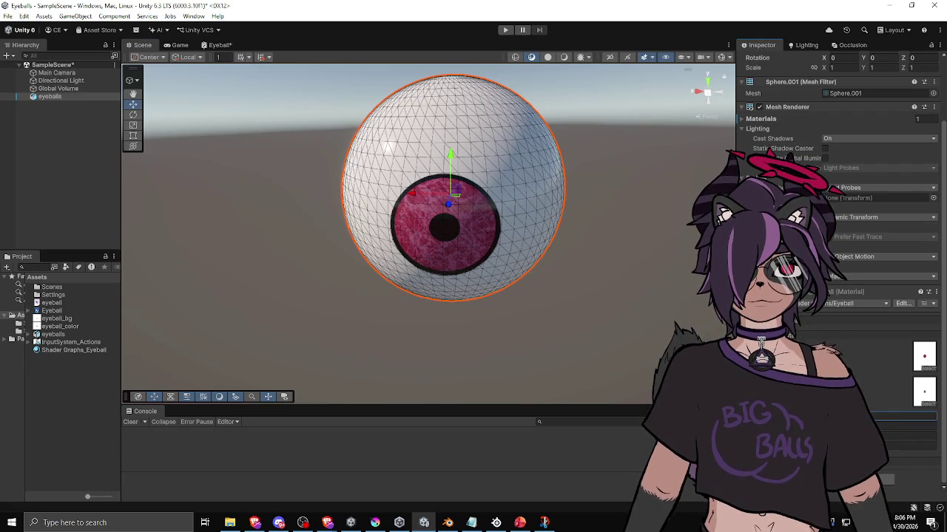
{"action": "mouse_move", "coordinate": [414, 245]}
{"action": "left_mouse_down"}
{"action": "mouse_move", "coordinate": [323, 252]}
{"action": "mouse_move", "coordinate": [285, 267]}
{"action": "mouse_move", "coordinate": [274, 247]}
{"action": "mouse_move", "coordinate": [540, 287]}
{"action": "mouse_move", "coordinate": [565, 247]}
{"action": "mouse_move", "coordinate": [511, 264]}
{"action": "mouse_move", "coordinate": [567, 282]}
{"action": "mouse_move", "coordinate": [468, 330]}
{"action": "mouse_move", "coordinate": [541, 324]}
{"action": "mouse_move", "coordinate": [558, 299]}
{"action": "left_mouse_up"}
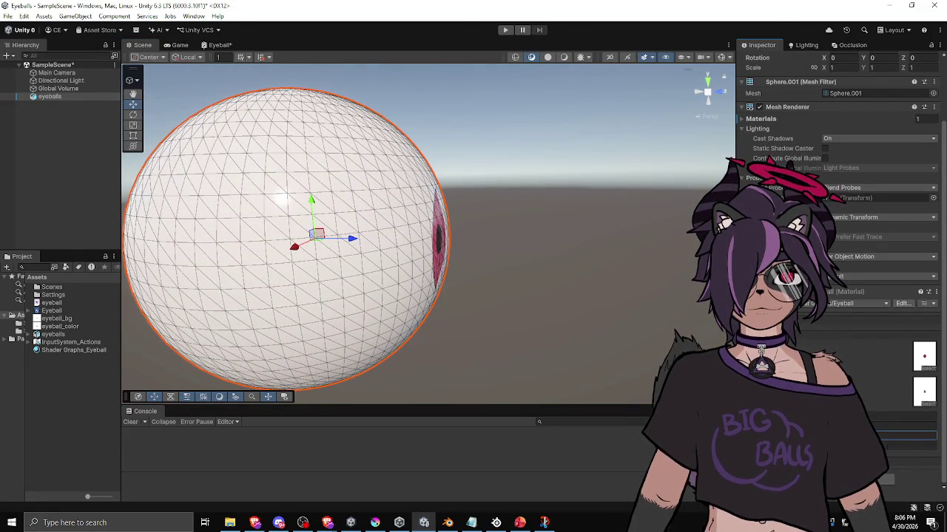
{"action": "mouse_move", "coordinate": [592, 229]}
{"action": "left_mouse_down"}
{"action": "mouse_move", "coordinate": [498, 227]}
{"action": "mouse_move", "coordinate": [371, 243]}
{"action": "mouse_move", "coordinate": [147, 313]}
{"action": "left_mouse_up"}
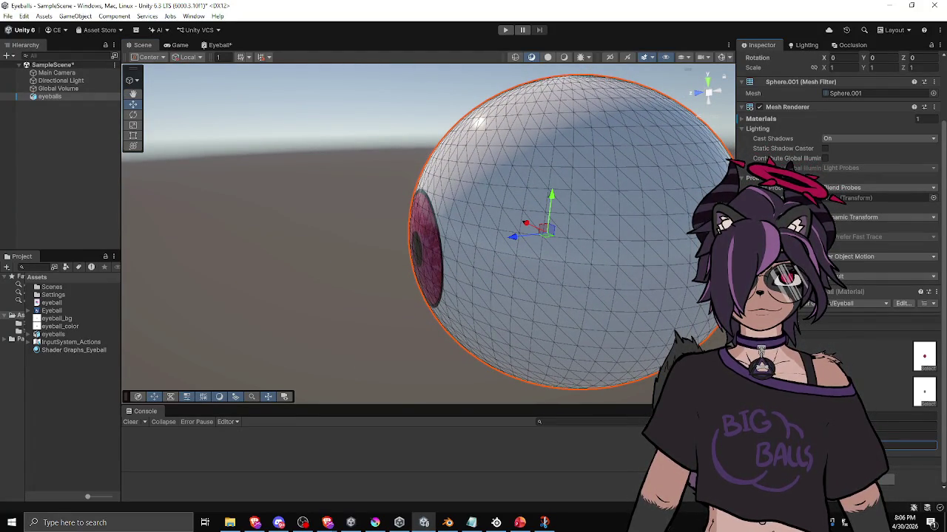
{"action": "left_click_drag", "start_coordinate": [148, 313], "coordinate": [9, 366]}
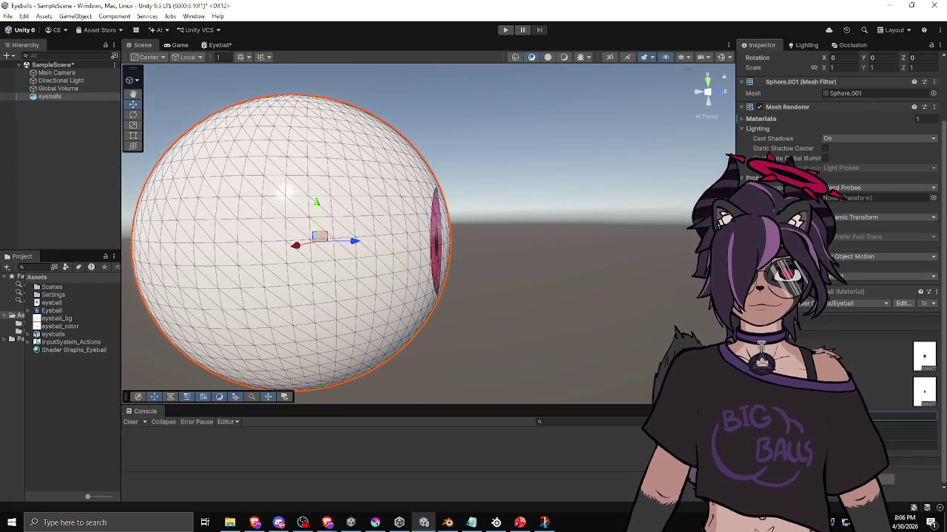
{"action": "mouse_move", "coordinate": [9, 367]}
{"action": "left_mouse_down"}
{"action": "mouse_move", "coordinate": [513, 342]}
{"action": "mouse_move", "coordinate": [300, 324]}
{"action": "mouse_move", "coordinate": [246, 358]}
{"action": "left_mouse_up"}
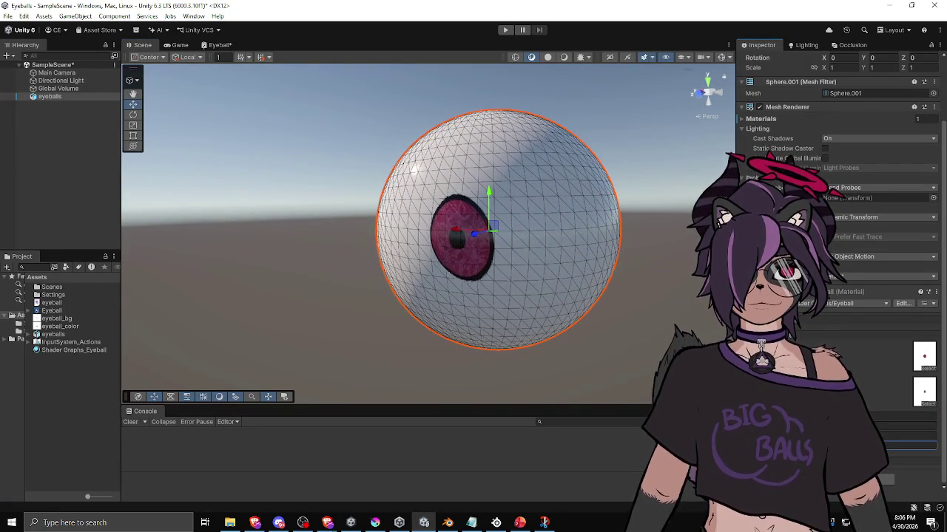
{"action": "mouse_move", "coordinate": [246, 358]}
{"action": "left_mouse_down"}
{"action": "mouse_move", "coordinate": [344, 334]}
{"action": "mouse_move", "coordinate": [524, 382]}
{"action": "mouse_move", "coordinate": [661, 344]}
{"action": "mouse_move", "coordinate": [542, 234]}
{"action": "mouse_move", "coordinate": [262, 333]}
{"action": "left_mouse_up"}
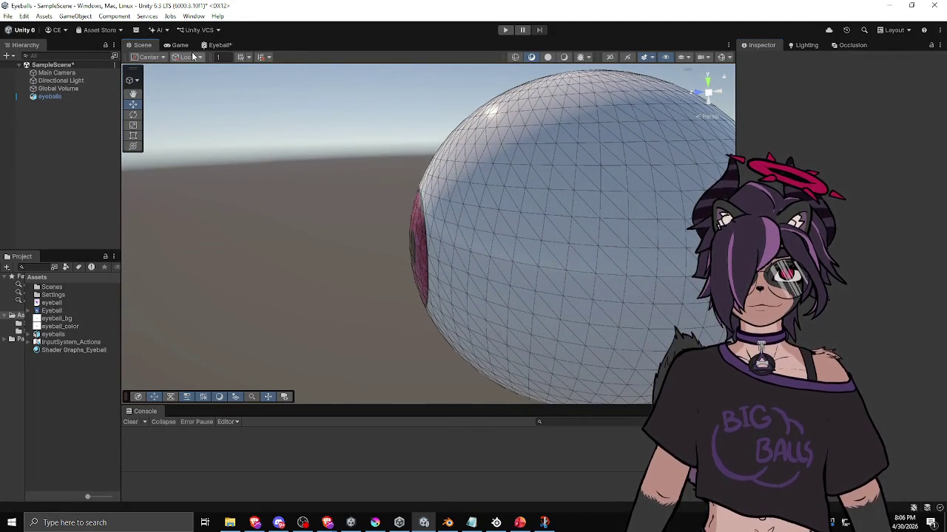
Switch the Scene draw mode to Shaded and orbit around the selected eyeball
{"action": "left_click", "coordinate": [548, 58]}
{"action": "mouse_move", "coordinate": [332, 254]}
{"action": "left_mouse_down"}
{"action": "mouse_move", "coordinate": [429, 244]}
{"action": "mouse_move", "coordinate": [531, 188]}
{"action": "mouse_move", "coordinate": [333, 352]}
{"action": "mouse_move", "coordinate": [502, 279]}
{"action": "left_mouse_up"}
{"action": "left_click", "coordinate": [502, 279]}
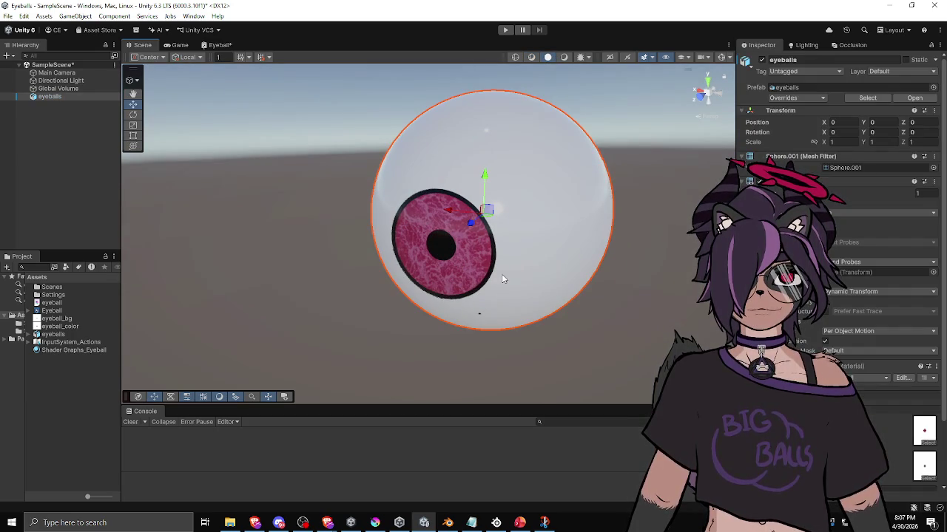
{"action": "scroll", "coordinate": [835, 222], "scroll_direction": "down", "scroll_amount": 3}
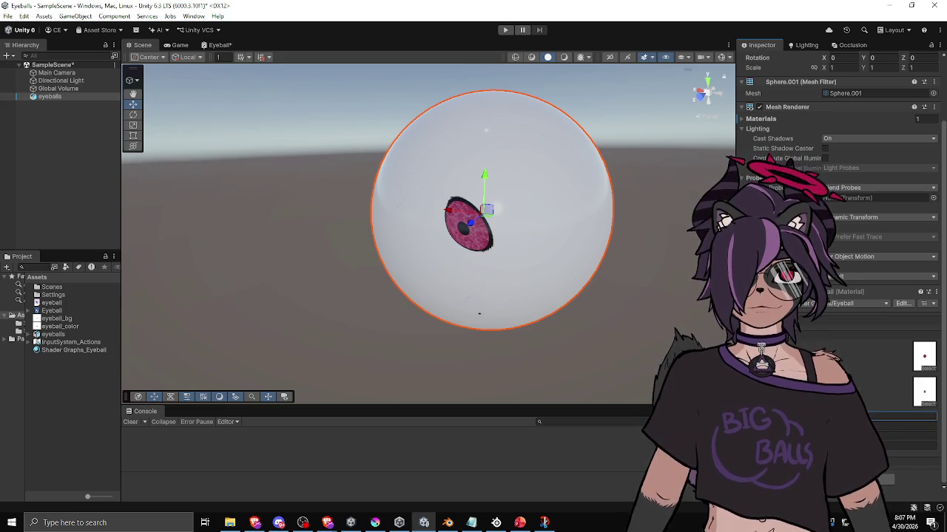
{"action": "mouse_move", "coordinate": [583, 269]}
{"action": "left_mouse_down"}
{"action": "mouse_move", "coordinate": [334, 317]}
{"action": "mouse_move", "coordinate": [421, 321]}
{"action": "mouse_move", "coordinate": [368, 333]}
{"action": "mouse_move", "coordinate": [465, 192]}
{"action": "mouse_move", "coordinate": [443, 244]}
{"action": "mouse_move", "coordinate": [481, 289]}
{"action": "left_mouse_up"}
{"action": "left_click", "coordinate": [481, 289]}
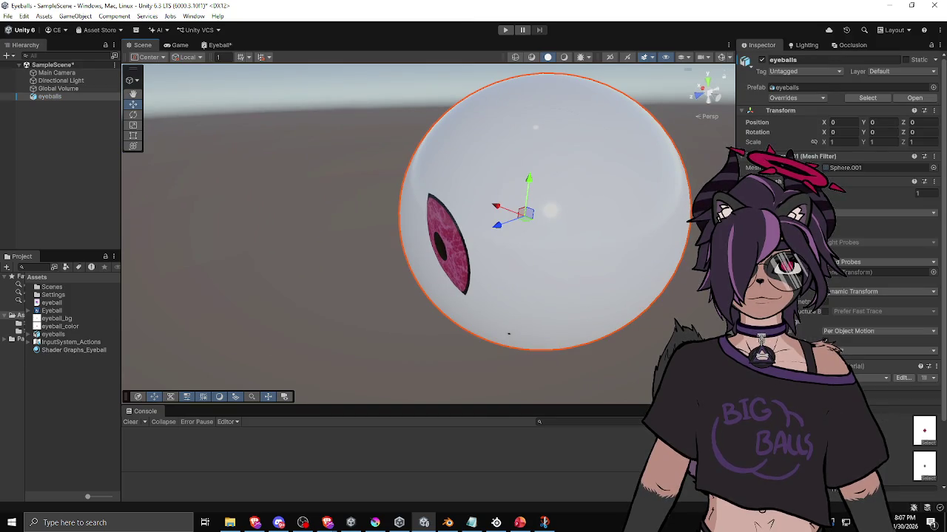
{"action": "scroll", "coordinate": [841, 270], "scroll_direction": "down", "scroll_amount": 3}
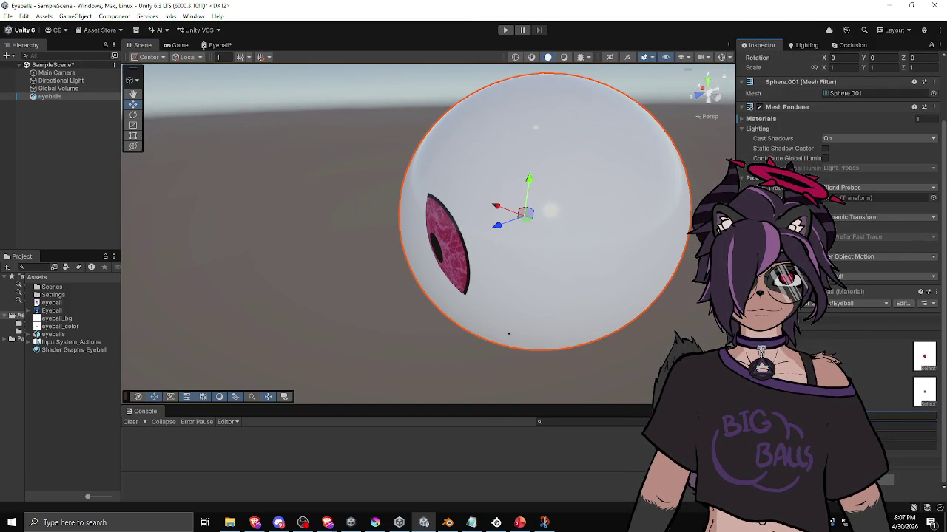
{"action": "mouse_move", "coordinate": [431, 320]}
{"action": "left_mouse_down"}
{"action": "mouse_move", "coordinate": [412, 296]}
{"action": "mouse_move", "coordinate": [355, 310]}
{"action": "mouse_move", "coordinate": [547, 294]}
{"action": "mouse_move", "coordinate": [624, 217]}
{"action": "mouse_move", "coordinate": [635, 146]}
{"action": "mouse_move", "coordinate": [629, 112]}
{"action": "mouse_move", "coordinate": [399, 214]}
{"action": "mouse_move", "coordinate": [370, 259]}
{"action": "mouse_move", "coordinate": [391, 313]}
{"action": "mouse_move", "coordinate": [510, 372]}
{"action": "mouse_move", "coordinate": [547, 323]}
{"action": "mouse_move", "coordinate": [584, 110]}
{"action": "mouse_move", "coordinate": [457, 272]}
{"action": "left_mouse_up"}
{"action": "left_click", "coordinate": [457, 272]}
{"action": "scroll", "coordinate": [839, 221], "scroll_direction": "down", "scroll_amount": 2}
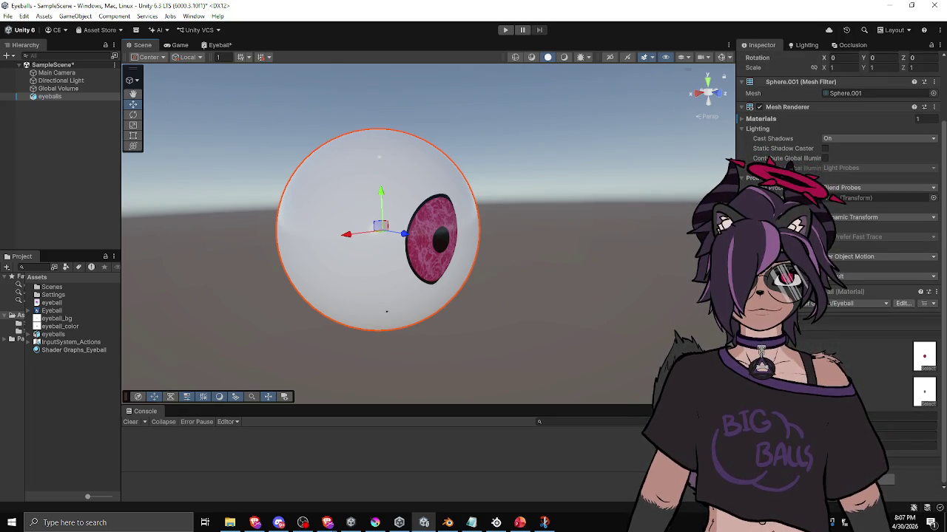
{"action": "mouse_move", "coordinate": [443, 296]}
{"action": "left_mouse_down"}
{"action": "mouse_move", "coordinate": [397, 300]}
{"action": "mouse_move", "coordinate": [315, 336]}
{"action": "mouse_move", "coordinate": [405, 342]}
{"action": "mouse_move", "coordinate": [564, 321]}
{"action": "mouse_move", "coordinate": [587, 314]}
{"action": "mouse_move", "coordinate": [587, 297]}
{"action": "mouse_move", "coordinate": [626, 302]}
{"action": "mouse_move", "coordinate": [334, 304]}
{"action": "mouse_move", "coordinate": [302, 318]}
{"action": "mouse_move", "coordinate": [287, 349]}
{"action": "mouse_move", "coordinate": [380, 381]}
{"action": "mouse_move", "coordinate": [443, 362]}
{"action": "mouse_move", "coordinate": [484, 336]}
{"action": "mouse_move", "coordinate": [562, 333]}
{"action": "mouse_move", "coordinate": [585, 276]}
{"action": "mouse_move", "coordinate": [436, 235]}
{"action": "mouse_move", "coordinate": [452, 244]}
{"action": "left_mouse_up"}
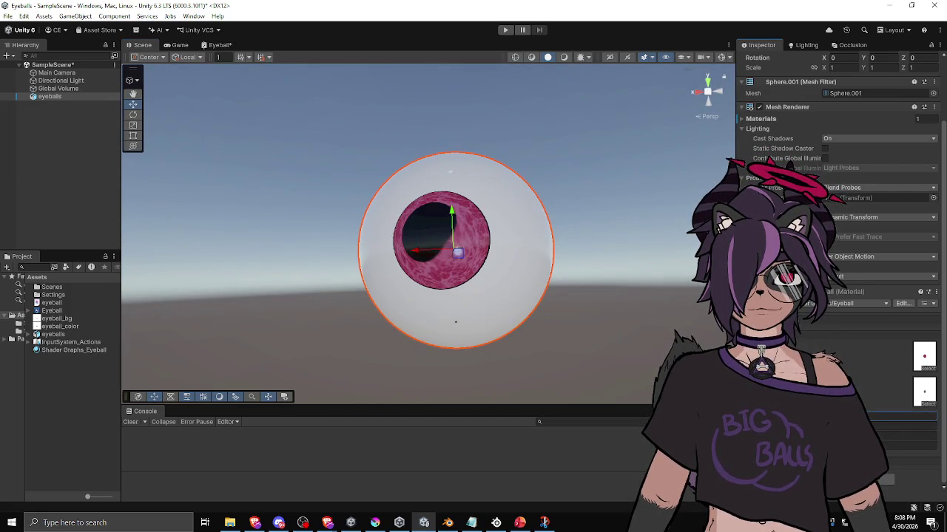
Inspect the shaded iris from the side, below, front-on and near the edge
{"action": "mouse_move", "coordinate": [443, 355]}
{"action": "left_mouse_down"}
{"action": "mouse_move", "coordinate": [382, 362]}
{"action": "mouse_move", "coordinate": [478, 371]}
{"action": "left_mouse_up"}
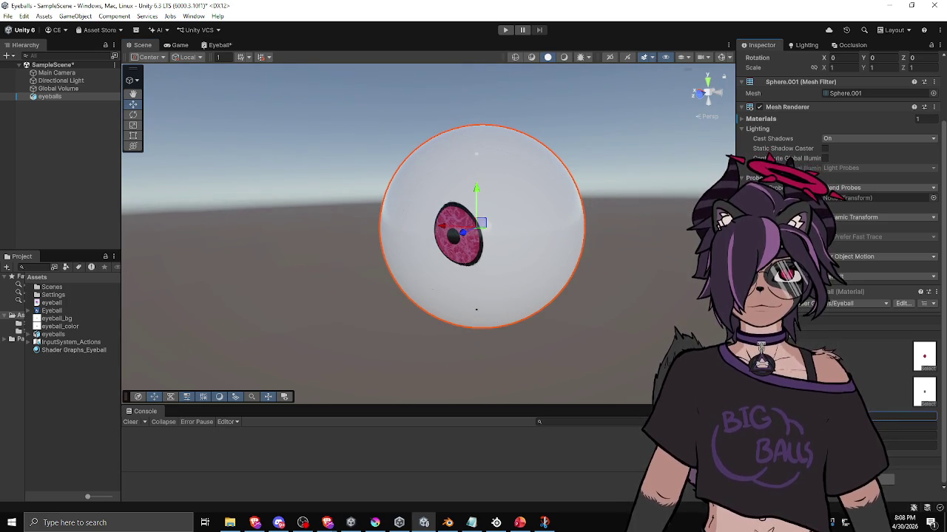
{"action": "mouse_move", "coordinate": [532, 348]}
{"action": "left_mouse_down"}
{"action": "mouse_move", "coordinate": [444, 355]}
{"action": "mouse_move", "coordinate": [459, 347]}
{"action": "mouse_move", "coordinate": [408, 312]}
{"action": "mouse_move", "coordinate": [442, 348]}
{"action": "mouse_move", "coordinate": [347, 344]}
{"action": "mouse_move", "coordinate": [444, 351]}
{"action": "mouse_move", "coordinate": [510, 318]}
{"action": "mouse_move", "coordinate": [480, 328]}
{"action": "mouse_move", "coordinate": [585, 330]}
{"action": "left_mouse_up"}
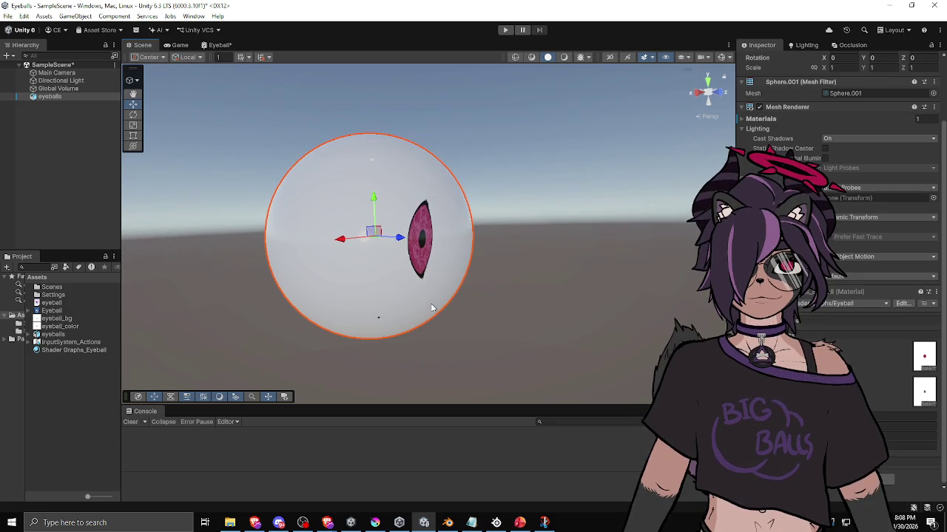
{"action": "mouse_move", "coordinate": [562, 291]}
{"action": "left_mouse_down"}
{"action": "mouse_move", "coordinate": [478, 319]}
{"action": "mouse_move", "coordinate": [454, 274]}
{"action": "mouse_move", "coordinate": [560, 303]}
{"action": "mouse_move", "coordinate": [407, 226]}
{"action": "mouse_move", "coordinate": [441, 247]}
{"action": "mouse_move", "coordinate": [465, 212]}
{"action": "mouse_move", "coordinate": [473, 236]}
{"action": "mouse_move", "coordinate": [451, 251]}
{"action": "mouse_move", "coordinate": [427, 182]}
{"action": "left_mouse_up"}
{"action": "left_click_drag", "start_coordinate": [429, 299], "coordinate": [502, 310]}
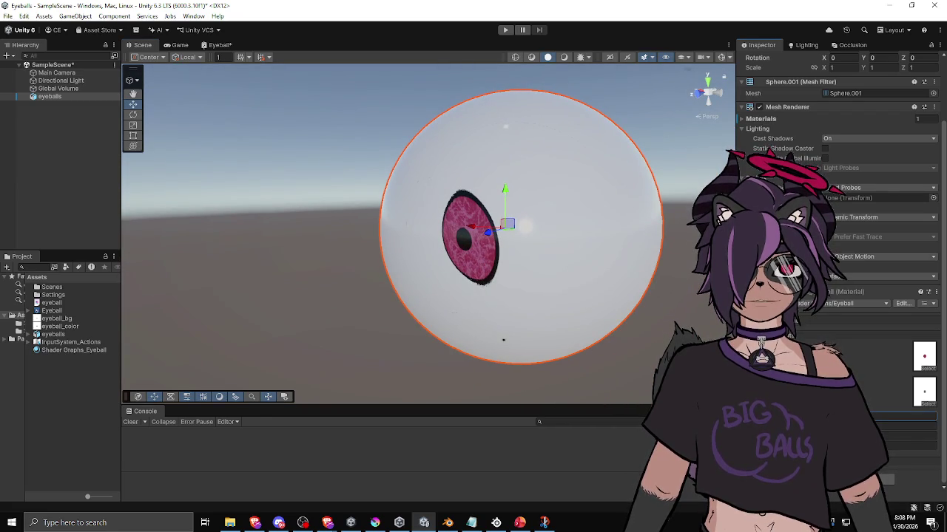
{"action": "left_click_drag", "start_coordinate": [649, 353], "coordinate": [684, 356]}
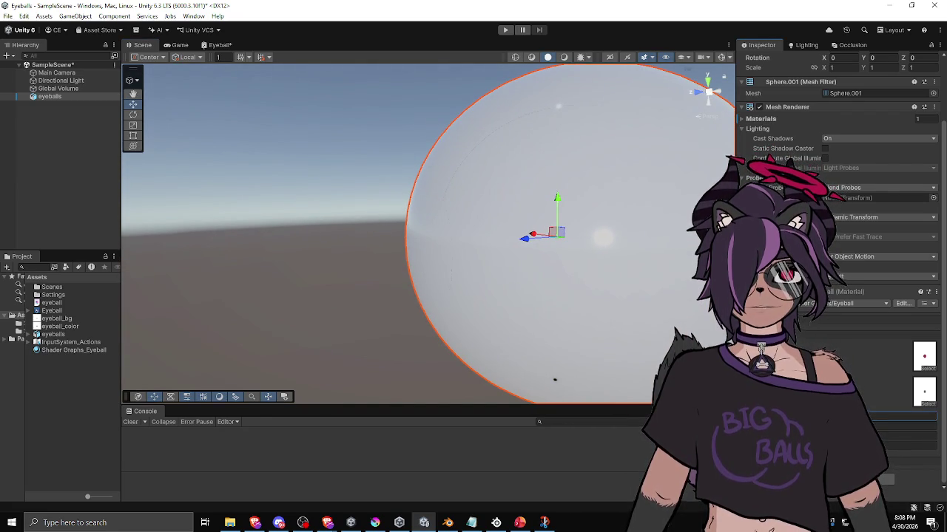
{"action": "left_click_drag", "start_coordinate": [684, 356], "coordinate": [466, 351]}
{"action": "mouse_move", "coordinate": [619, 278]}
{"action": "left_mouse_down"}
{"action": "mouse_move", "coordinate": [677, 281]}
{"action": "mouse_move", "coordinate": [644, 285]}
{"action": "mouse_move", "coordinate": [659, 286]}
{"action": "mouse_move", "coordinate": [476, 228]}
{"action": "mouse_move", "coordinate": [496, 227]}
{"action": "mouse_move", "coordinate": [426, 245]}
{"action": "left_mouse_up"}
{"action": "left_click", "coordinate": [426, 246]}
{"action": "mouse_move", "coordinate": [507, 250]}
{"action": "left_mouse_down"}
{"action": "mouse_move", "coordinate": [514, 227]}
{"action": "mouse_move", "coordinate": [473, 237]}
{"action": "mouse_move", "coordinate": [514, 251]}
{"action": "mouse_move", "coordinate": [186, 249]}
{"action": "mouse_move", "coordinate": [173, 302]}
{"action": "mouse_move", "coordinate": [345, 324]}
{"action": "mouse_move", "coordinate": [372, 277]}
{"action": "left_mouse_up"}
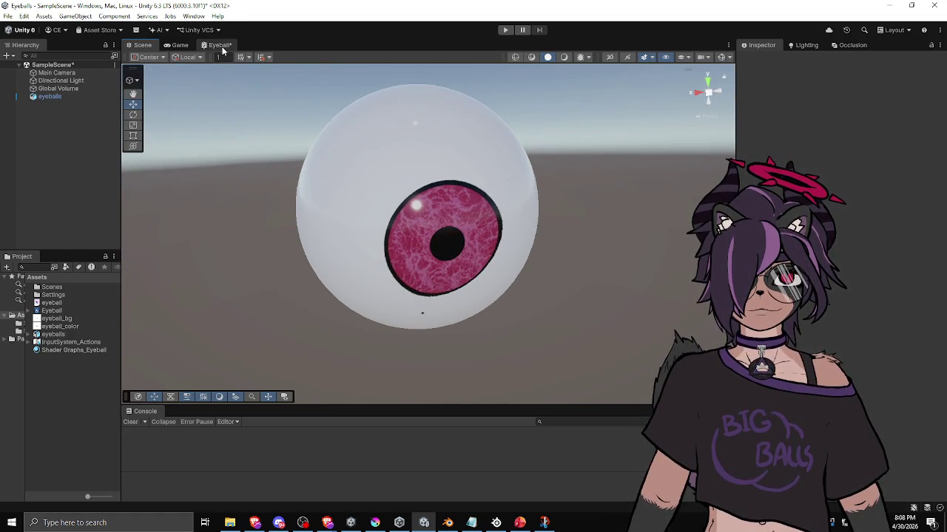
Delete the EyeR and EyeU inputs from the RefractWithHeight node in the Eyeball graph
{"action": "left_click", "coordinate": [220, 45]}
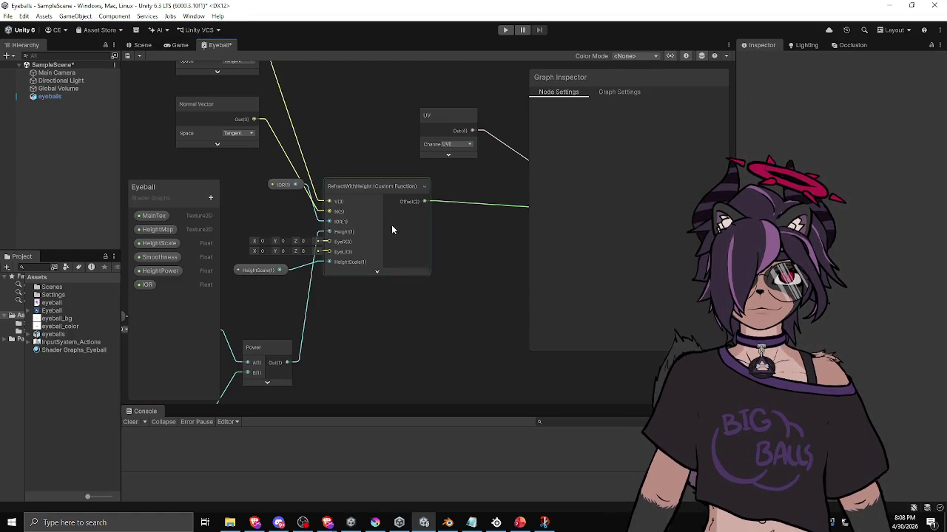
{"action": "left_click", "coordinate": [377, 189]}
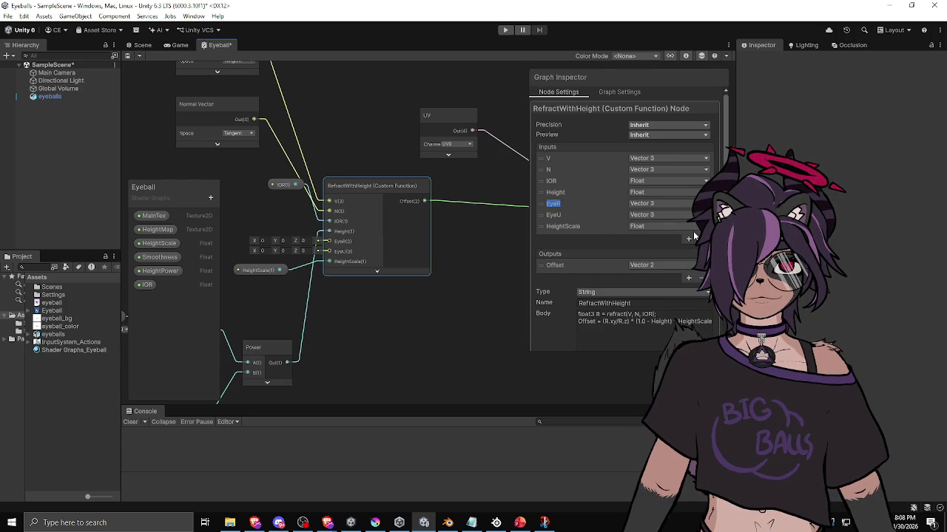
{"action": "left_click", "coordinate": [543, 202]}
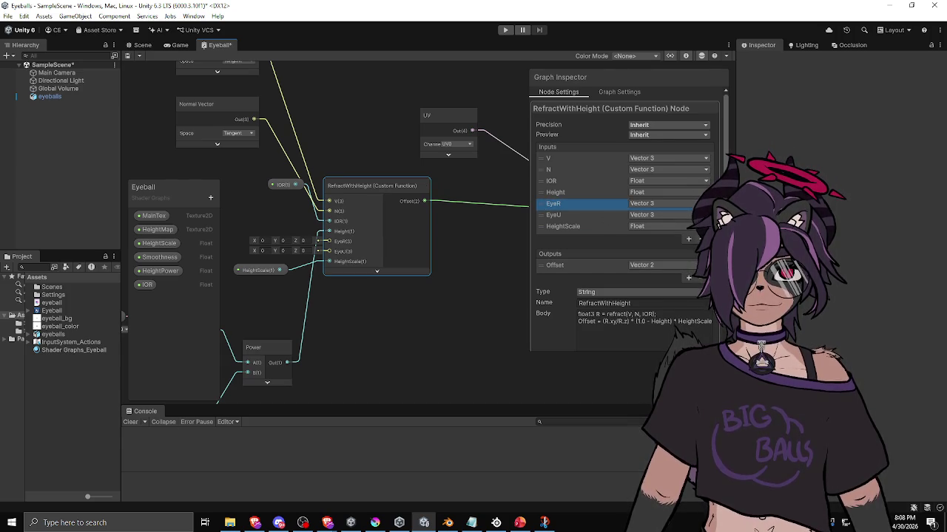
{"action": "key", "text": "Delete"}
{"action": "left_click", "coordinate": [542, 203]}
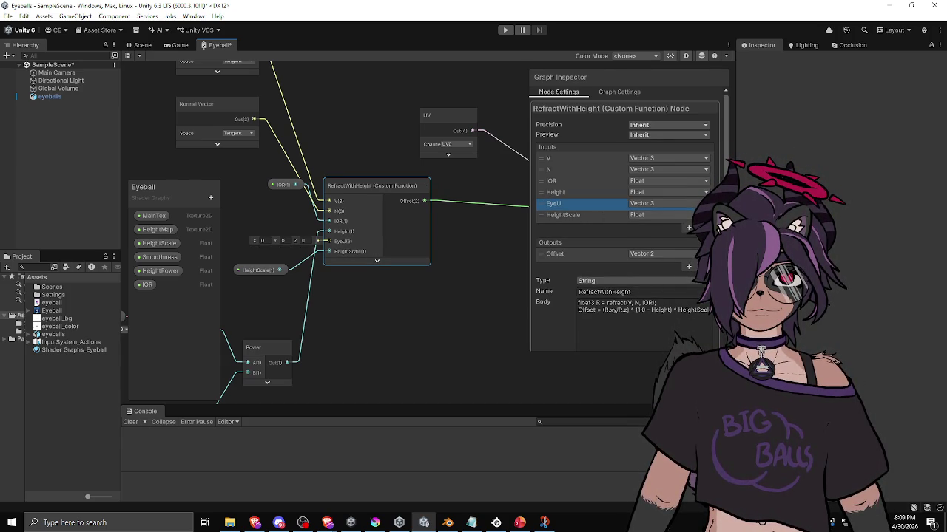
{"action": "key", "text": "Delete"}
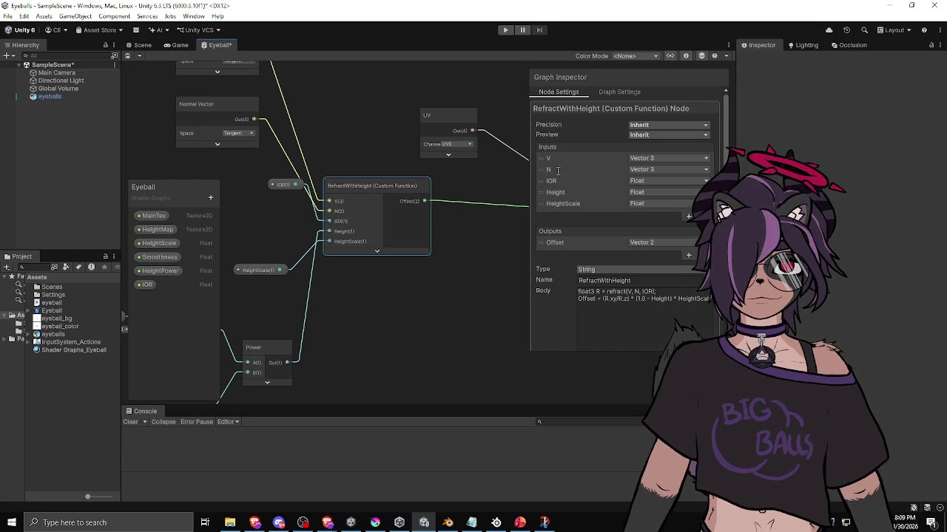
Change the node Body to ((R.xy * HeightScale)/R.z) * (1.0 - Height), then view the Scene
{"action": "left_click_drag", "start_coordinate": [467, 181], "coordinate": [437, 194]}
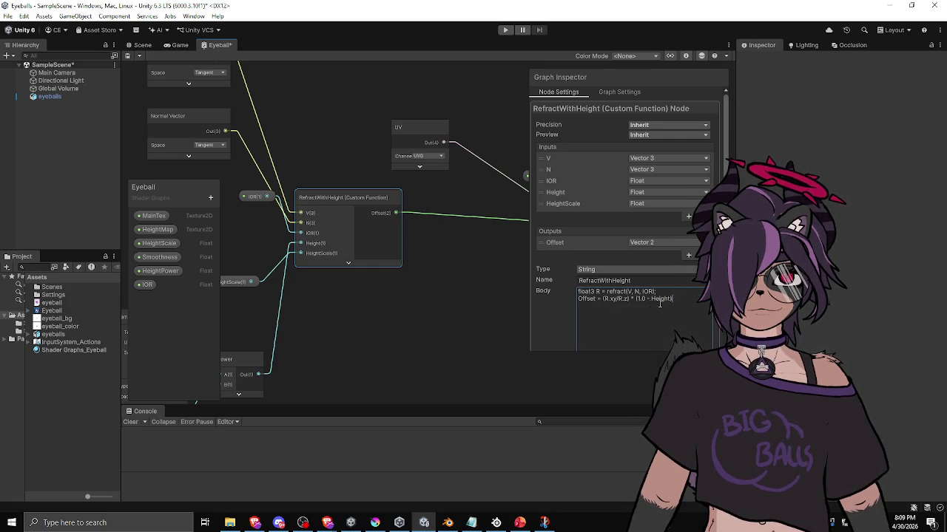
{"action": "type", "text": "* HeightScale"}
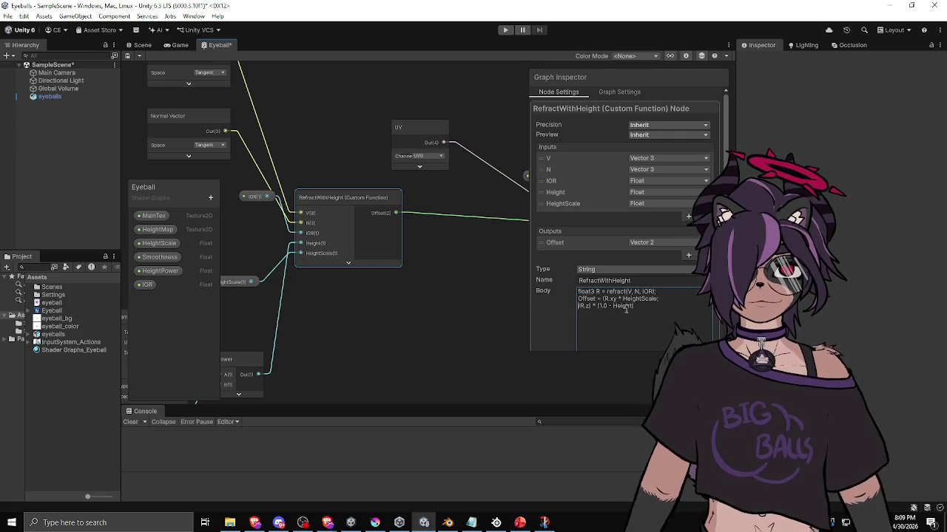
{"action": "type", "text": ")"}
{"action": "left_click", "coordinate": [603, 299]}
{"action": "type", "text": "("}
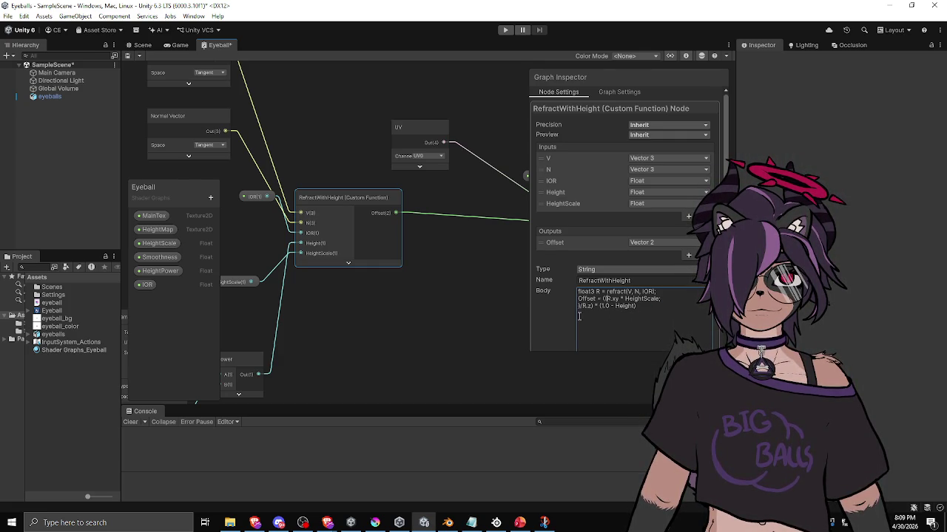
{"action": "left_click", "coordinate": [144, 46]}
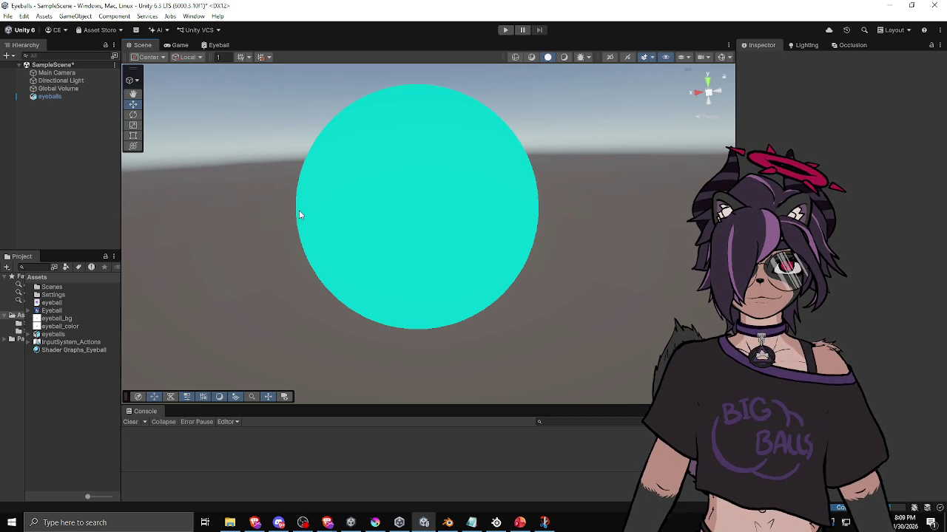
Select the eyeball and orbit around it to view the iris from the side and front
{"action": "left_click", "coordinate": [475, 239]}
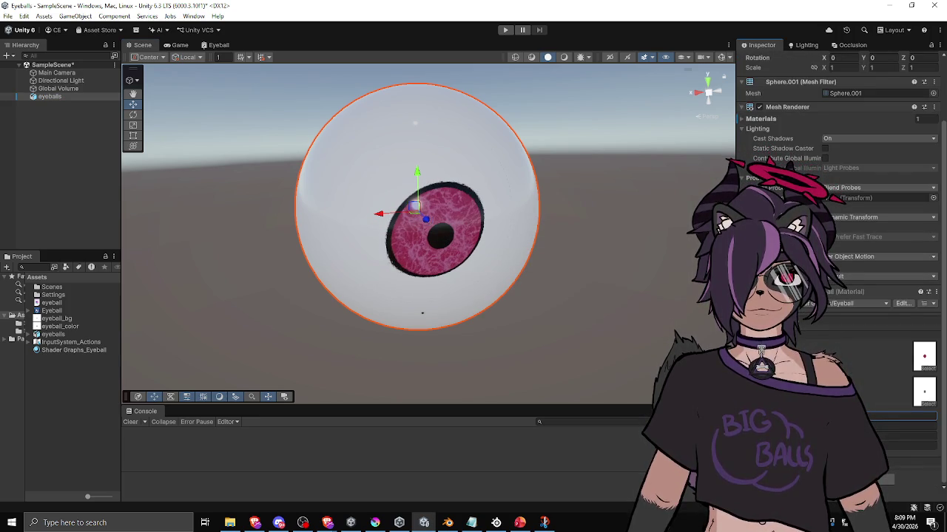
{"action": "mouse_move", "coordinate": [523, 340]}
{"action": "left_mouse_down"}
{"action": "mouse_move", "coordinate": [630, 321]}
{"action": "mouse_move", "coordinate": [419, 300]}
{"action": "mouse_move", "coordinate": [311, 323]}
{"action": "left_mouse_up"}
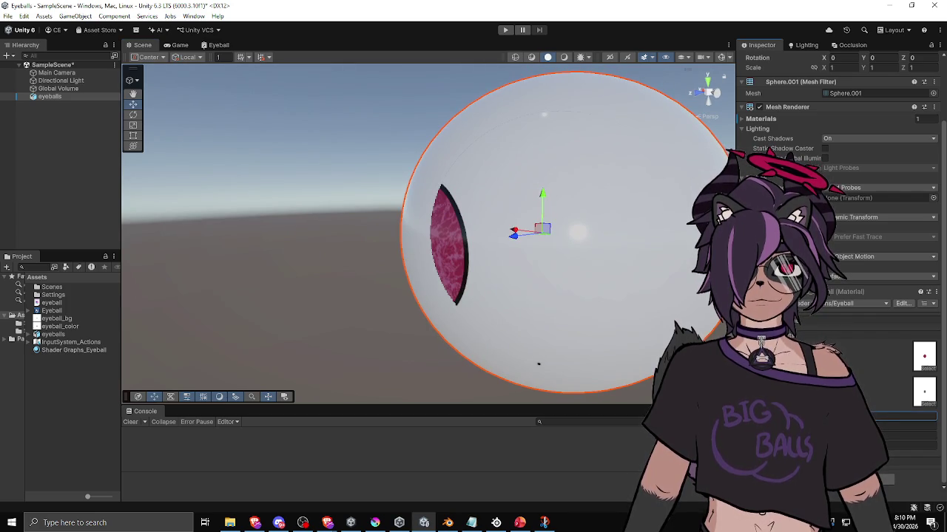
{"action": "mouse_move", "coordinate": [527, 358]}
{"action": "left_mouse_down"}
{"action": "mouse_move", "coordinate": [599, 288]}
{"action": "mouse_move", "coordinate": [584, 382]}
{"action": "mouse_move", "coordinate": [545, 340]}
{"action": "mouse_move", "coordinate": [542, 376]}
{"action": "left_mouse_up"}
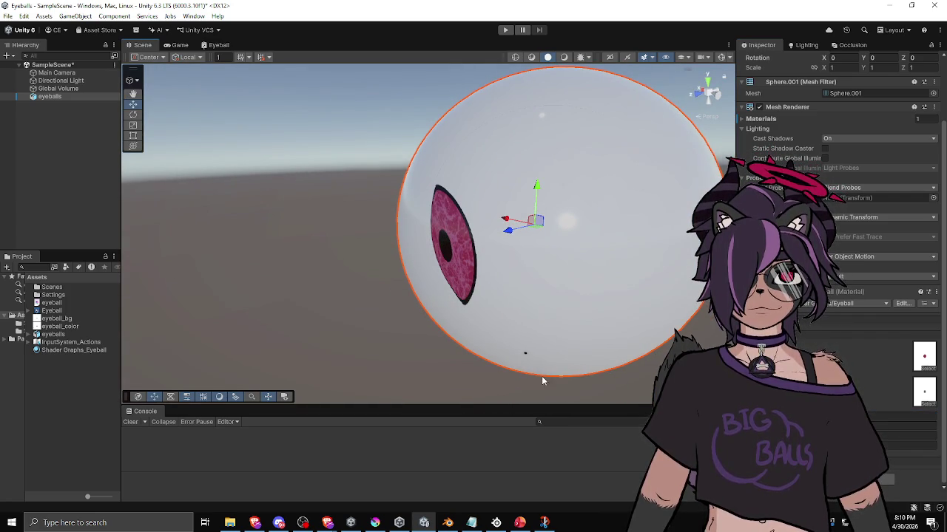
{"action": "mouse_move", "coordinate": [525, 352]}
{"action": "left_mouse_down"}
{"action": "mouse_move", "coordinate": [438, 321]}
{"action": "mouse_move", "coordinate": [377, 328]}
{"action": "left_mouse_up"}
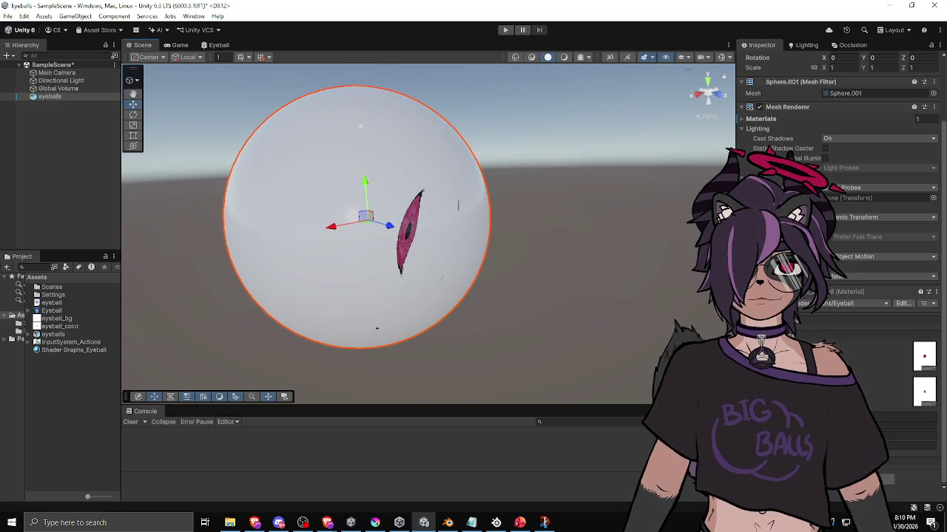
{"action": "mouse_move", "coordinate": [567, 335]}
{"action": "left_mouse_down"}
{"action": "mouse_move", "coordinate": [267, 323]}
{"action": "mouse_move", "coordinate": [414, 289]}
{"action": "mouse_move", "coordinate": [473, 358]}
{"action": "mouse_move", "coordinate": [619, 286]}
{"action": "mouse_move", "coordinate": [568, 259]}
{"action": "mouse_move", "coordinate": [512, 264]}
{"action": "left_mouse_up"}
{"action": "mouse_move", "coordinate": [422, 306]}
{"action": "left_mouse_down"}
{"action": "mouse_move", "coordinate": [601, 321]}
{"action": "mouse_move", "coordinate": [435, 338]}
{"action": "mouse_move", "coordinate": [473, 355]}
{"action": "mouse_move", "coordinate": [528, 321]}
{"action": "mouse_move", "coordinate": [399, 235]}
{"action": "mouse_move", "coordinate": [227, 330]}
{"action": "mouse_move", "coordinate": [330, 384]}
{"action": "left_mouse_up"}
{"action": "left_click", "coordinate": [474, 358]}
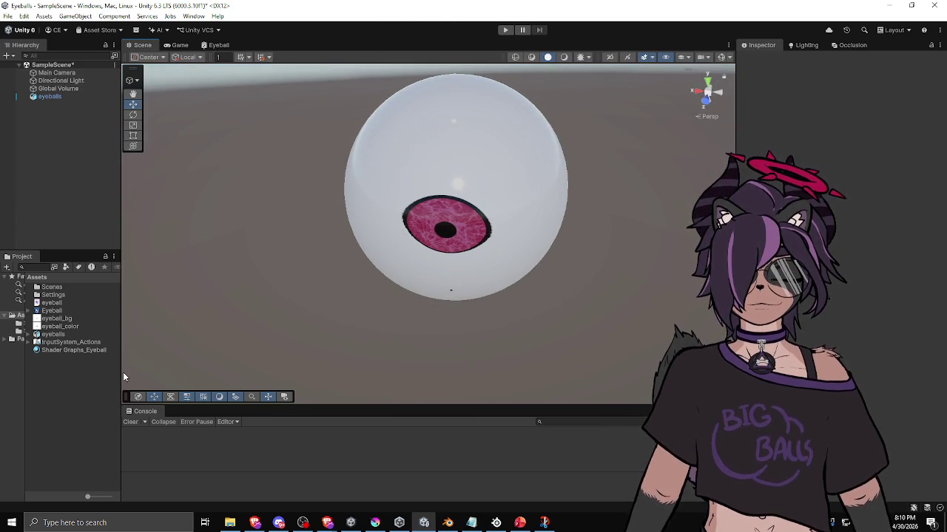
Widen the hierarchy and project panels, watch the iris turn edge-on, then return to the Eyeball graph
{"action": "mouse_move", "coordinate": [122, 370]}
{"action": "left_mouse_down"}
{"action": "mouse_move", "coordinate": [259, 352]}
{"action": "mouse_move", "coordinate": [156, 373]}
{"action": "left_mouse_up"}
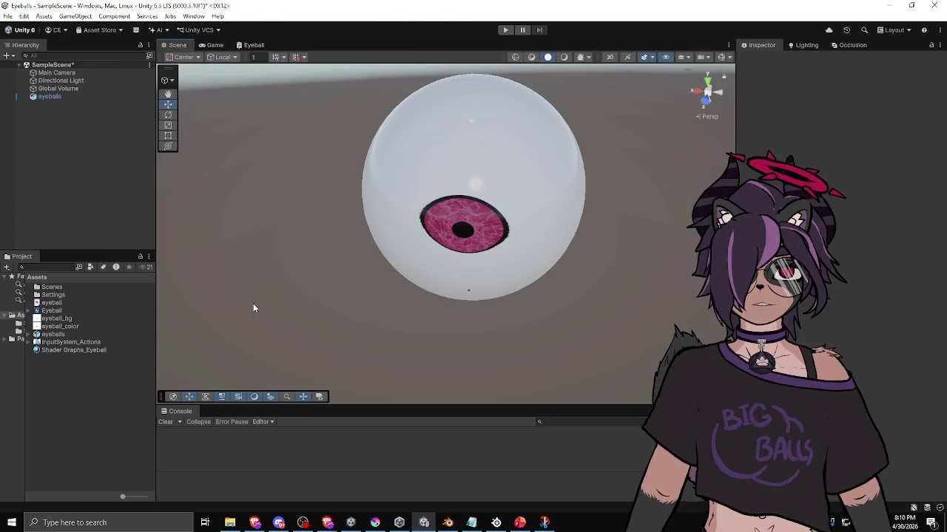
{"action": "mouse_move", "coordinate": [444, 214]}
{"action": "left_mouse_down"}
{"action": "mouse_move", "coordinate": [446, 244]}
{"action": "mouse_move", "coordinate": [367, 256]}
{"action": "mouse_move", "coordinate": [313, 214]}
{"action": "mouse_move", "coordinate": [475, 236]}
{"action": "mouse_move", "coordinate": [474, 161]}
{"action": "mouse_move", "coordinate": [344, 222]}
{"action": "mouse_move", "coordinate": [340, 201]}
{"action": "mouse_move", "coordinate": [305, 222]}
{"action": "mouse_move", "coordinate": [391, 274]}
{"action": "left_mouse_up"}
{"action": "left_click", "coordinate": [540, 271]}
{"action": "mouse_move", "coordinate": [538, 276]}
{"action": "left_mouse_down"}
{"action": "mouse_move", "coordinate": [513, 254]}
{"action": "mouse_move", "coordinate": [451, 264]}
{"action": "mouse_move", "coordinate": [524, 264]}
{"action": "mouse_move", "coordinate": [482, 272]}
{"action": "left_mouse_up"}
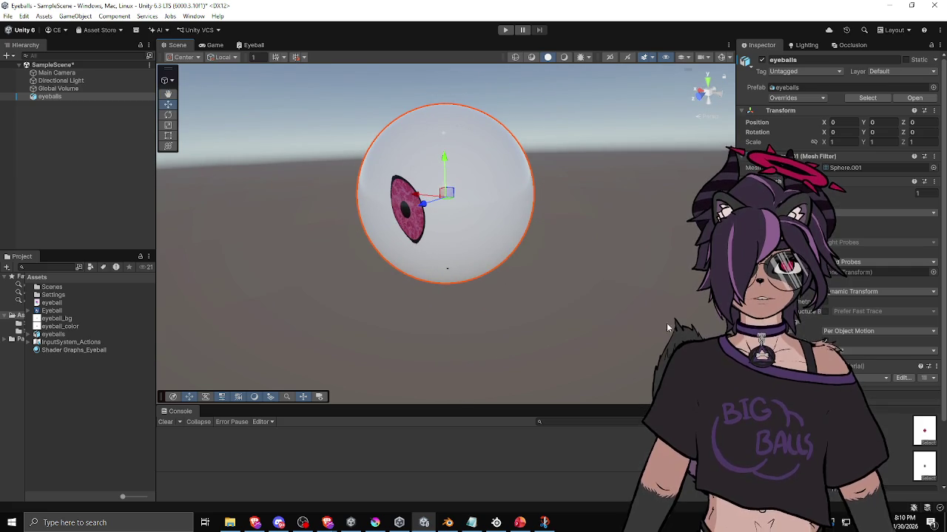
{"action": "scroll", "coordinate": [784, 296], "scroll_direction": "down", "scroll_amount": 3}
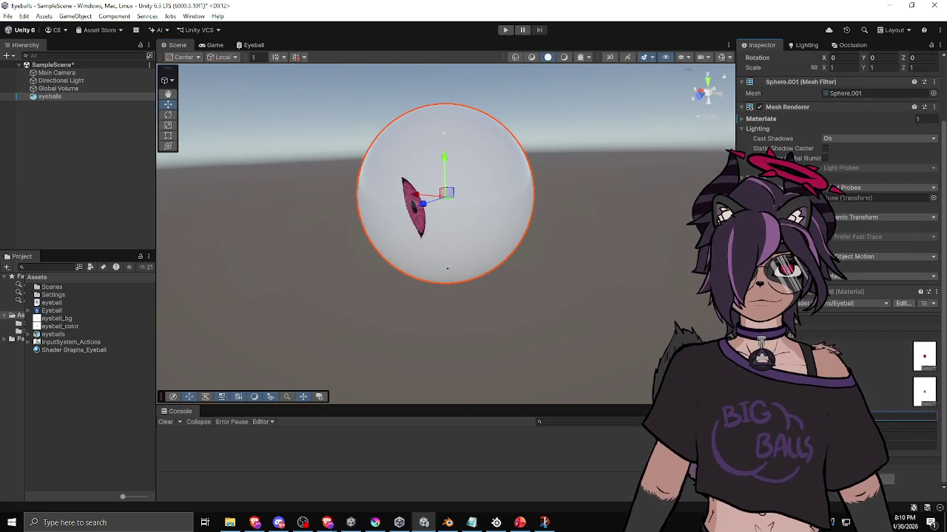
{"action": "mouse_move", "coordinate": [592, 266]}
{"action": "left_mouse_down"}
{"action": "mouse_move", "coordinate": [530, 283]}
{"action": "mouse_move", "coordinate": [600, 316]}
{"action": "left_mouse_up"}
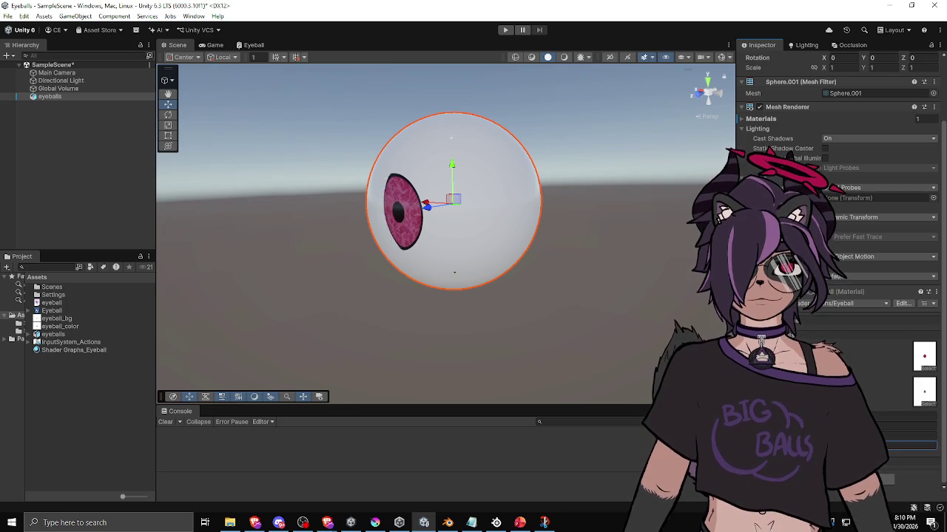
{"action": "mouse_move", "coordinate": [600, 315]}
{"action": "left_mouse_down"}
{"action": "mouse_move", "coordinate": [553, 328]}
{"action": "mouse_move", "coordinate": [645, 370]}
{"action": "mouse_move", "coordinate": [930, 366]}
{"action": "mouse_move", "coordinate": [597, 327]}
{"action": "mouse_move", "coordinate": [598, 377]}
{"action": "left_mouse_up"}
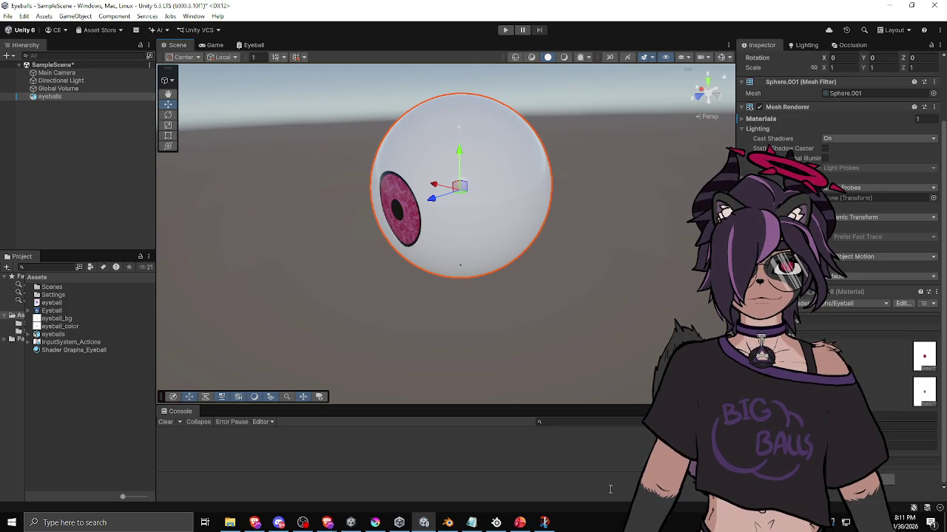
{"action": "left_click", "coordinate": [250, 45]}
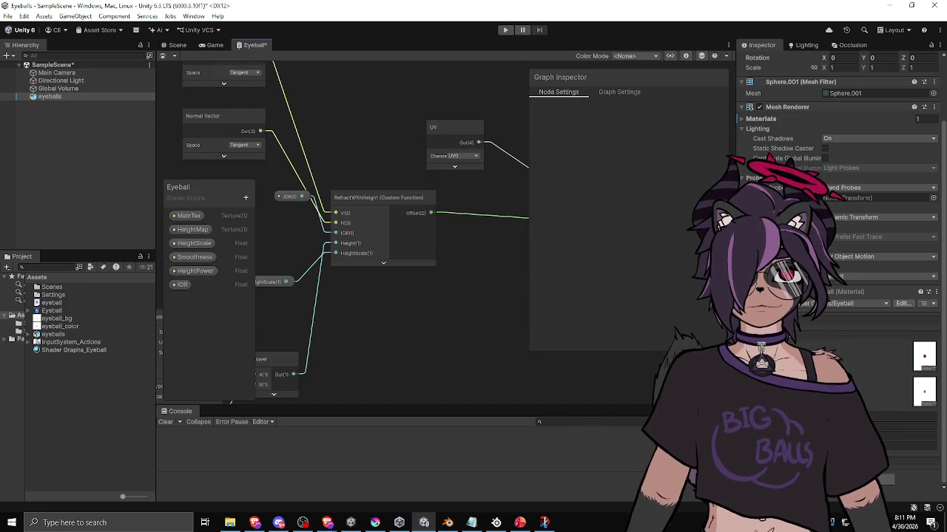
Alt+Tab to another program briefly, then return to Unity's Scene view
{"action": "key", "text": "alt+Tab"}
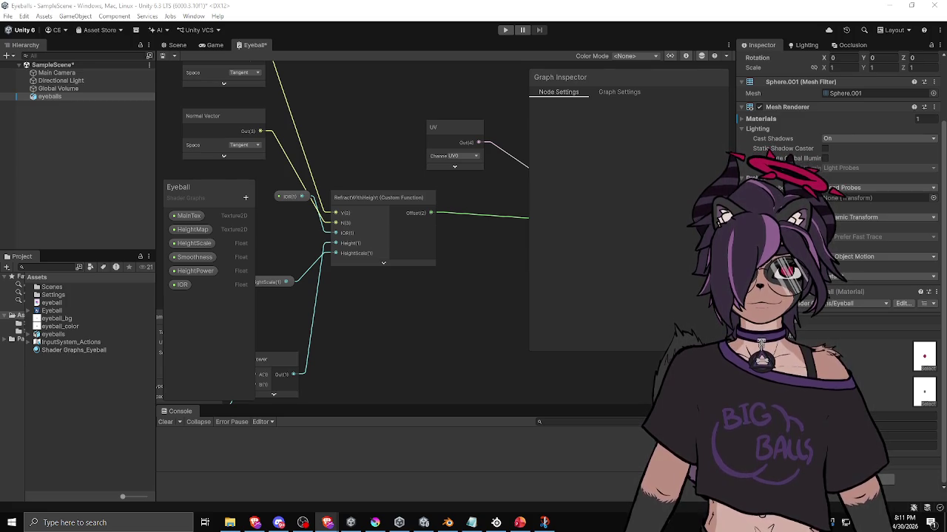
{"action": "left_click", "coordinate": [176, 45]}
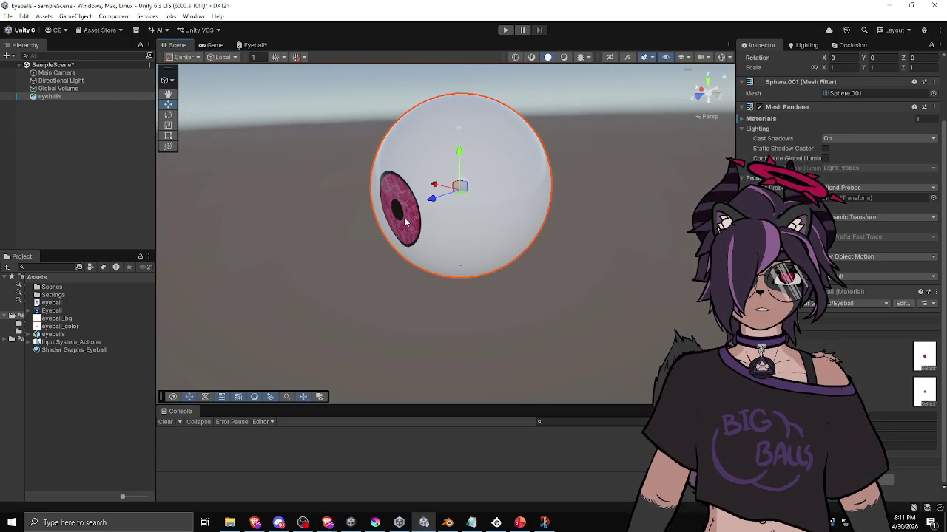
Inspect the eyeball up close, front-on and from the side, then reopen the Eyeball shader graph
{"action": "mouse_move", "coordinate": [361, 229]}
{"action": "left_mouse_down"}
{"action": "mouse_move", "coordinate": [500, 193]}
{"action": "mouse_move", "coordinate": [412, 226]}
{"action": "mouse_move", "coordinate": [437, 214]}
{"action": "mouse_move", "coordinate": [443, 222]}
{"action": "left_mouse_up"}
{"action": "left_click", "coordinate": [340, 219]}
{"action": "scroll", "coordinate": [341, 220], "scroll_direction": "up", "scroll_amount": 3}
{"action": "mouse_move", "coordinate": [340, 220]}
{"action": "left_mouse_down"}
{"action": "mouse_move", "coordinate": [406, 283]}
{"action": "mouse_move", "coordinate": [606, 300]}
{"action": "mouse_move", "coordinate": [502, 293]}
{"action": "mouse_move", "coordinate": [587, 237]}
{"action": "mouse_move", "coordinate": [462, 229]}
{"action": "left_mouse_up"}
{"action": "left_click", "coordinate": [462, 229]}
{"action": "scroll", "coordinate": [839, 222], "scroll_direction": "down", "scroll_amount": 3}
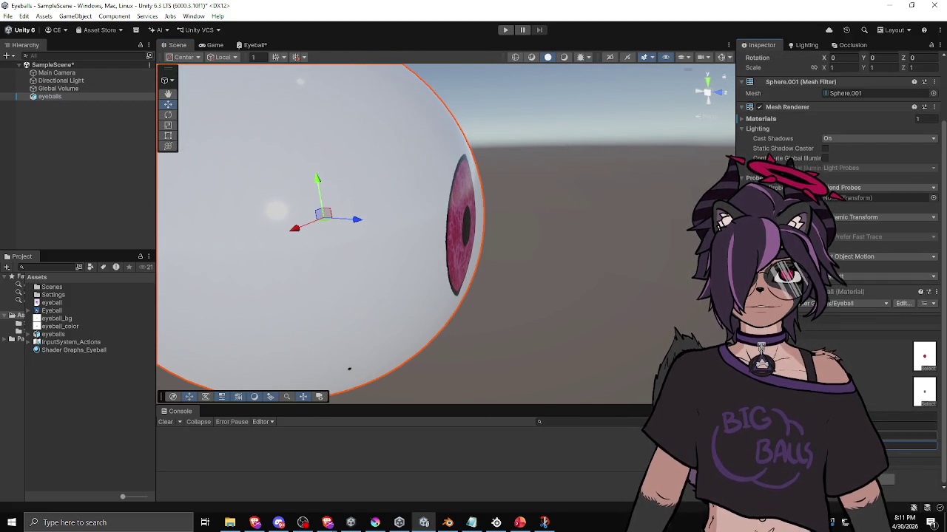
{"action": "mouse_move", "coordinate": [444, 222]}
{"action": "left_mouse_down"}
{"action": "mouse_move", "coordinate": [477, 205]}
{"action": "mouse_move", "coordinate": [400, 196]}
{"action": "mouse_move", "coordinate": [408, 258]}
{"action": "left_mouse_up"}
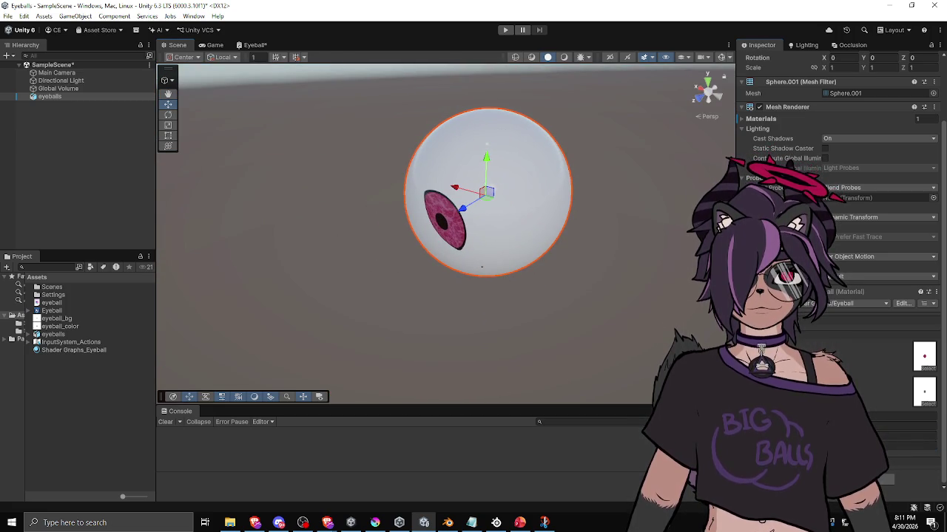
{"action": "mouse_move", "coordinate": [547, 292]}
{"action": "left_mouse_down"}
{"action": "mouse_move", "coordinate": [852, 272]}
{"action": "mouse_move", "coordinate": [480, 244]}
{"action": "mouse_move", "coordinate": [610, 259]}
{"action": "mouse_move", "coordinate": [525, 207]}
{"action": "mouse_move", "coordinate": [466, 123]}
{"action": "mouse_move", "coordinate": [481, 237]}
{"action": "mouse_move", "coordinate": [513, 243]}
{"action": "mouse_move", "coordinate": [549, 233]}
{"action": "mouse_move", "coordinate": [537, 267]}
{"action": "mouse_move", "coordinate": [444, 298]}
{"action": "mouse_move", "coordinate": [329, 194]}
{"action": "mouse_move", "coordinate": [350, 222]}
{"action": "mouse_move", "coordinate": [402, 227]}
{"action": "mouse_move", "coordinate": [350, 239]}
{"action": "mouse_move", "coordinate": [332, 232]}
{"action": "mouse_move", "coordinate": [332, 207]}
{"action": "mouse_move", "coordinate": [365, 199]}
{"action": "mouse_move", "coordinate": [438, 225]}
{"action": "left_mouse_up"}
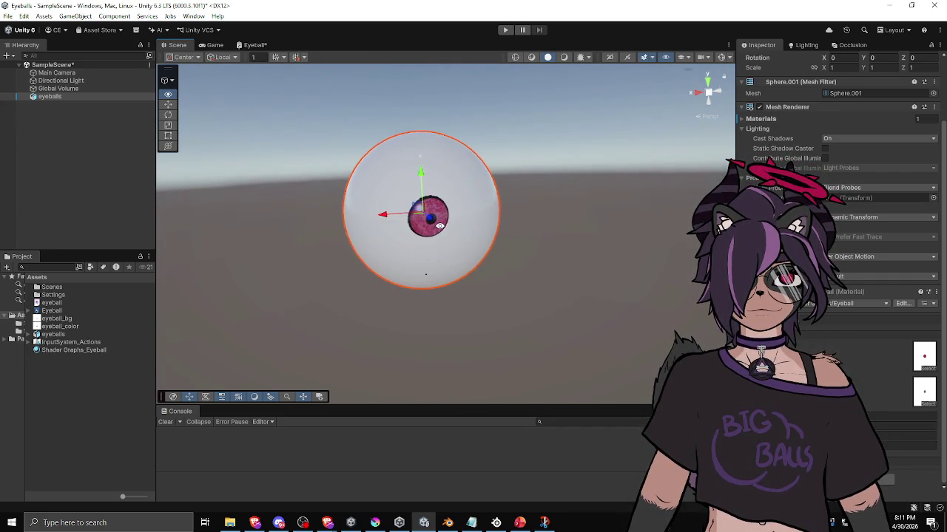
{"action": "left_click_drag", "start_coordinate": [547, 234], "coordinate": [588, 235]}
{"action": "mouse_move", "coordinate": [557, 236]}
{"action": "left_mouse_down"}
{"action": "mouse_move", "coordinate": [372, 228]}
{"action": "mouse_move", "coordinate": [351, 214]}
{"action": "mouse_move", "coordinate": [456, 203]}
{"action": "mouse_move", "coordinate": [502, 209]}
{"action": "mouse_move", "coordinate": [353, 226]}
{"action": "mouse_move", "coordinate": [353, 258]}
{"action": "mouse_move", "coordinate": [374, 268]}
{"action": "mouse_move", "coordinate": [475, 267]}
{"action": "mouse_move", "coordinate": [461, 266]}
{"action": "left_mouse_up"}
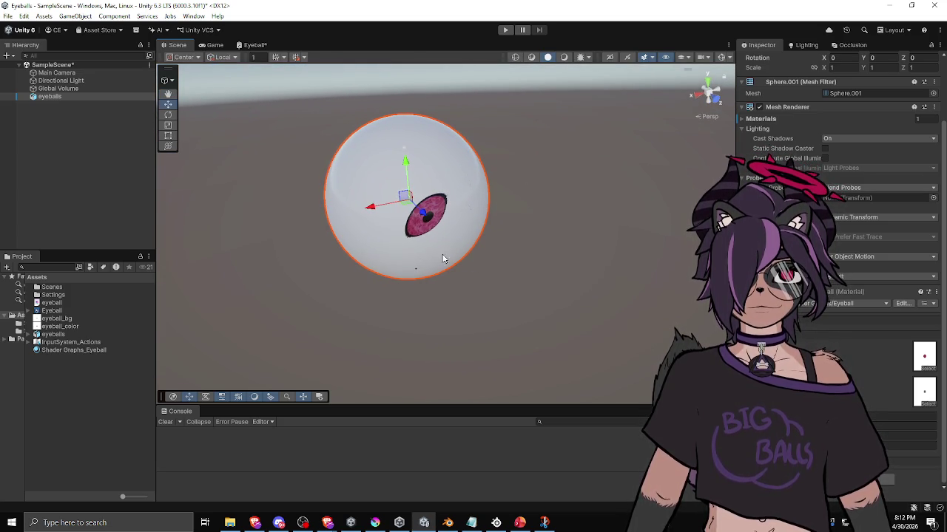
{"action": "left_click", "coordinate": [255, 45]}
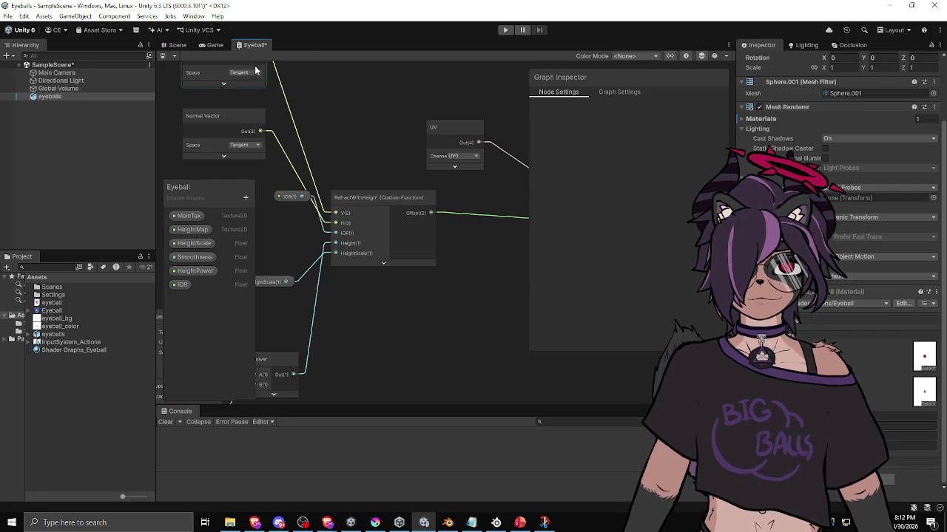
Move the IOR property above HeightPower in the blackboard
{"action": "scroll", "coordinate": [337, 247], "scroll_direction": "down", "scroll_amount": 2}
{"action": "mouse_move", "coordinate": [338, 246]}
{"action": "left_mouse_down", "text": "alt"}
{"action": "mouse_move", "coordinate": [444, 207]}
{"action": "mouse_move", "coordinate": [358, 224]}
{"action": "left_mouse_up", "text": "alt"}
{"action": "mouse_move", "coordinate": [351, 170]}
{"action": "left_mouse_down", "text": "alt"}
{"action": "mouse_move", "coordinate": [328, 184]}
{"action": "mouse_move", "coordinate": [370, 241]}
{"action": "left_mouse_up", "text": "alt"}
{"action": "right_click", "coordinate": [392, 263]}
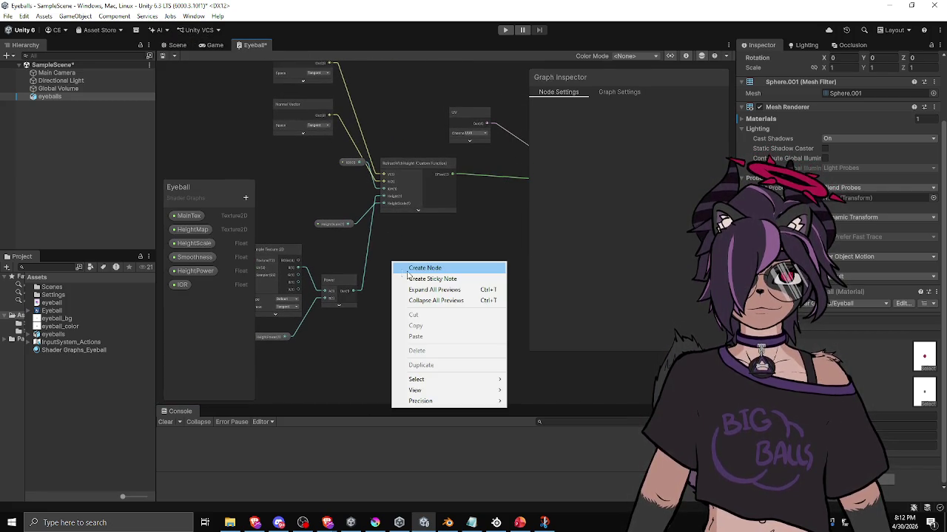
{"action": "left_click_drag", "start_coordinate": [235, 290], "coordinate": [239, 265]}
Add a new Float property named HeightAdd
{"action": "left_click", "coordinate": [246, 197]}
{"action": "left_click", "coordinate": [287, 222]}
{"action": "type", "text": "HeightAdd"}
{"action": "key", "text": "Return"}
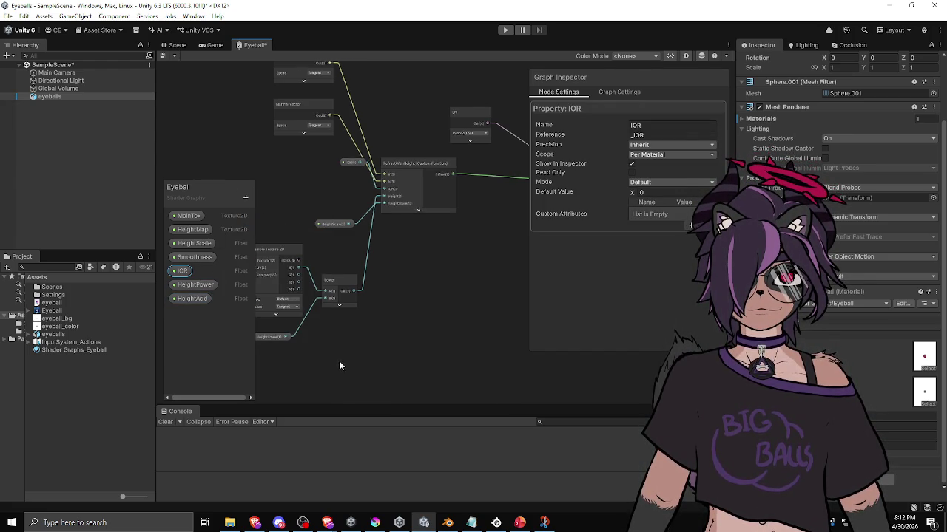
Delete the Power node and the HeightPower property from the graph
{"action": "scroll", "coordinate": [336, 365], "scroll_direction": "up", "scroll_amount": 2}
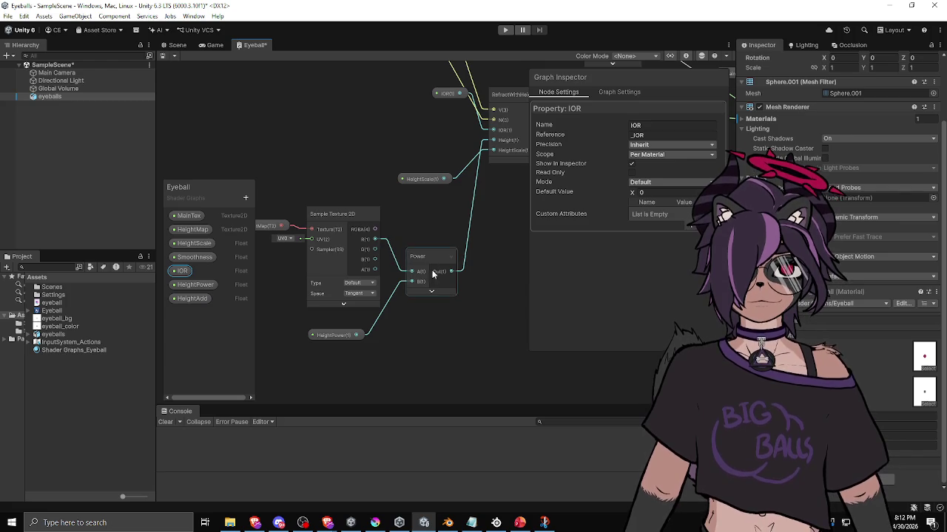
{"action": "left_click_drag", "start_coordinate": [433, 275], "coordinate": [497, 276]}
{"action": "left_click", "coordinate": [336, 335]}
{"action": "left_click_drag", "start_coordinate": [336, 335], "coordinate": [469, 349]}
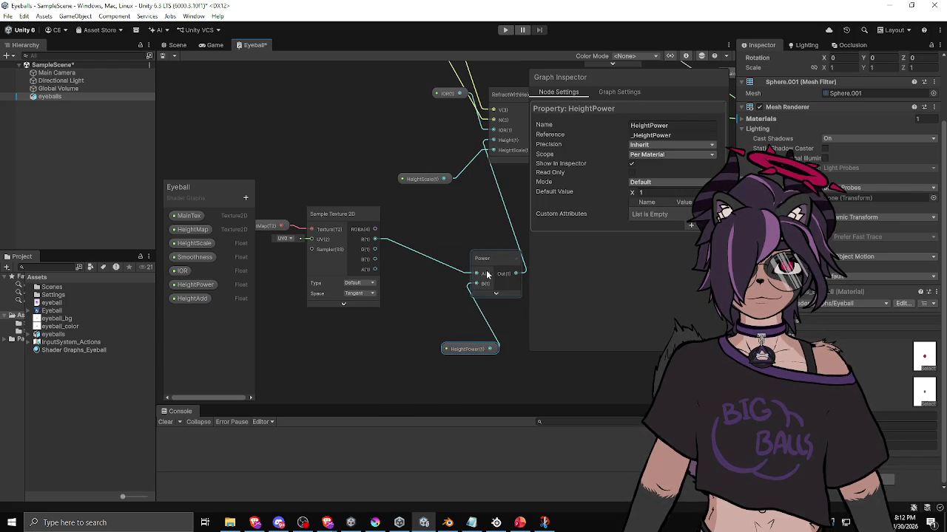
{"action": "left_click", "coordinate": [486, 275]}
{"action": "key", "text": "Delete"}
{"action": "left_click", "coordinate": [462, 347]}
{"action": "key", "text": "Delete"}
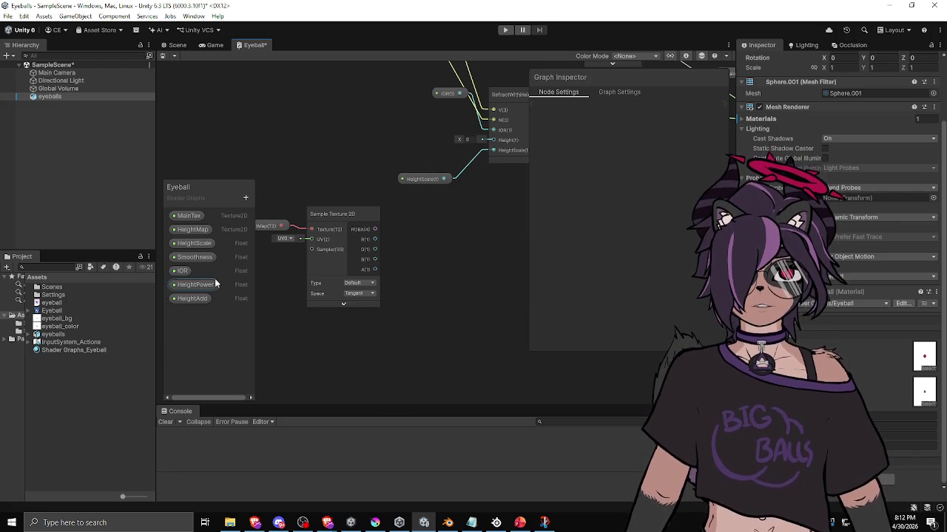
{"action": "left_click", "coordinate": [215, 283]}
{"action": "key", "text": "Delete"}
Create an Add node summing the texture's R with HeightAdd into RefractWithHeight's Height
{"action": "right_click", "coordinate": [407, 288]}
{"action": "left_click", "coordinate": [434, 294]}
{"action": "type", "text": "add"}
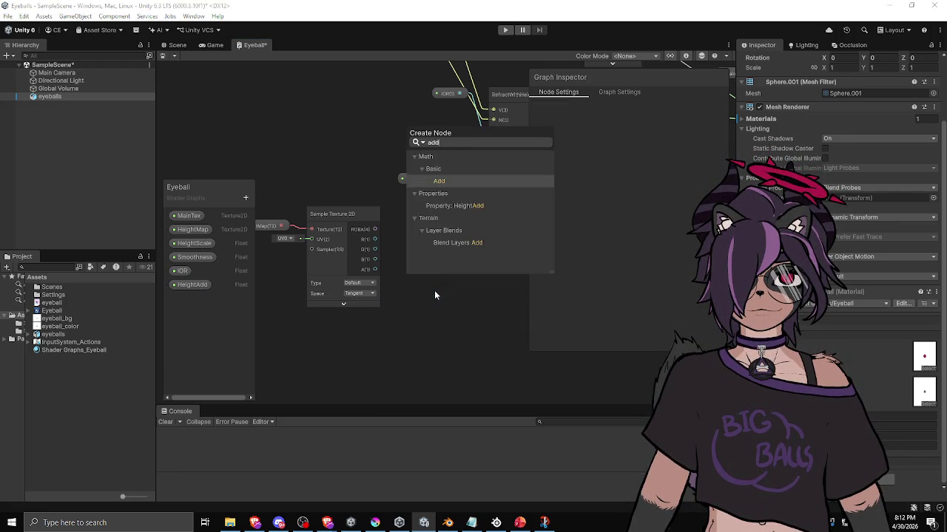
{"action": "key", "text": "Return"}
{"action": "mouse_move", "coordinate": [375, 239]}
{"action": "left_mouse_down"}
{"action": "mouse_move", "coordinate": [412, 322]}
{"action": "mouse_move", "coordinate": [476, 286]}
{"action": "left_mouse_up"}
{"action": "mouse_move", "coordinate": [200, 285]}
{"action": "left_mouse_down"}
{"action": "mouse_move", "coordinate": [393, 342]}
{"action": "mouse_move", "coordinate": [471, 302]}
{"action": "left_mouse_up"}
{"action": "left_click", "coordinate": [447, 266]}
{"action": "left_click_drag", "start_coordinate": [418, 345], "coordinate": [454, 306]}
{"action": "mouse_move", "coordinate": [499, 245]}
{"action": "left_mouse_down"}
{"action": "mouse_move", "coordinate": [331, 257]}
{"action": "mouse_move", "coordinate": [425, 289]}
{"action": "left_mouse_up"}
{"action": "mouse_move", "coordinate": [422, 334]}
{"action": "left_mouse_down"}
{"action": "mouse_move", "coordinate": [383, 207]}
{"action": "mouse_move", "coordinate": [389, 179]}
{"action": "left_mouse_up"}
Arrange HeightAdd beside the Add node and collapse Add's preview
{"action": "mouse_move", "coordinate": [391, 300]}
{"action": "left_mouse_down"}
{"action": "mouse_move", "coordinate": [463, 297]}
{"action": "mouse_move", "coordinate": [431, 294]}
{"action": "left_mouse_up"}
{"action": "left_click", "coordinate": [377, 358]}
{"action": "left_click", "coordinate": [446, 311]}
{"action": "left_click_drag", "start_coordinate": [341, 359], "coordinate": [346, 331]}
{"action": "left_click_drag", "start_coordinate": [434, 301], "coordinate": [426, 294]}
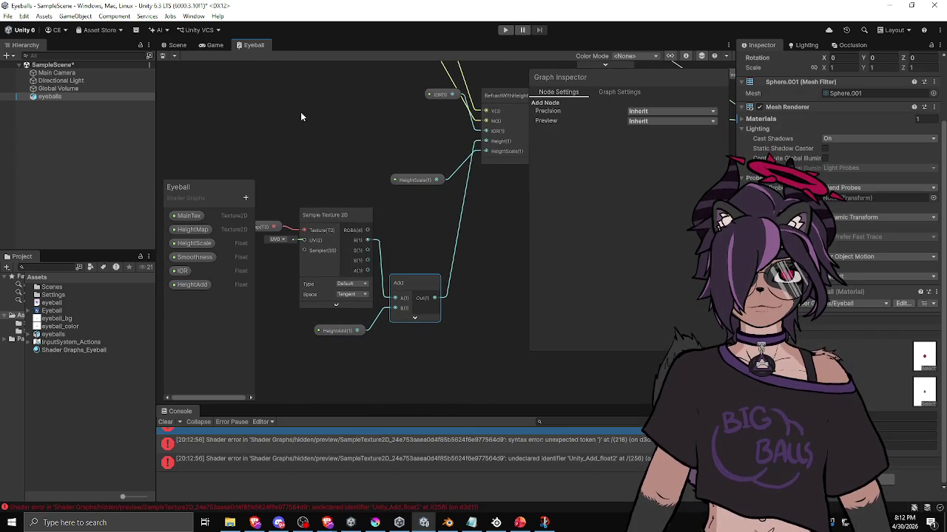
{"action": "left_click_drag", "start_coordinate": [389, 172], "coordinate": [308, 197]}
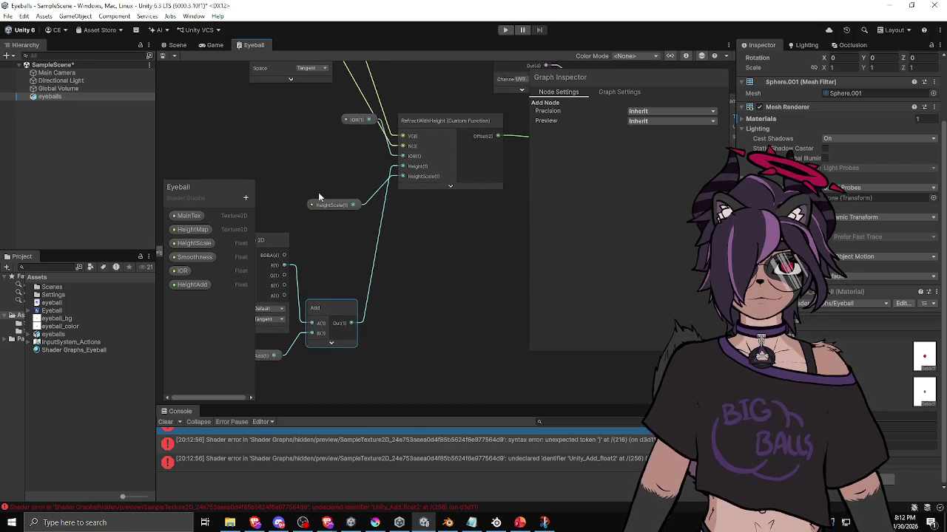
Open RefractWithHeight's custom function body for editing
{"action": "left_click", "coordinate": [430, 129]}
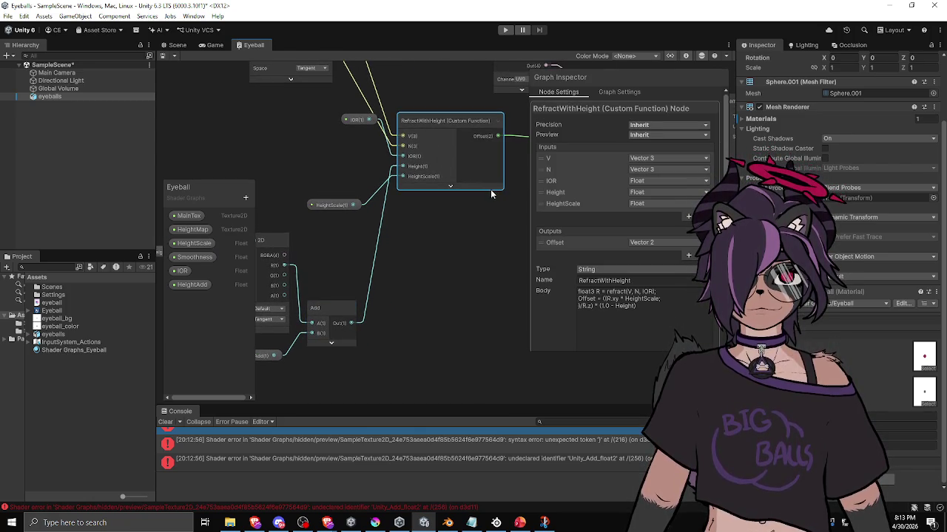
{"action": "key", "text": "ctrl+a"}
{"action": "left_click", "coordinate": [655, 310]}
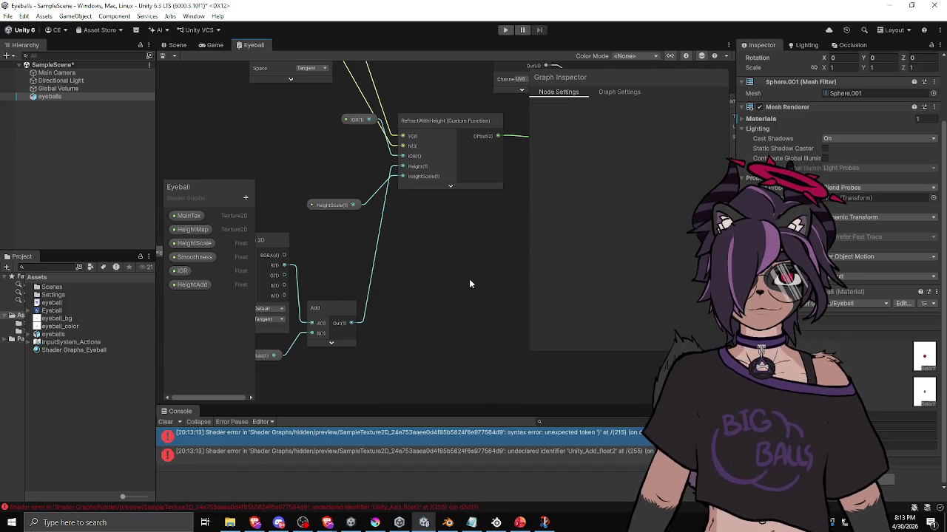
Join RefractWithHeight's Offset formula onto one line and apply it to recompile
{"action": "left_click", "coordinate": [457, 175]}
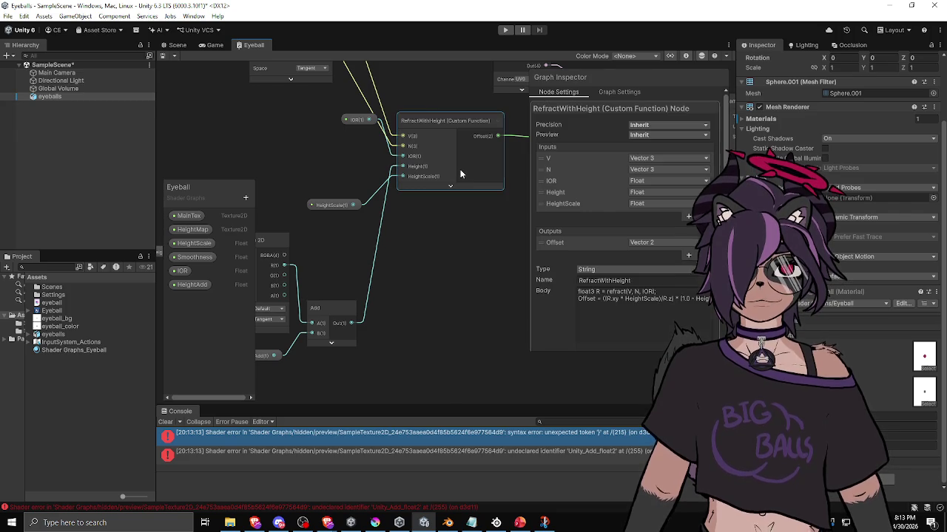
{"action": "left_click_drag", "start_coordinate": [674, 299], "coordinate": [716, 299]}
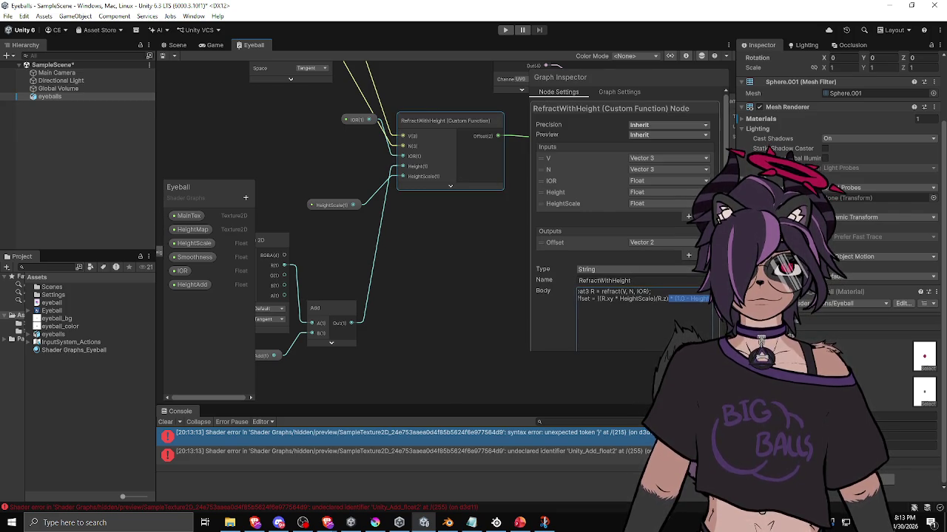
{"action": "left_click", "coordinate": [691, 303]}
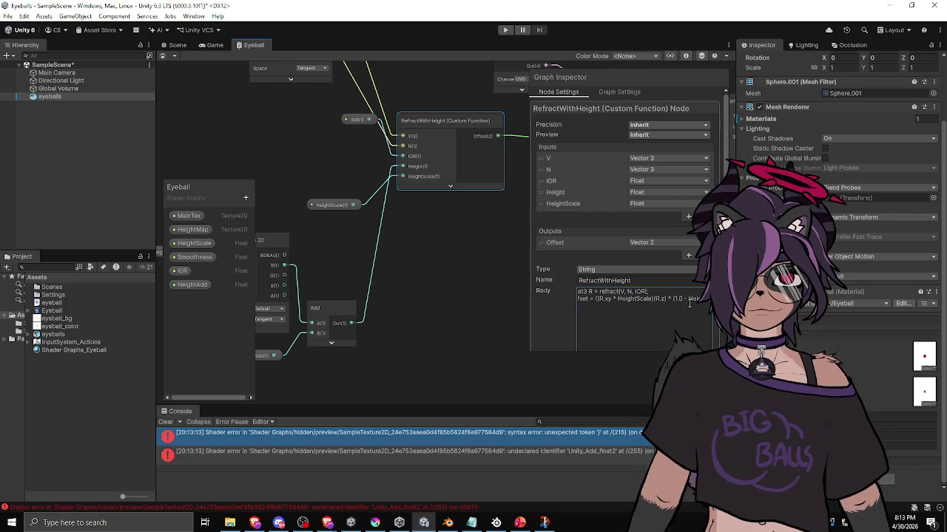
{"action": "left_click", "coordinate": [471, 297]}
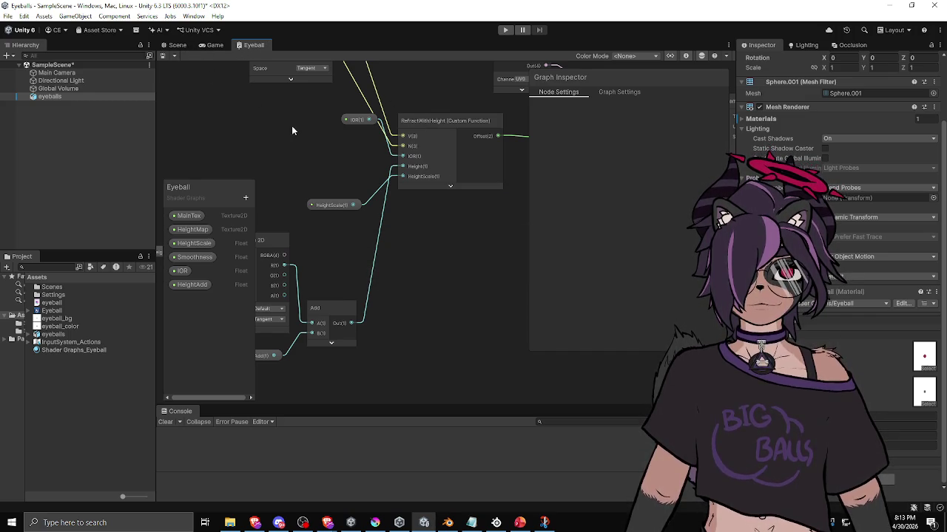
Orbit around the eyeball sphere to inspect the larger iris and tweak a material value
{"action": "left_click", "coordinate": [180, 46]}
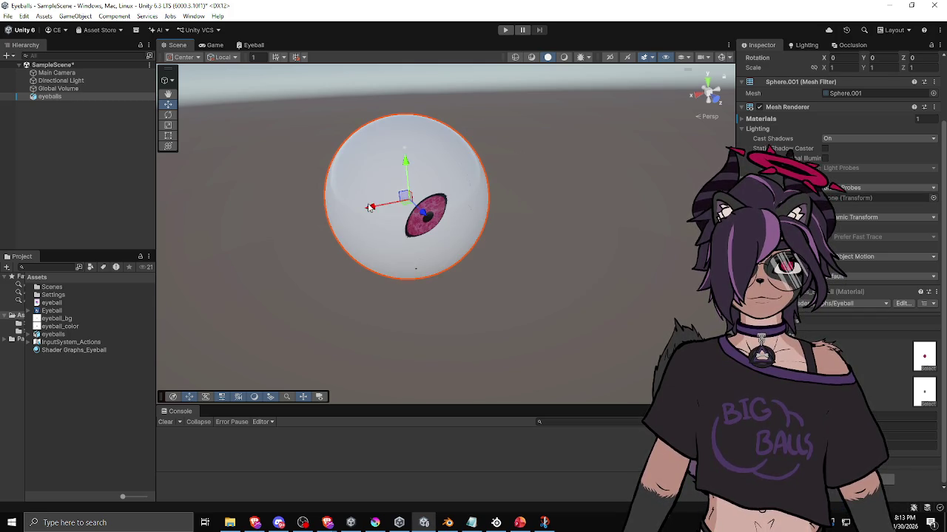
{"action": "mouse_move", "coordinate": [427, 260]}
{"action": "left_mouse_down", "text": "alt"}
{"action": "mouse_move", "coordinate": [334, 174]}
{"action": "mouse_move", "coordinate": [346, 253]}
{"action": "left_mouse_up", "text": "alt"}
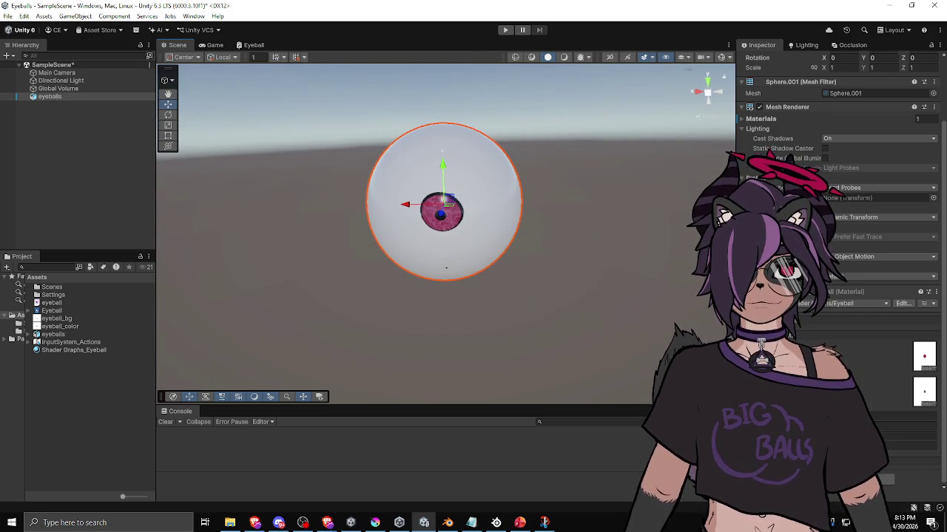
{"action": "left_click_drag", "start_coordinate": [511, 266], "coordinate": [655, 274], "text": "alt"}
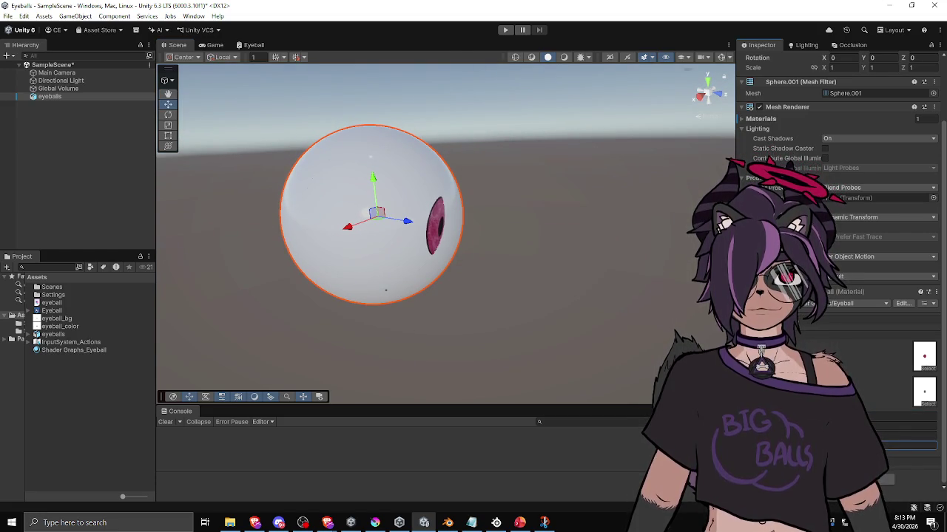
{"action": "mouse_move", "coordinate": [559, 309]}
{"action": "left_mouse_down", "text": "alt"}
{"action": "mouse_move", "coordinate": [437, 247]}
{"action": "mouse_move", "coordinate": [312, 239]}
{"action": "mouse_move", "coordinate": [288, 209]}
{"action": "mouse_move", "coordinate": [355, 224]}
{"action": "mouse_move", "coordinate": [317, 230]}
{"action": "mouse_move", "coordinate": [338, 261]}
{"action": "mouse_move", "coordinate": [350, 234]}
{"action": "mouse_move", "coordinate": [338, 224]}
{"action": "mouse_move", "coordinate": [277, 245]}
{"action": "mouse_move", "coordinate": [347, 263]}
{"action": "mouse_move", "coordinate": [303, 217]}
{"action": "mouse_move", "coordinate": [338, 233]}
{"action": "mouse_move", "coordinate": [500, 247]}
{"action": "mouse_move", "coordinate": [456, 226]}
{"action": "mouse_move", "coordinate": [493, 258]}
{"action": "left_mouse_up", "text": "alt"}
{"action": "left_click", "coordinate": [910, 446]}
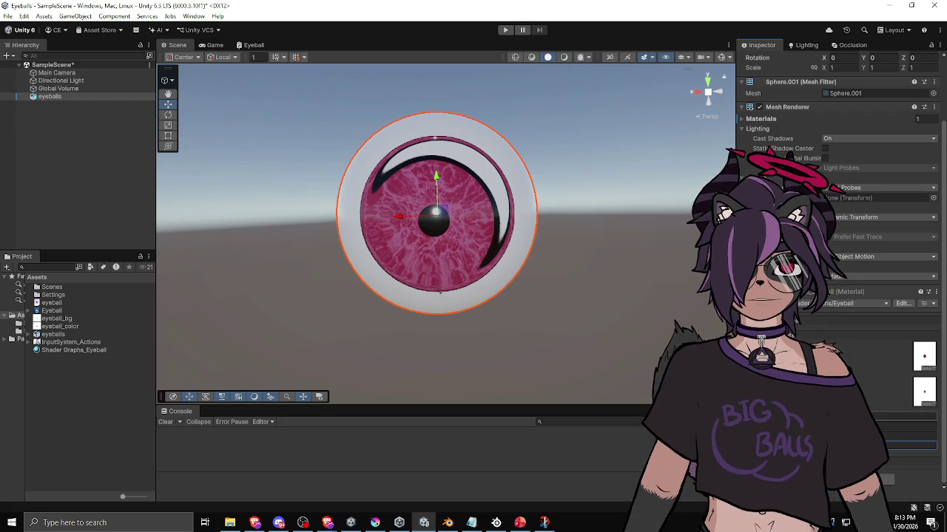
{"action": "mouse_move", "coordinate": [488, 244]}
{"action": "left_mouse_down", "text": "alt"}
{"action": "mouse_move", "coordinate": [448, 249]}
{"action": "mouse_move", "coordinate": [544, 285]}
{"action": "mouse_move", "coordinate": [565, 227]}
{"action": "mouse_move", "coordinate": [531, 269]}
{"action": "mouse_move", "coordinate": [446, 281]}
{"action": "mouse_move", "coordinate": [459, 275]}
{"action": "mouse_move", "coordinate": [444, 274]}
{"action": "mouse_move", "coordinate": [501, 262]}
{"action": "mouse_move", "coordinate": [454, 269]}
{"action": "mouse_move", "coordinate": [501, 271]}
{"action": "mouse_move", "coordinate": [488, 267]}
{"action": "left_mouse_up", "text": "alt"}
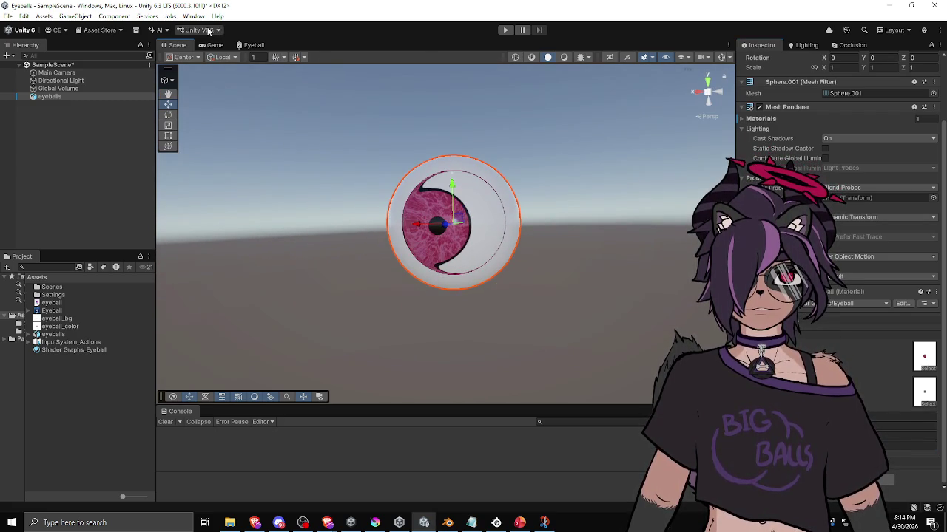
{"action": "left_click", "coordinate": [250, 46]}
Rework the Offset expression, removing the misplaced HeightScale and the parenthesis after R.z
{"action": "left_click", "coordinate": [428, 142]}
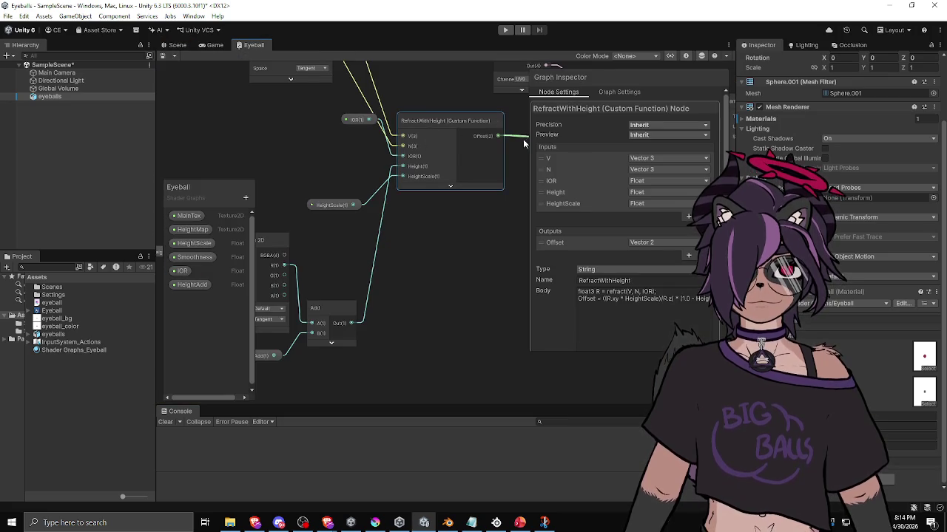
{"action": "mouse_move", "coordinate": [578, 292]}
{"action": "left_mouse_down"}
{"action": "mouse_move", "coordinate": [661, 300]}
{"action": "mouse_move", "coordinate": [621, 300]}
{"action": "left_mouse_up"}
{"action": "left_click", "coordinate": [664, 299]}
{"action": "type", "text": "/"}
{"action": "key", "text": "BackSpace"}
{"action": "left_click", "coordinate": [630, 300]}
{"action": "key", "text": "BackSpace"}
{"action": "left_click", "coordinate": [615, 299]}
{"action": "key", "text": "BackSpace"}
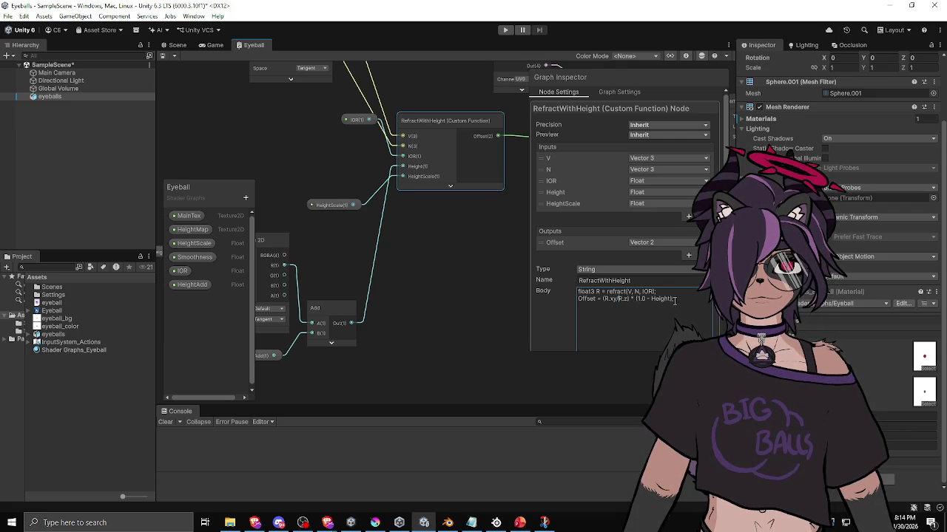
Remove the trailing semicolon so Offset reads (R.xy/R.z) * (1.0 - Height) * HeightScale, and apply
{"action": "key", "text": "ctrl+a"}
{"action": "left_click", "coordinate": [686, 297]}
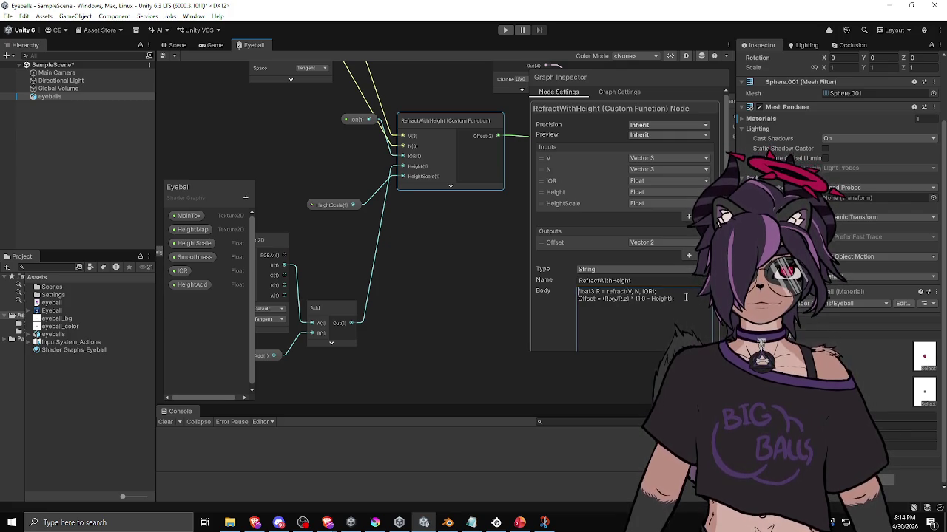
{"action": "key", "text": "BackSpace"}
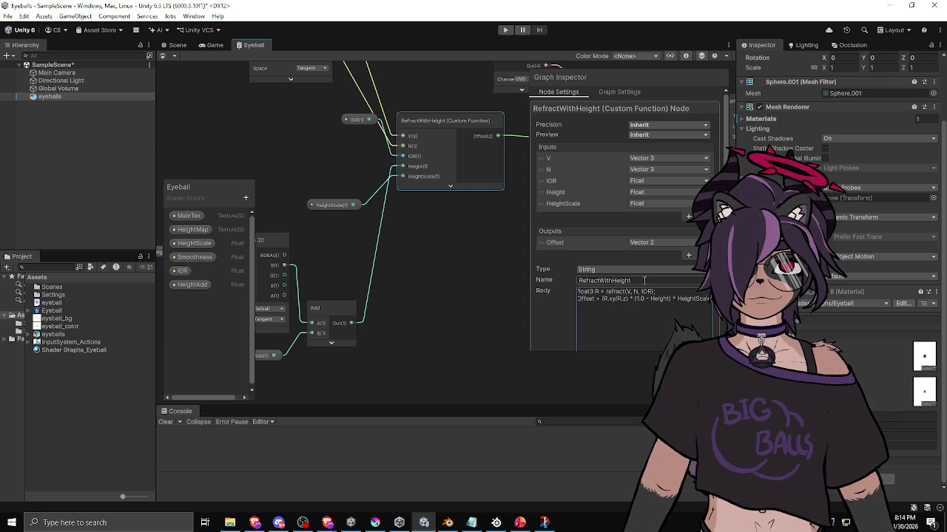
{"action": "left_click", "coordinate": [485, 278]}
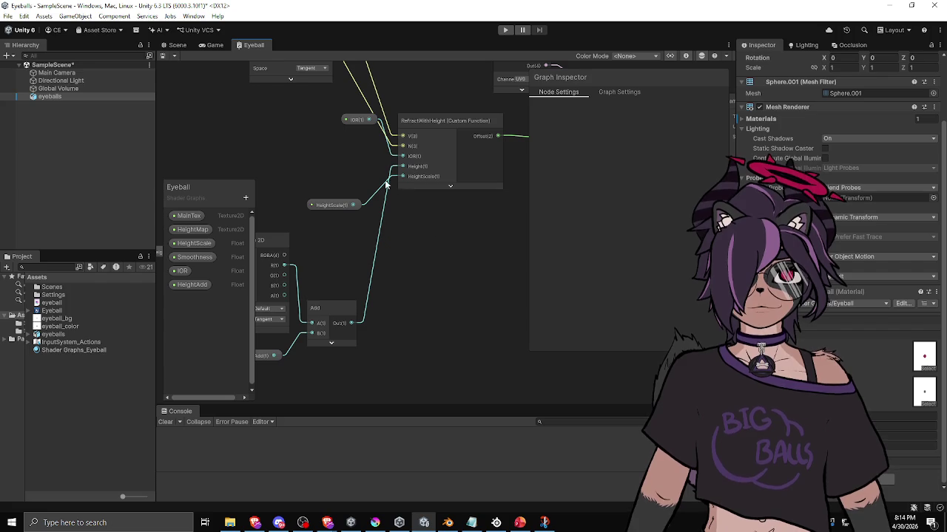
{"action": "left_click", "coordinate": [177, 45]}
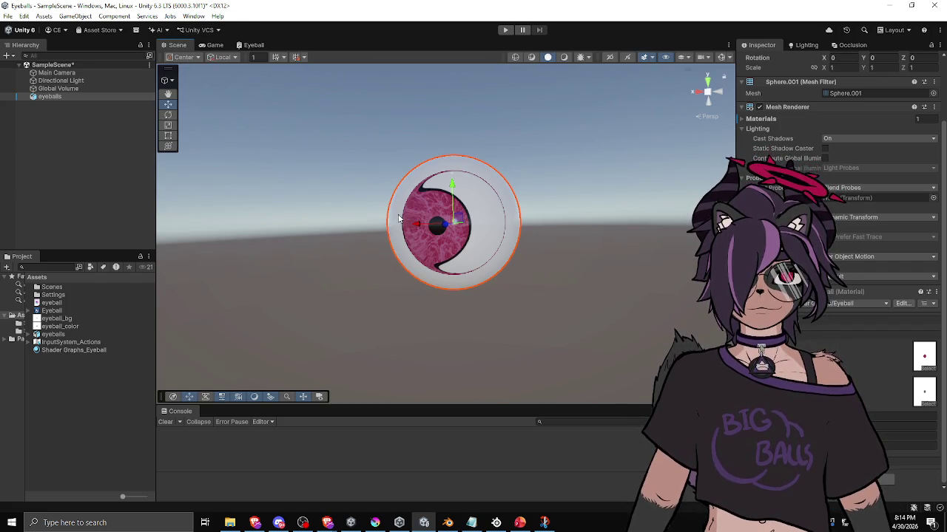
Orbit the Scene to view the eyeball head-on, then bring Krita up maximized
{"action": "mouse_move", "coordinate": [388, 201]}
{"action": "left_mouse_down"}
{"action": "mouse_move", "coordinate": [456, 260]}
{"action": "mouse_move", "coordinate": [482, 256]}
{"action": "mouse_move", "coordinate": [473, 268]}
{"action": "mouse_move", "coordinate": [555, 274]}
{"action": "mouse_move", "coordinate": [386, 268]}
{"action": "mouse_move", "coordinate": [461, 318]}
{"action": "mouse_move", "coordinate": [535, 270]}
{"action": "mouse_move", "coordinate": [454, 260]}
{"action": "mouse_move", "coordinate": [494, 288]}
{"action": "mouse_move", "coordinate": [469, 236]}
{"action": "mouse_move", "coordinate": [476, 281]}
{"action": "mouse_move", "coordinate": [469, 270]}
{"action": "mouse_move", "coordinate": [348, 275]}
{"action": "mouse_move", "coordinate": [414, 266]}
{"action": "mouse_move", "coordinate": [423, 249]}
{"action": "mouse_move", "coordinate": [422, 268]}
{"action": "left_mouse_up"}
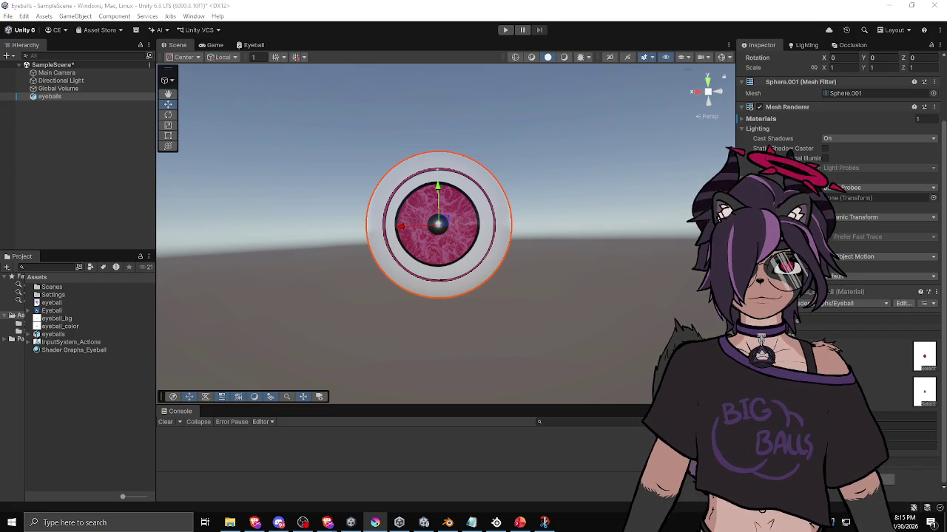
{"action": "key", "text": "alt+Tab"}
{"action": "double_click", "coordinate": [655, 7]}
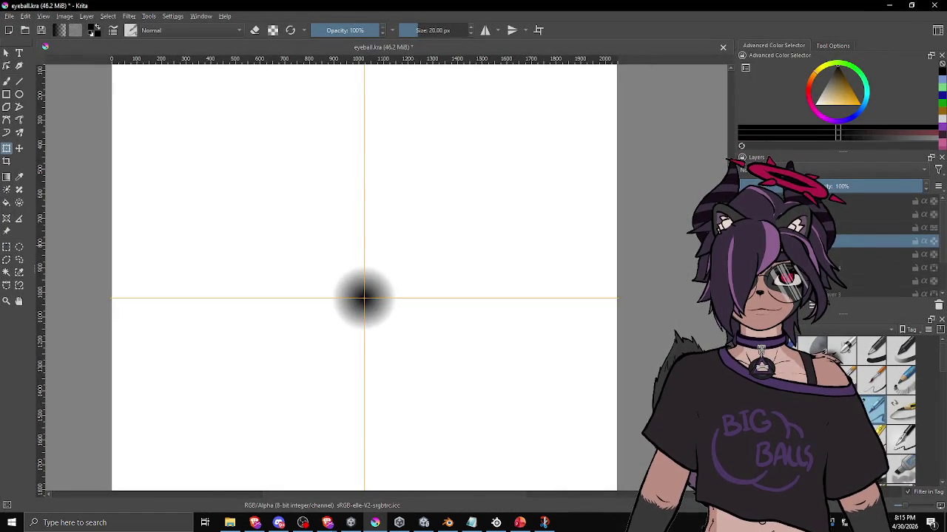
Export the top layer of eyeball.kra as eyeball_mask.png and minimize Krita
{"action": "left_click", "coordinate": [873, 204]}
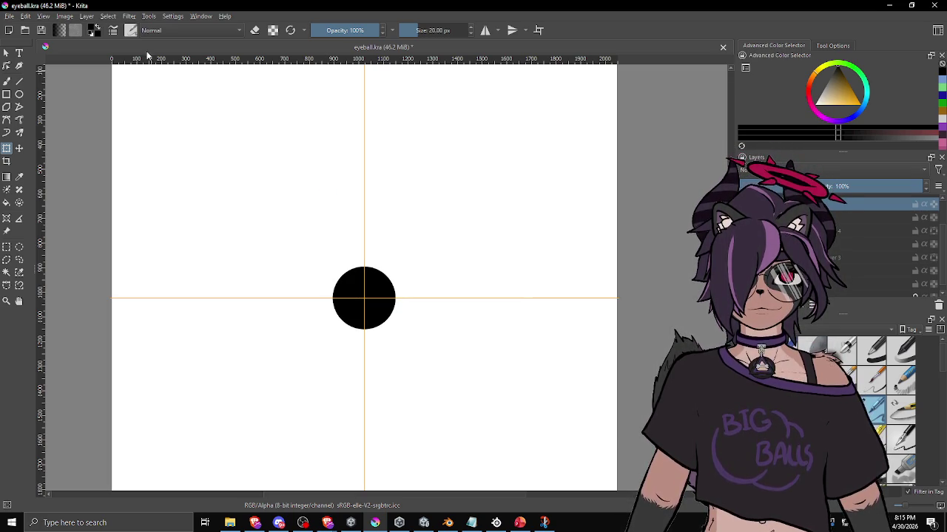
{"action": "left_click", "coordinate": [6, 17]}
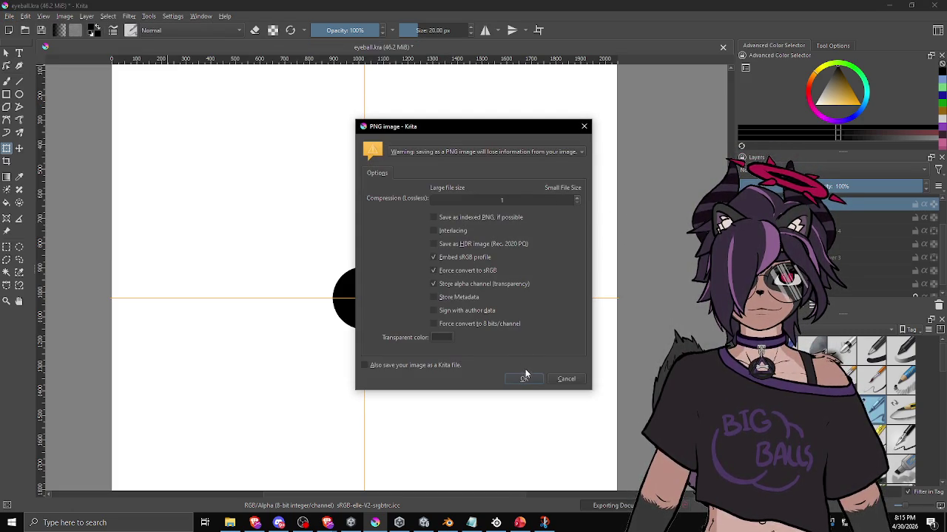
{"action": "left_click", "coordinate": [523, 377]}
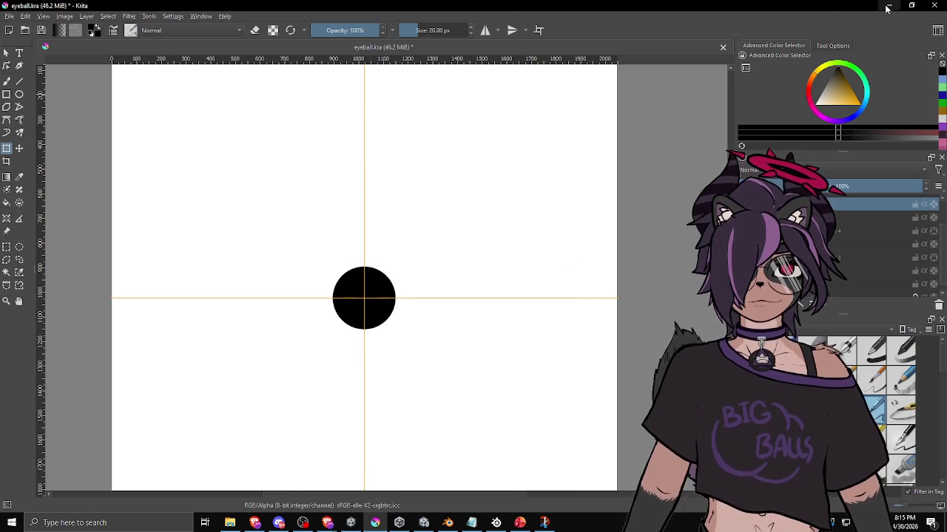
{"action": "left_click", "coordinate": [889, 6]}
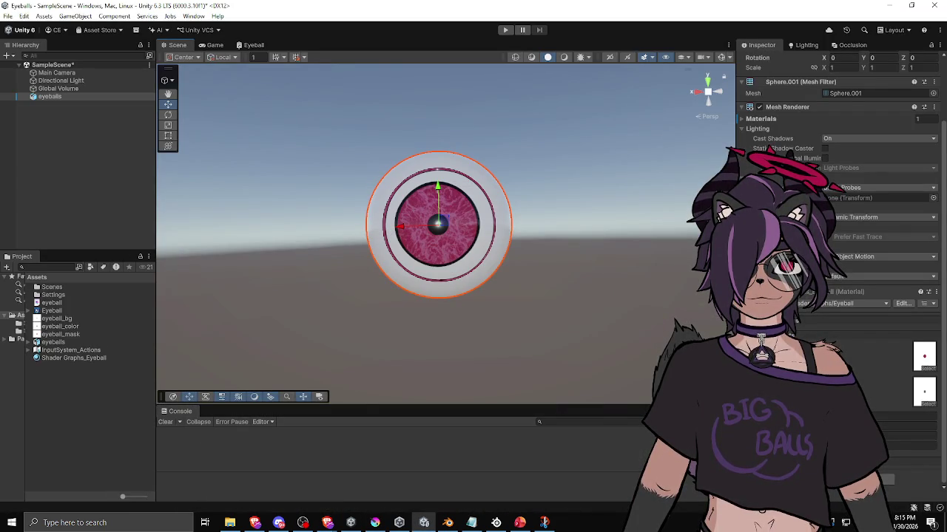
Add an IrisMask Texture 2D property and place it below MainTex
{"action": "left_click", "coordinate": [261, 45]}
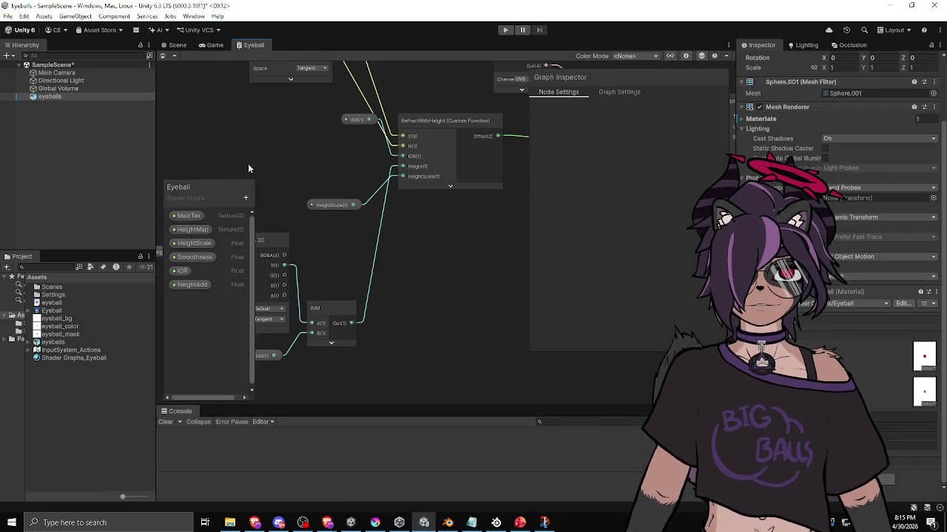
{"action": "left_click", "coordinate": [245, 197]}
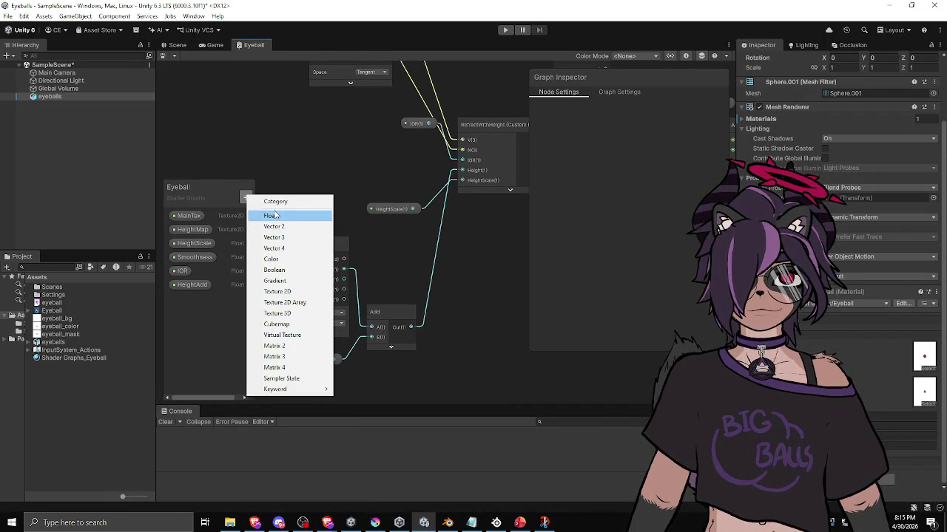
{"action": "left_click", "coordinate": [295, 292]}
{"action": "type", "text": "Mask"}
{"action": "key", "text": "Return"}
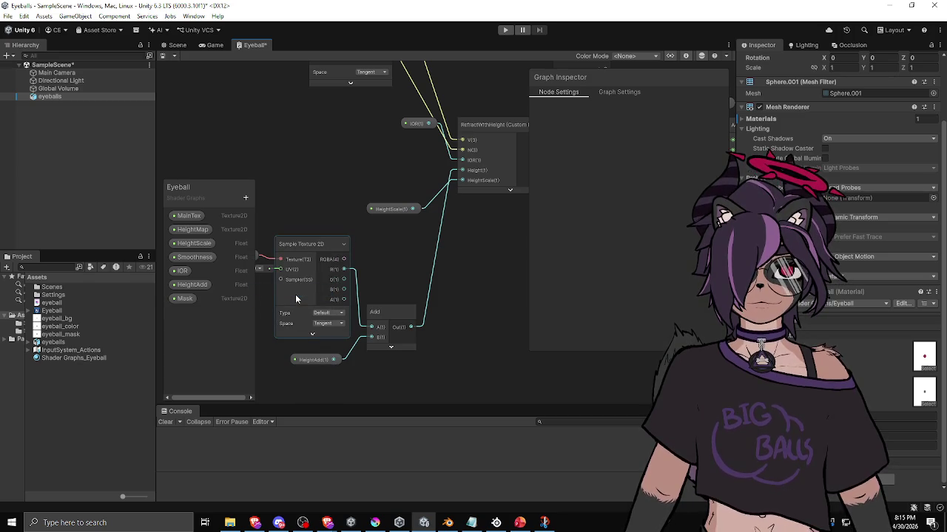
{"action": "left_click_drag", "start_coordinate": [185, 299], "coordinate": [186, 229]}
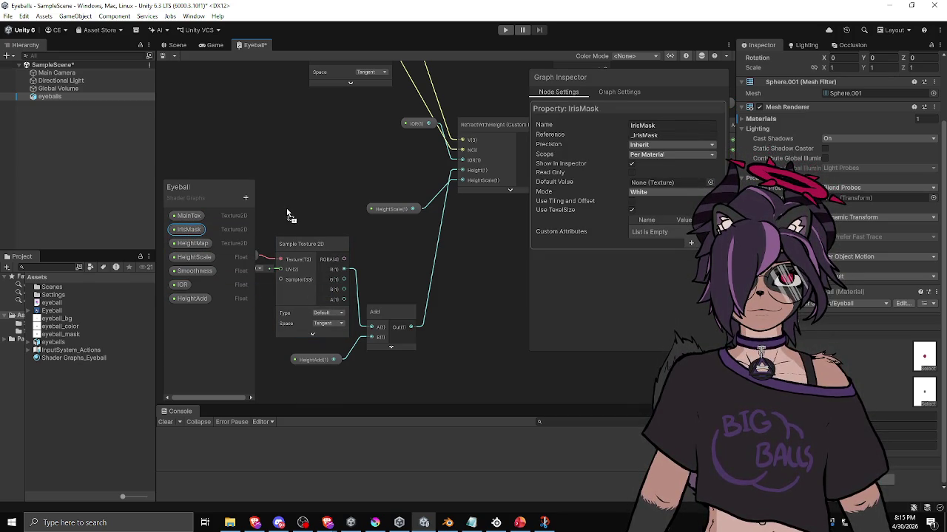
Create a Sample Texture 2D node fed by IrisMask and collapse its preview
{"action": "left_click_drag", "start_coordinate": [311, 139], "coordinate": [311, 139]}
{"action": "type", "text": "sample"}
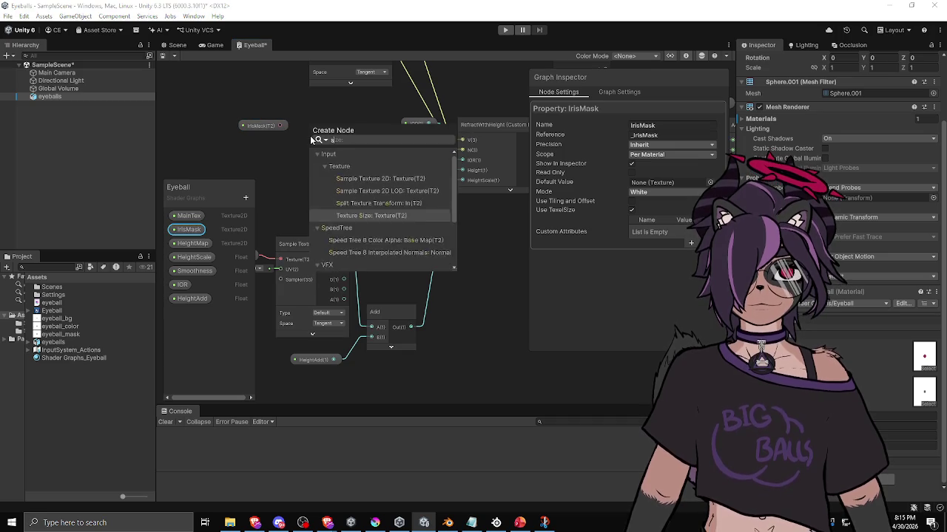
{"action": "key", "text": "Up"}
{"action": "key", "text": "Up"}
{"action": "key", "text": "Up"}
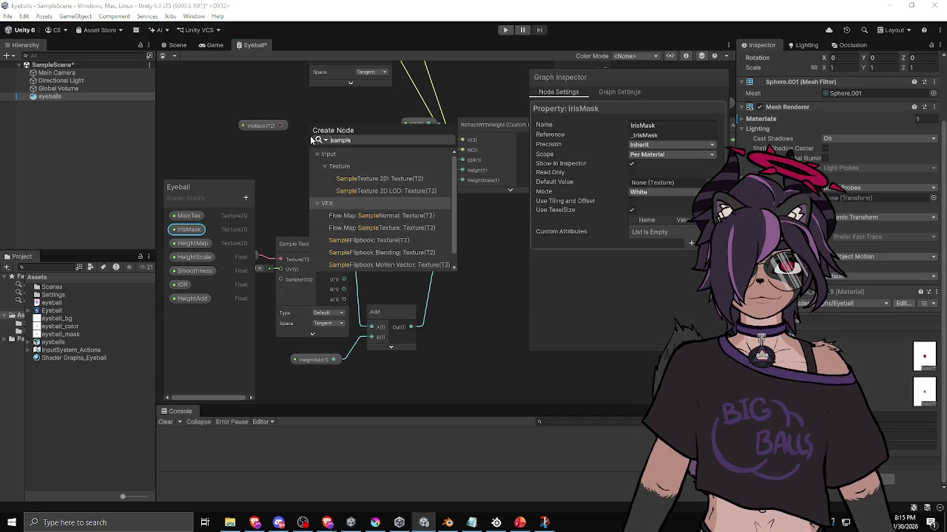
{"action": "key", "text": "Return"}
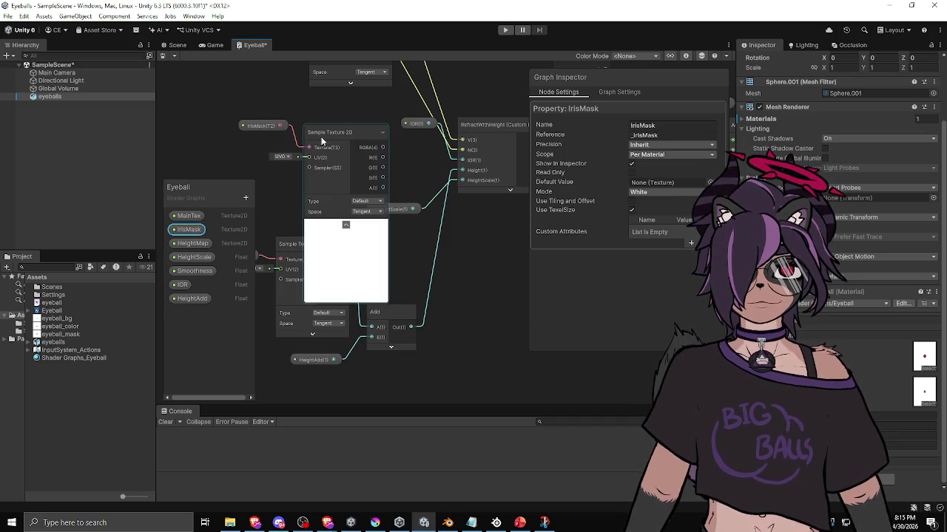
{"action": "left_click", "coordinate": [346, 225]}
Arrange the IrisMask sampling node beside the MainTex sample node
{"action": "scroll", "coordinate": [319, 158], "scroll_direction": "down", "scroll_amount": 3}
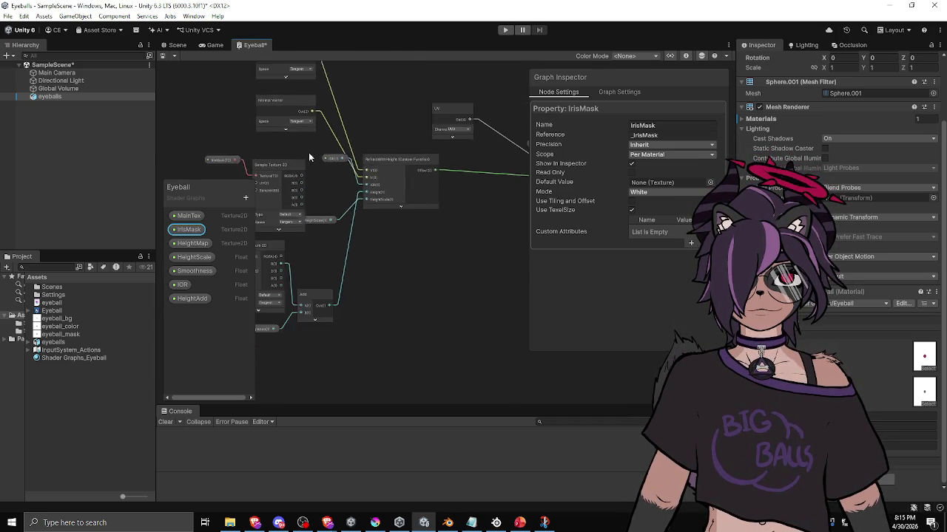
{"action": "left_click_drag", "start_coordinate": [365, 178], "coordinate": [518, 318]}
{"action": "left_click", "coordinate": [317, 255]}
{"action": "mouse_move", "coordinate": [355, 289]}
{"action": "left_mouse_down"}
{"action": "mouse_move", "coordinate": [473, 274]}
{"action": "mouse_move", "coordinate": [372, 257]}
{"action": "left_mouse_up"}
{"action": "scroll", "coordinate": [380, 266], "scroll_direction": "down", "scroll_amount": 3}
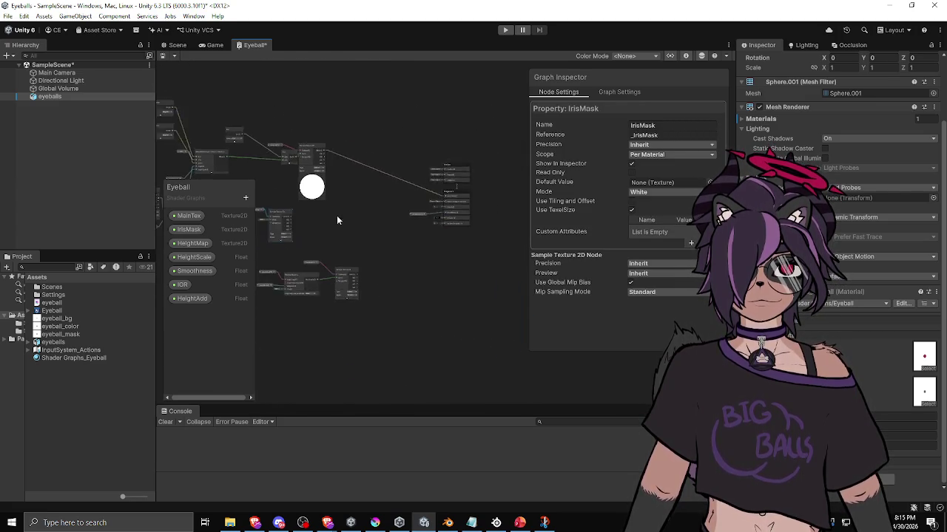
{"action": "mouse_move", "coordinate": [336, 238]}
{"action": "left_mouse_down"}
{"action": "mouse_move", "coordinate": [405, 261]}
{"action": "mouse_move", "coordinate": [481, 259]}
{"action": "mouse_move", "coordinate": [473, 252]}
{"action": "left_mouse_up"}
{"action": "left_click_drag", "start_coordinate": [473, 252], "coordinate": [375, 209]}
{"action": "scroll", "coordinate": [375, 210], "scroll_direction": "up", "scroll_amount": 2}
{"action": "left_click_drag", "start_coordinate": [424, 232], "coordinate": [338, 216]}
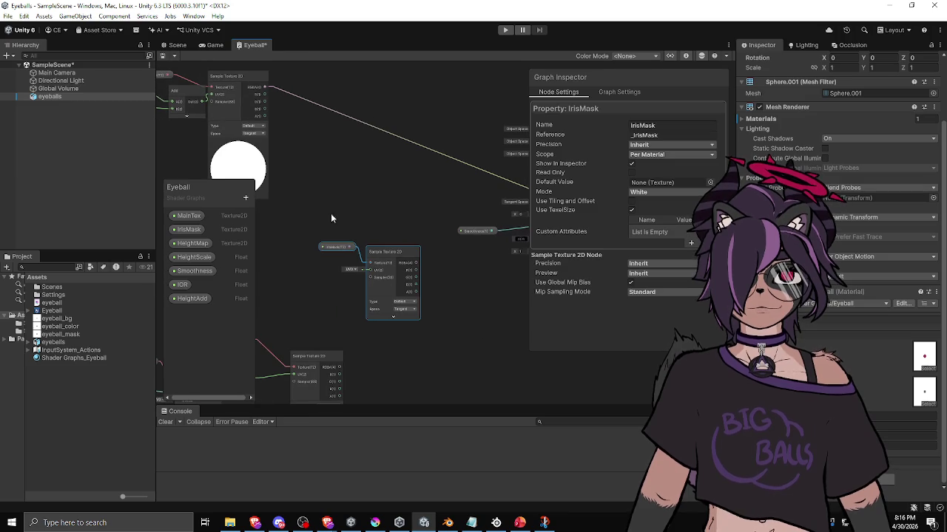
{"action": "left_click_drag", "start_coordinate": [419, 264], "coordinate": [386, 231]}
{"action": "left_click", "coordinate": [387, 232]}
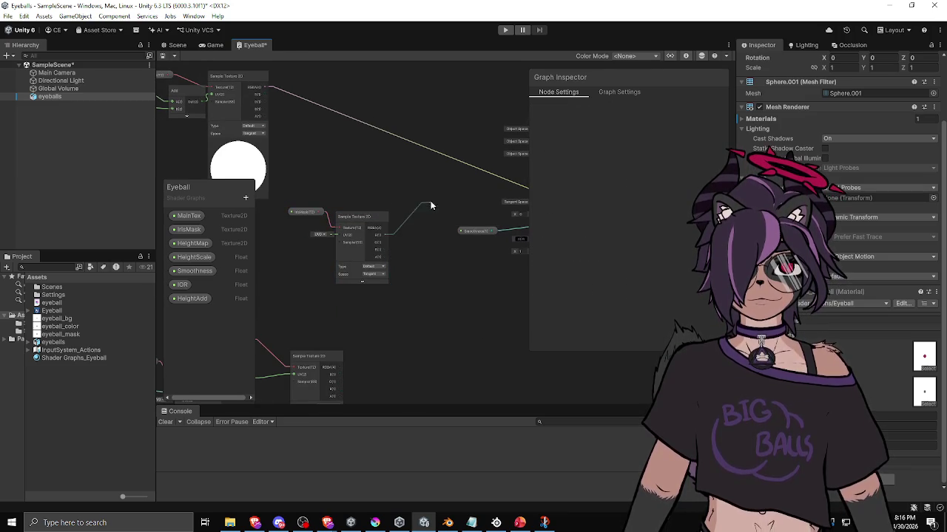
Create a Lerp node from the mask sample's output
{"action": "left_click_drag", "start_coordinate": [429, 209], "coordinate": [420, 201]}
{"action": "type", "text": "lerp"}
{"action": "key", "text": "Return"}
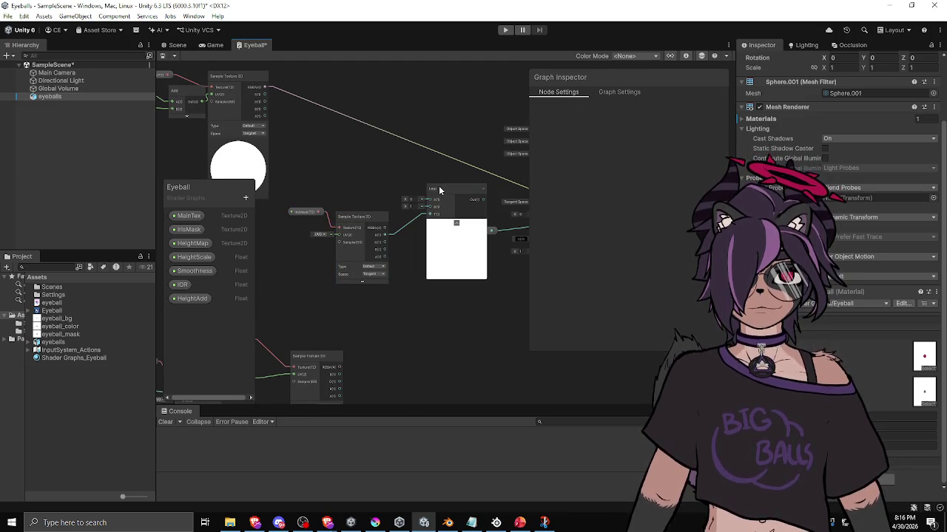
{"action": "left_click_drag", "start_coordinate": [432, 208], "coordinate": [510, 236]}
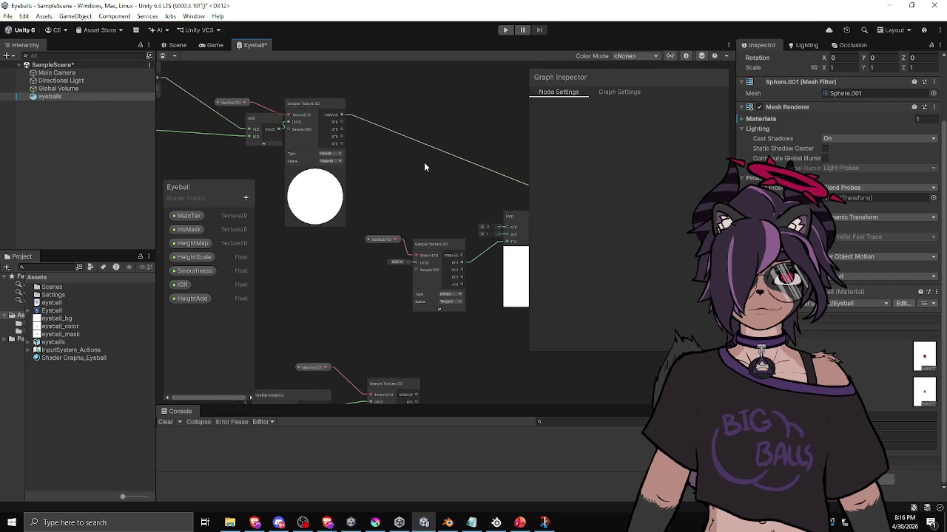
{"action": "left_click", "coordinate": [245, 198]}
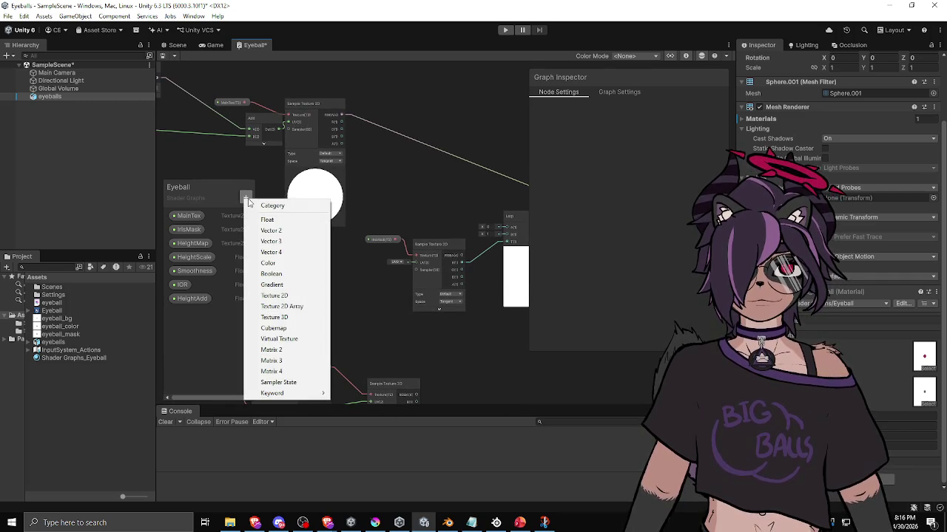
Add a ScleraColor colour property and wire it into the Lerp node
{"action": "left_click", "coordinate": [272, 262]}
{"action": "type", "text": "ScleraColor"}
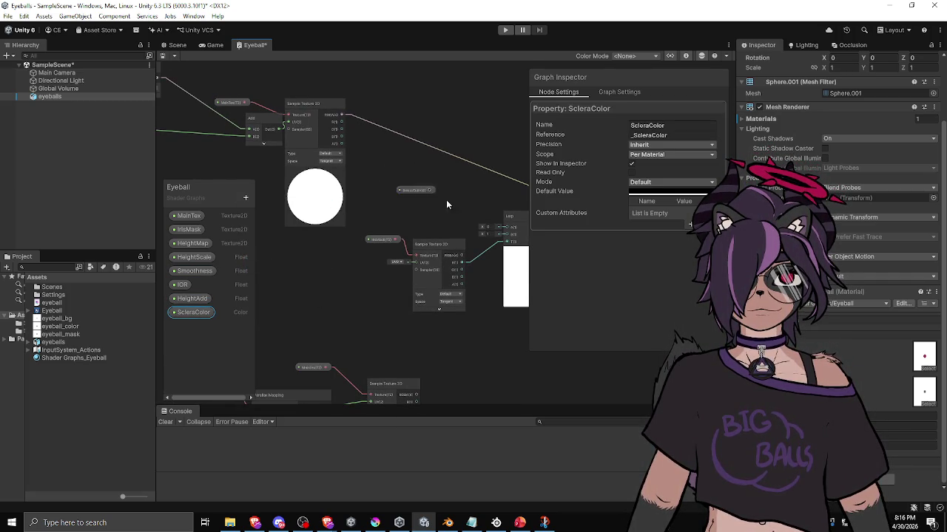
{"action": "left_click_drag", "start_coordinate": [430, 200], "coordinate": [388, 204]}
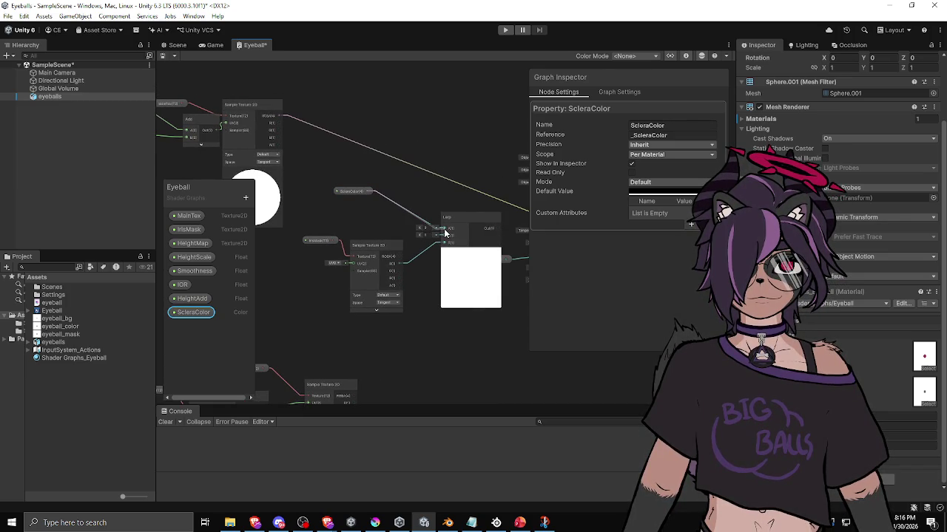
{"action": "left_click_drag", "start_coordinate": [446, 237], "coordinate": [444, 235]}
{"action": "left_click_drag", "start_coordinate": [351, 190], "coordinate": [364, 216]}
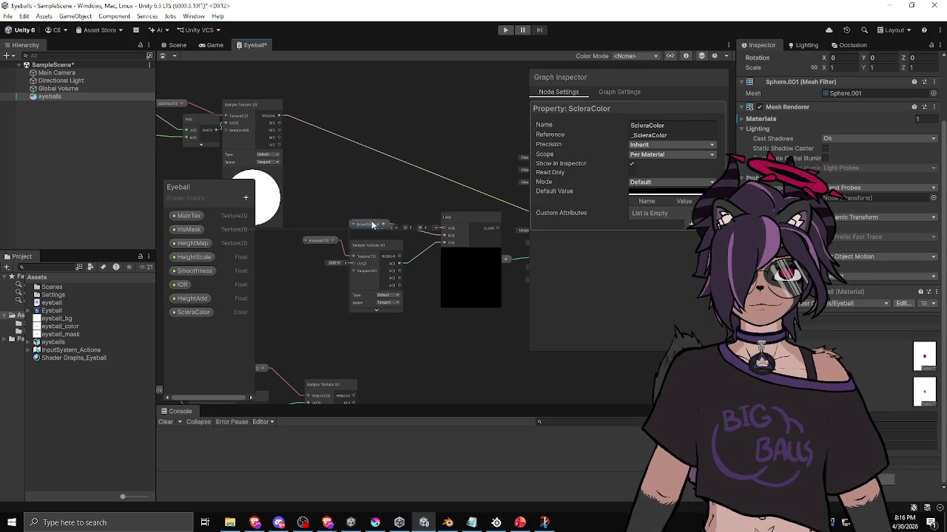
Tidy the Lerp node, collapse its preview, and save the shader graph
{"action": "left_click_drag", "start_coordinate": [467, 221], "coordinate": [392, 210]}
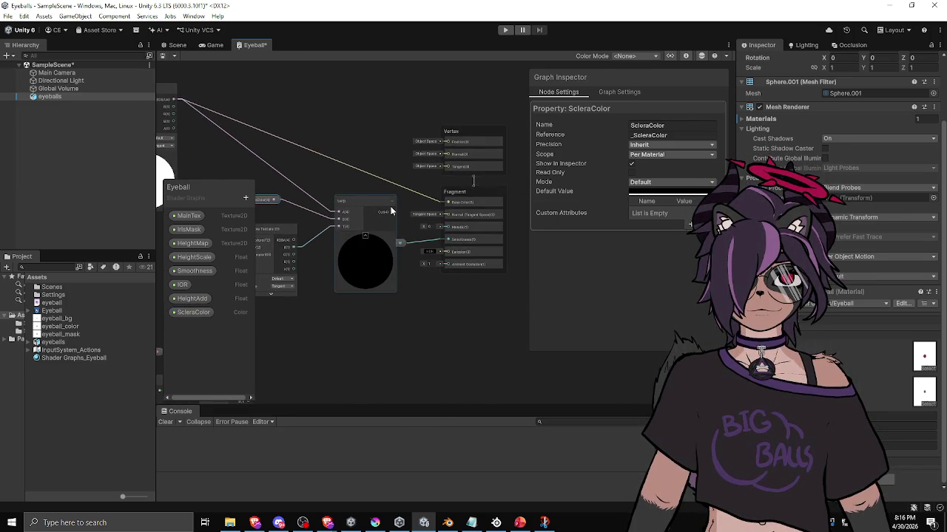
{"action": "mouse_move", "coordinate": [352, 158]}
{"action": "left_mouse_down"}
{"action": "mouse_move", "coordinate": [403, 215]}
{"action": "mouse_move", "coordinate": [395, 197]}
{"action": "left_mouse_up"}
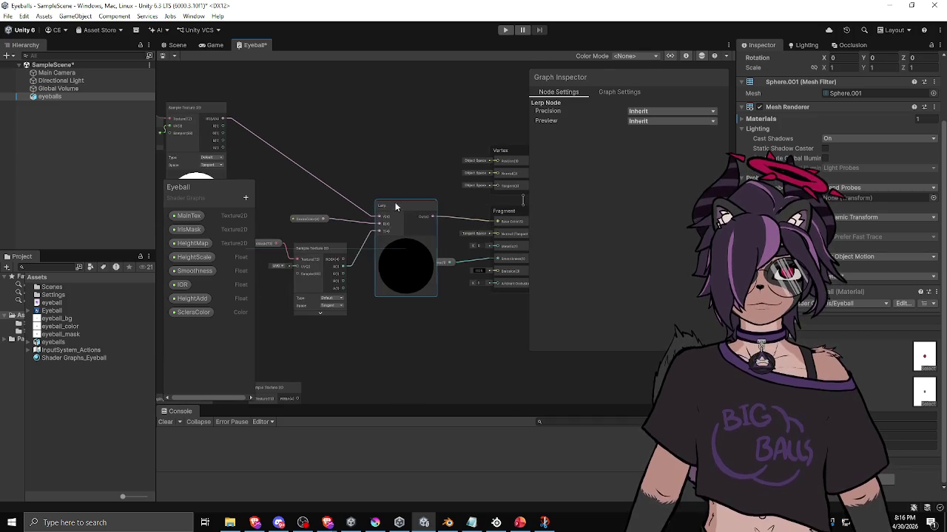
{"action": "left_click", "coordinate": [405, 240]}
{"action": "left_click", "coordinate": [328, 225]}
{"action": "key", "text": "ctrl+s"}
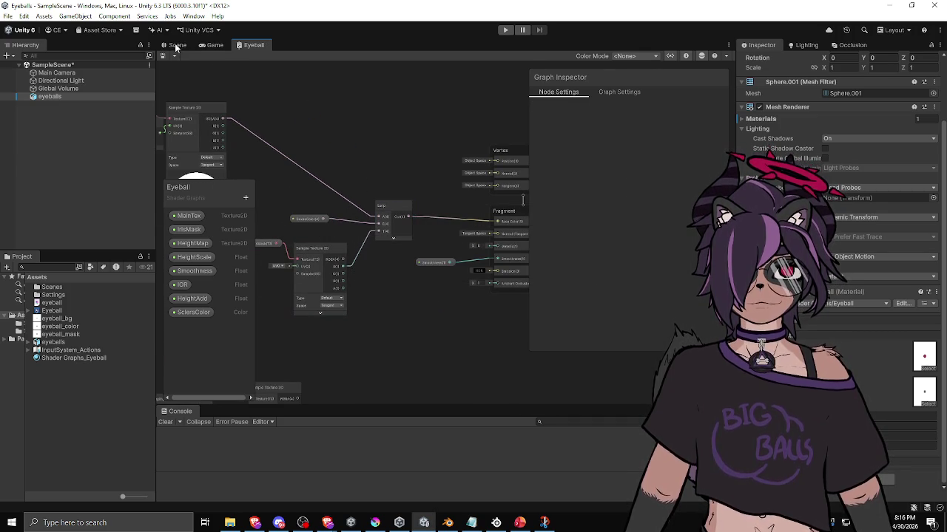
{"action": "left_click", "coordinate": [177, 45]}
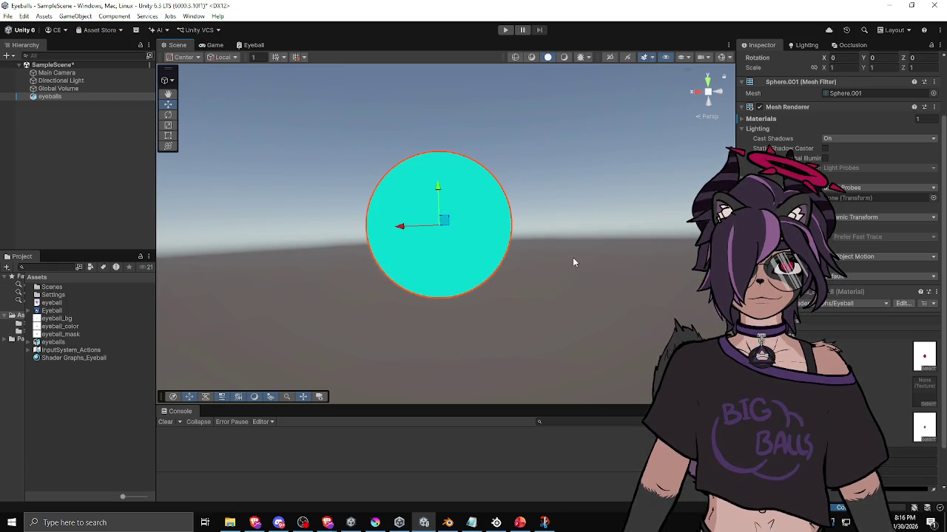
Assign eyeball_mask as the material's mask texture and set the sclera colour near-white
{"action": "left_click", "coordinate": [924, 403]}
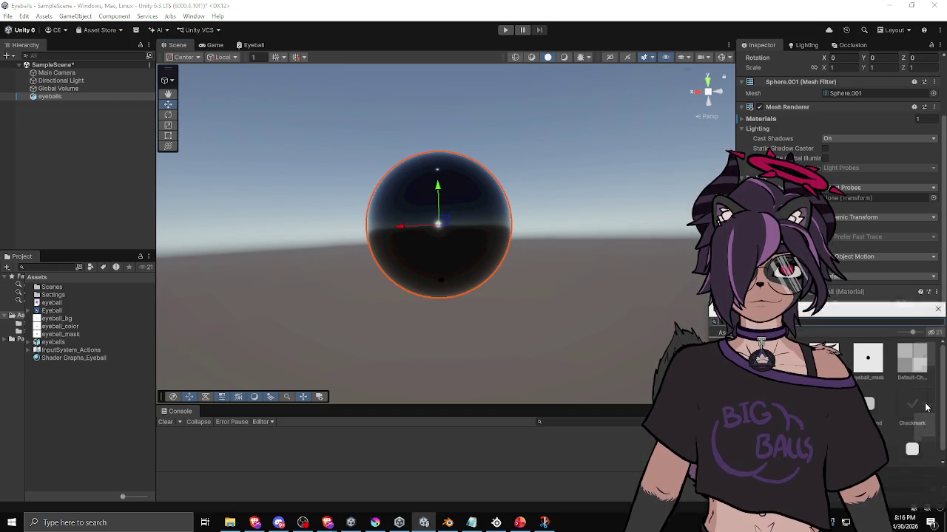
{"action": "left_click", "coordinate": [859, 368]}
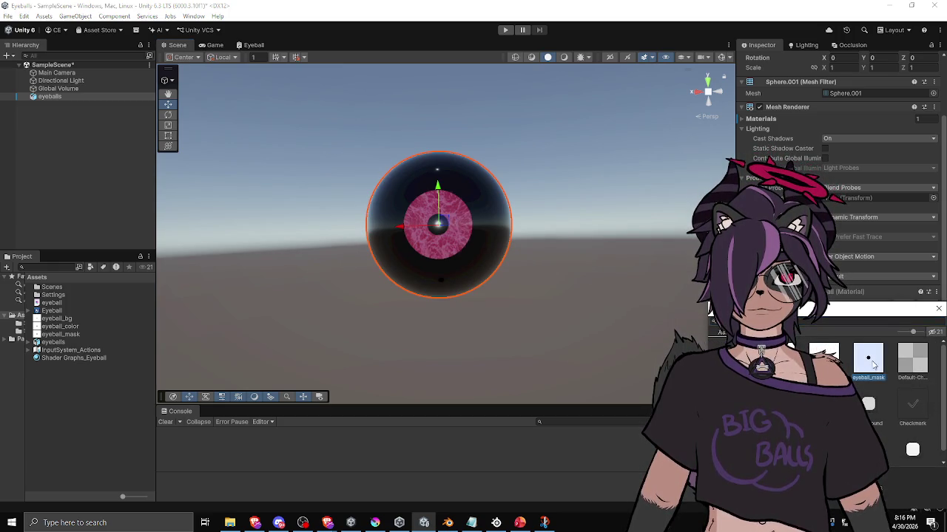
{"action": "left_click", "coordinate": [938, 311]}
{"action": "scroll", "coordinate": [839, 296], "scroll_direction": "down", "scroll_amount": 3}
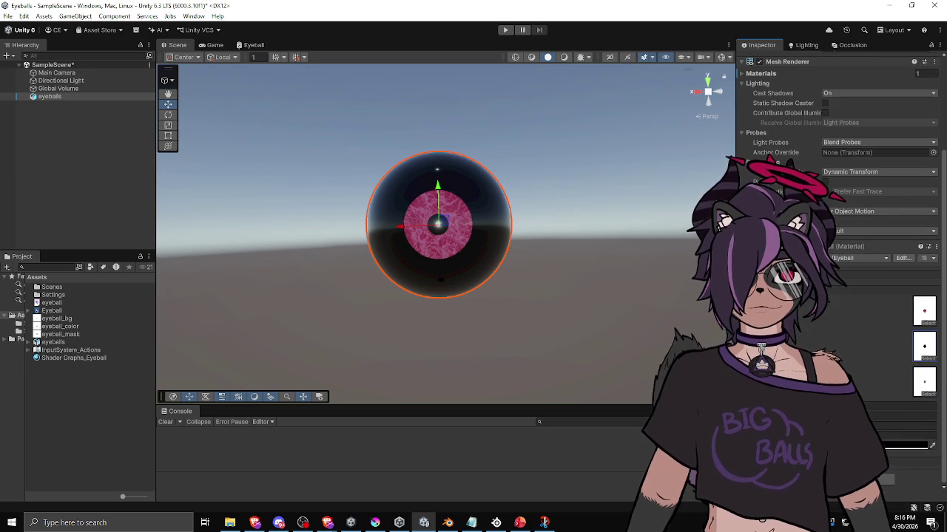
{"action": "left_click", "coordinate": [906, 446]}
{"action": "mouse_move", "coordinate": [869, 285]}
{"action": "left_mouse_down"}
{"action": "mouse_move", "coordinate": [855, 246]}
{"action": "mouse_move", "coordinate": [839, 237]}
{"action": "left_mouse_up"}
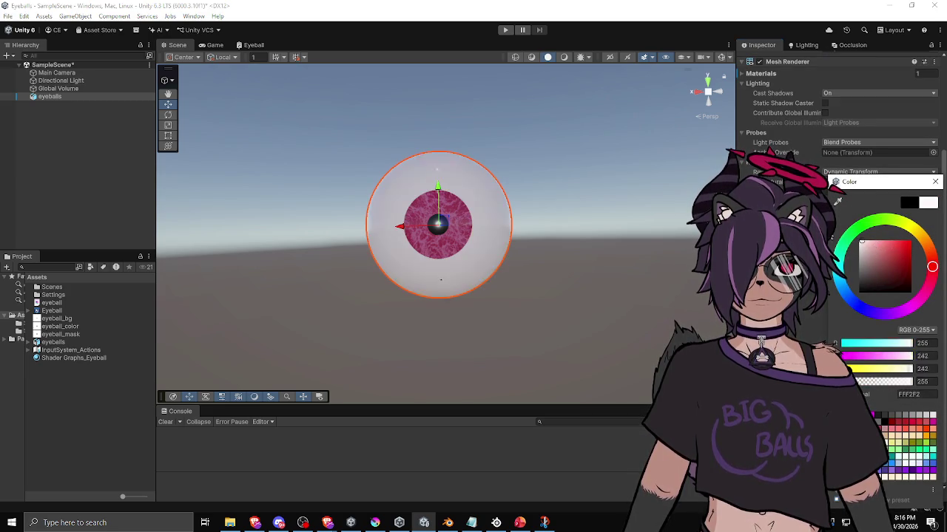
Confirm the near-white sclera colour and orbit around the white eyeball to check it
{"action": "left_click", "coordinate": [490, 275]}
{"action": "mouse_move", "coordinate": [490, 275]}
{"action": "left_mouse_down"}
{"action": "mouse_move", "coordinate": [545, 276]}
{"action": "mouse_move", "coordinate": [549, 310]}
{"action": "mouse_move", "coordinate": [328, 286]}
{"action": "mouse_move", "coordinate": [548, 279]}
{"action": "mouse_move", "coordinate": [507, 308]}
{"action": "mouse_move", "coordinate": [597, 275]}
{"action": "mouse_move", "coordinate": [456, 290]}
{"action": "mouse_move", "coordinate": [591, 320]}
{"action": "mouse_move", "coordinate": [382, 309]}
{"action": "mouse_move", "coordinate": [515, 285]}
{"action": "mouse_move", "coordinate": [444, 313]}
{"action": "mouse_move", "coordinate": [587, 338]}
{"action": "mouse_move", "coordinate": [595, 292]}
{"action": "left_mouse_up"}
{"action": "left_click", "coordinate": [436, 255]}
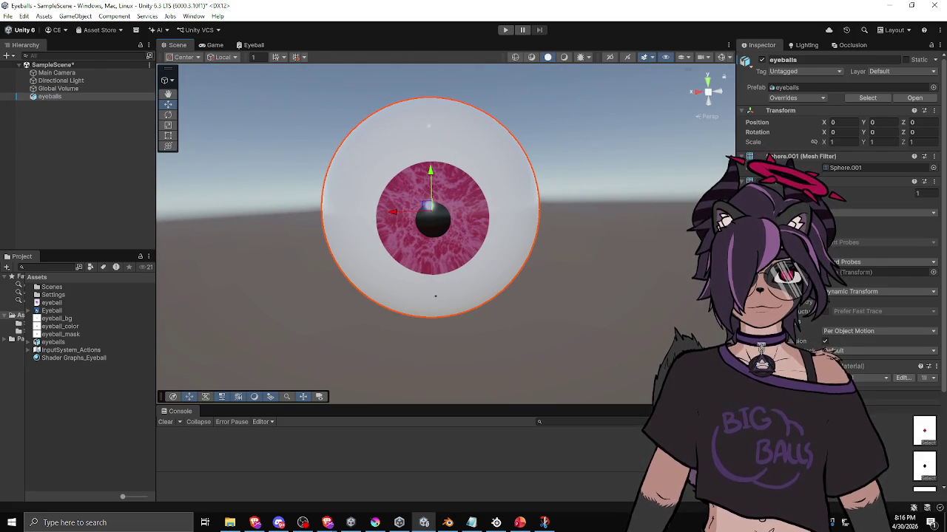
{"action": "scroll", "coordinate": [841, 267], "scroll_direction": "down", "scroll_amount": 5}
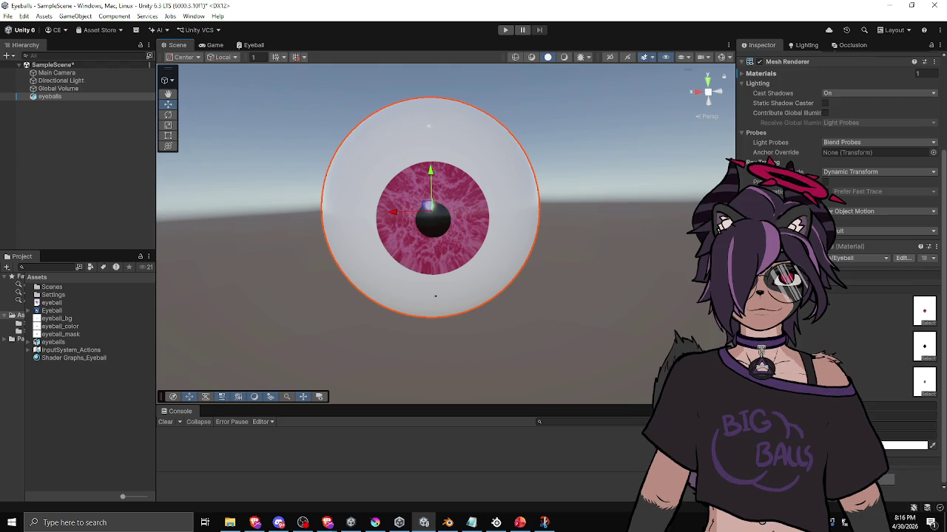
{"action": "mouse_move", "coordinate": [527, 295]}
{"action": "left_mouse_down"}
{"action": "mouse_move", "coordinate": [636, 296]}
{"action": "mouse_move", "coordinate": [387, 289]}
{"action": "mouse_move", "coordinate": [416, 339]}
{"action": "mouse_move", "coordinate": [492, 306]}
{"action": "mouse_move", "coordinate": [528, 274]}
{"action": "mouse_move", "coordinate": [644, 365]}
{"action": "left_mouse_up"}
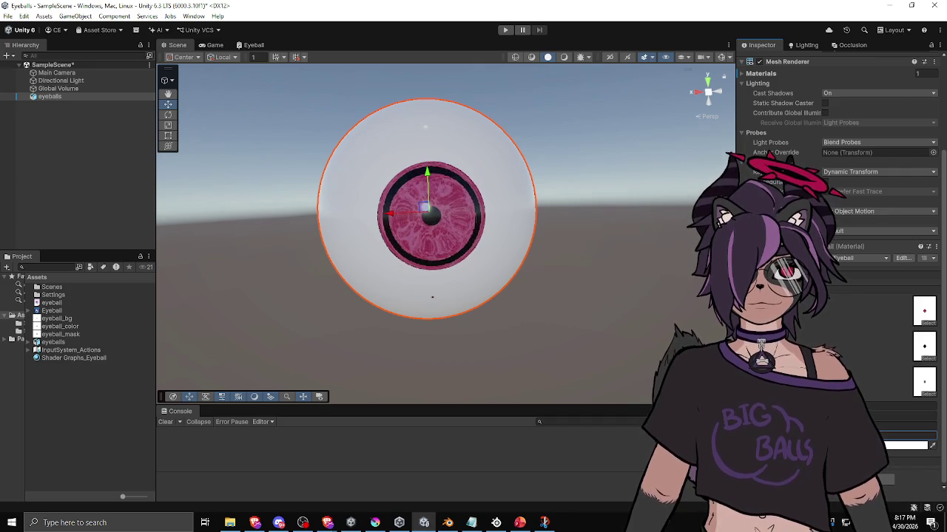
{"action": "mouse_move", "coordinate": [679, 329]}
{"action": "left_mouse_down"}
{"action": "mouse_move", "coordinate": [691, 302]}
{"action": "mouse_move", "coordinate": [583, 323]}
{"action": "mouse_move", "coordinate": [573, 372]}
{"action": "mouse_move", "coordinate": [583, 372]}
{"action": "mouse_move", "coordinate": [620, 307]}
{"action": "left_mouse_up"}
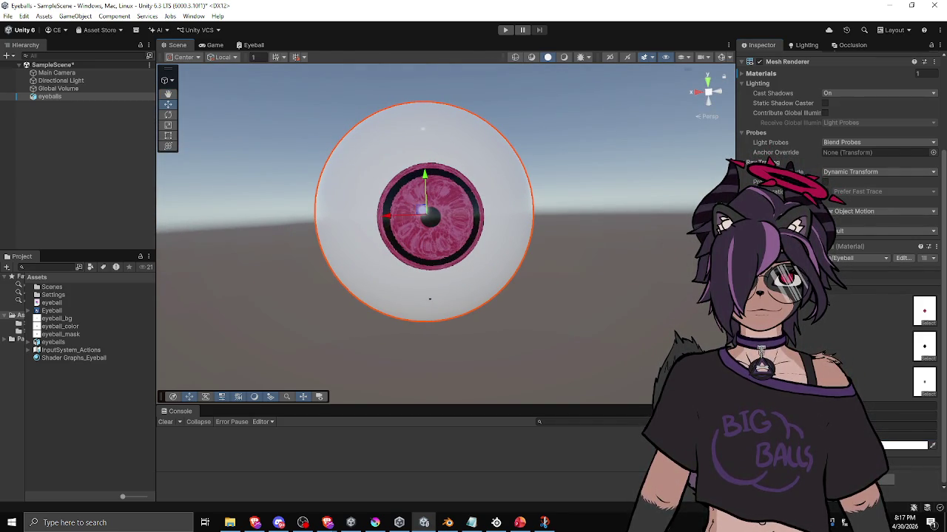
{"action": "mouse_move", "coordinate": [666, 352]}
{"action": "left_mouse_down"}
{"action": "mouse_move", "coordinate": [528, 292]}
{"action": "mouse_move", "coordinate": [556, 353]}
{"action": "mouse_move", "coordinate": [555, 290]}
{"action": "mouse_move", "coordinate": [563, 296]}
{"action": "left_mouse_up"}
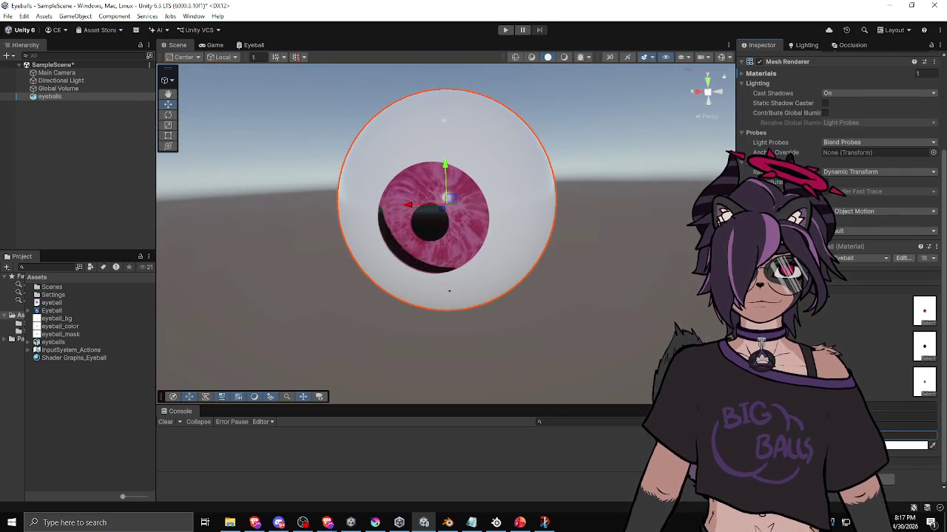
{"action": "scroll", "coordinate": [465, 326], "scroll_direction": "down", "scroll_amount": 3}
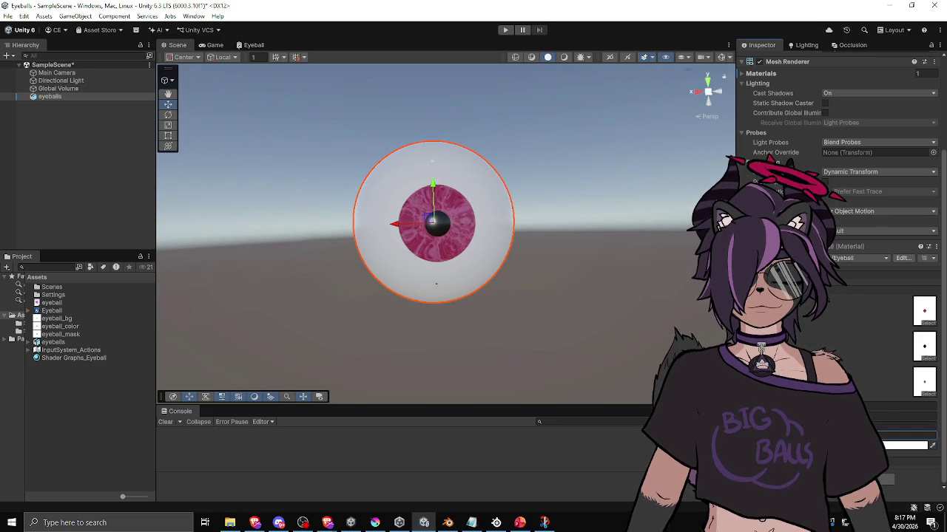
{"action": "mouse_move", "coordinate": [577, 318]}
{"action": "left_mouse_down"}
{"action": "mouse_move", "coordinate": [519, 348]}
{"action": "mouse_move", "coordinate": [636, 358]}
{"action": "left_mouse_up"}
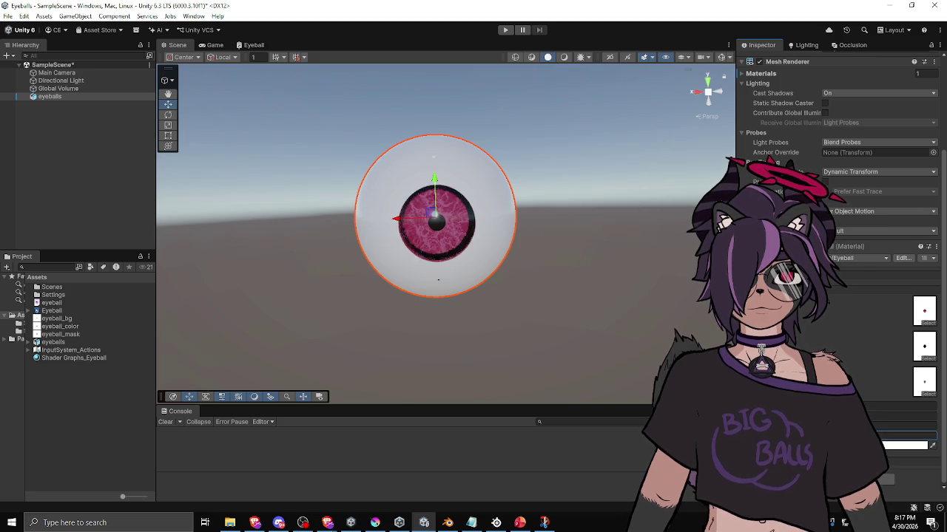
{"action": "mouse_move", "coordinate": [486, 303]}
{"action": "left_mouse_down"}
{"action": "mouse_move", "coordinate": [570, 298]}
{"action": "mouse_move", "coordinate": [466, 296]}
{"action": "mouse_move", "coordinate": [477, 299]}
{"action": "left_mouse_up"}
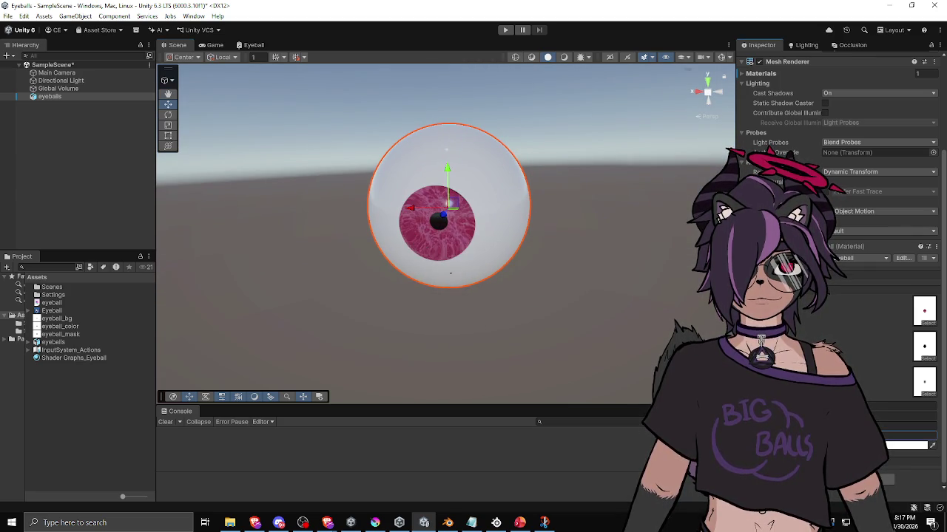
{"action": "mouse_move", "coordinate": [545, 327]}
{"action": "left_mouse_down"}
{"action": "mouse_move", "coordinate": [611, 282]}
{"action": "mouse_move", "coordinate": [530, 244]}
{"action": "mouse_move", "coordinate": [531, 323]}
{"action": "mouse_move", "coordinate": [629, 327]}
{"action": "mouse_move", "coordinate": [657, 294]}
{"action": "mouse_move", "coordinate": [583, 257]}
{"action": "mouse_move", "coordinate": [547, 288]}
{"action": "mouse_move", "coordinate": [596, 319]}
{"action": "mouse_move", "coordinate": [685, 311]}
{"action": "mouse_move", "coordinate": [429, 296]}
{"action": "mouse_move", "coordinate": [571, 298]}
{"action": "left_mouse_up"}
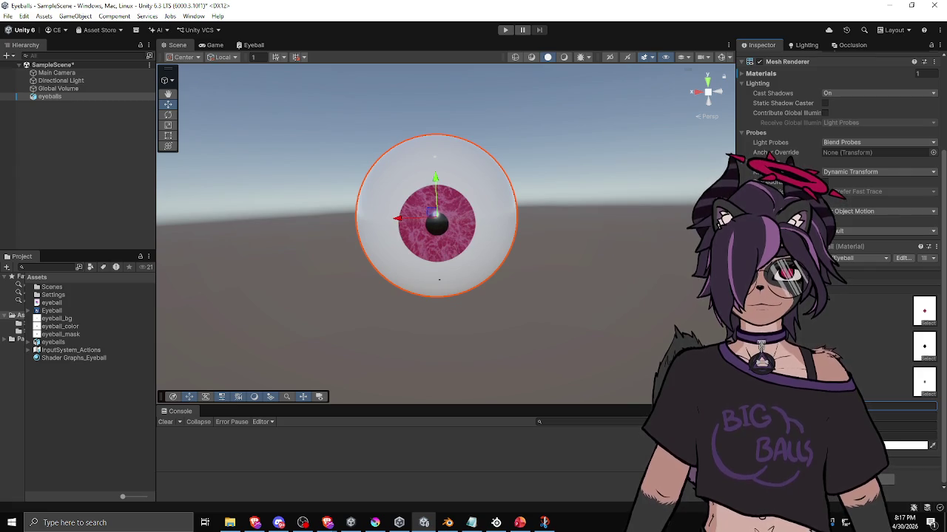
{"action": "mouse_move", "coordinate": [553, 301]}
{"action": "left_mouse_down"}
{"action": "mouse_move", "coordinate": [584, 286]}
{"action": "mouse_move", "coordinate": [590, 295]}
{"action": "left_mouse_up"}
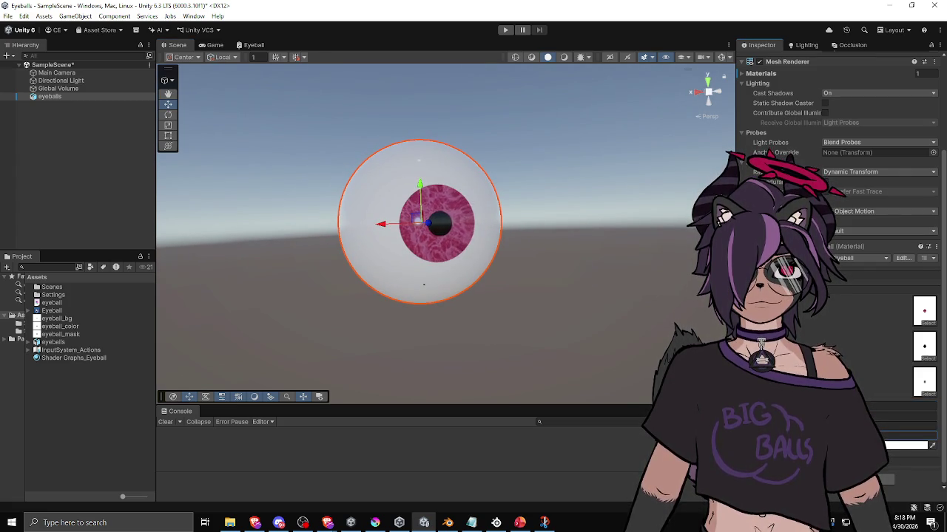
{"action": "mouse_move", "coordinate": [590, 345]}
{"action": "left_mouse_down"}
{"action": "mouse_move", "coordinate": [503, 345]}
{"action": "mouse_move", "coordinate": [545, 317]}
{"action": "mouse_move", "coordinate": [570, 355]}
{"action": "mouse_move", "coordinate": [503, 338]}
{"action": "mouse_move", "coordinate": [604, 375]}
{"action": "left_mouse_up"}
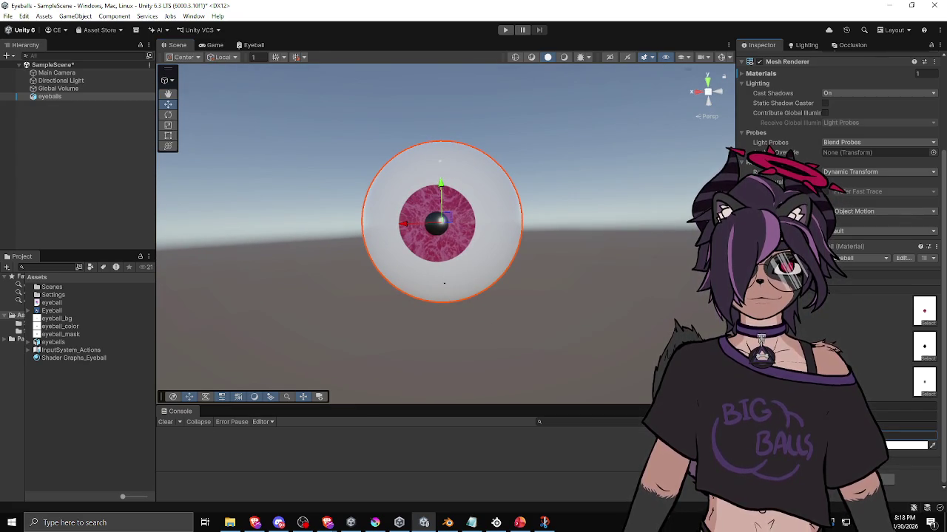
{"action": "mouse_move", "coordinate": [505, 293]}
{"action": "left_mouse_down"}
{"action": "mouse_move", "coordinate": [545, 298]}
{"action": "mouse_move", "coordinate": [623, 340]}
{"action": "mouse_move", "coordinate": [572, 298]}
{"action": "mouse_move", "coordinate": [477, 311]}
{"action": "mouse_move", "coordinate": [509, 343]}
{"action": "mouse_move", "coordinate": [651, 333]}
{"action": "mouse_move", "coordinate": [669, 325]}
{"action": "mouse_move", "coordinate": [672, 300]}
{"action": "mouse_move", "coordinate": [732, 301]}
{"action": "left_mouse_up"}
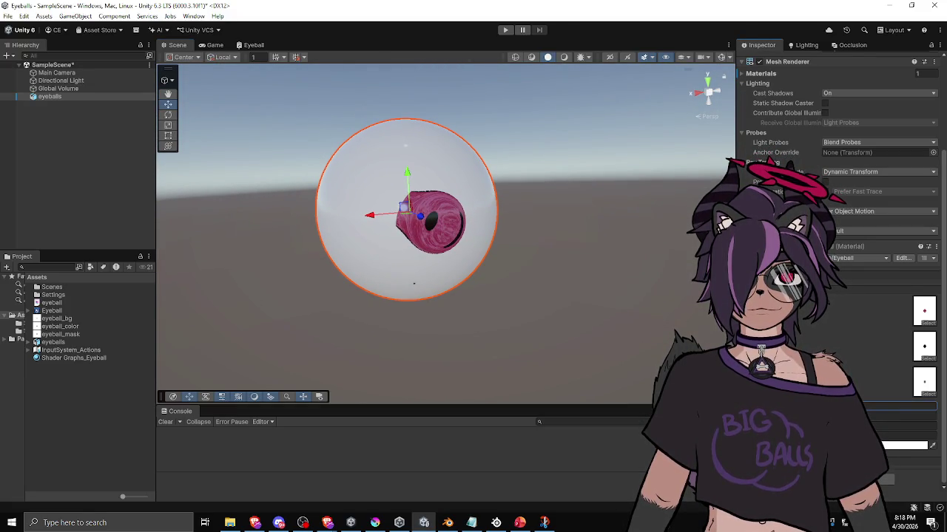
{"action": "mouse_move", "coordinate": [677, 277]}
{"action": "left_mouse_down"}
{"action": "mouse_move", "coordinate": [570, 256]}
{"action": "mouse_move", "coordinate": [511, 266]}
{"action": "mouse_move", "coordinate": [539, 321]}
{"action": "mouse_move", "coordinate": [705, 326]}
{"action": "left_mouse_up"}
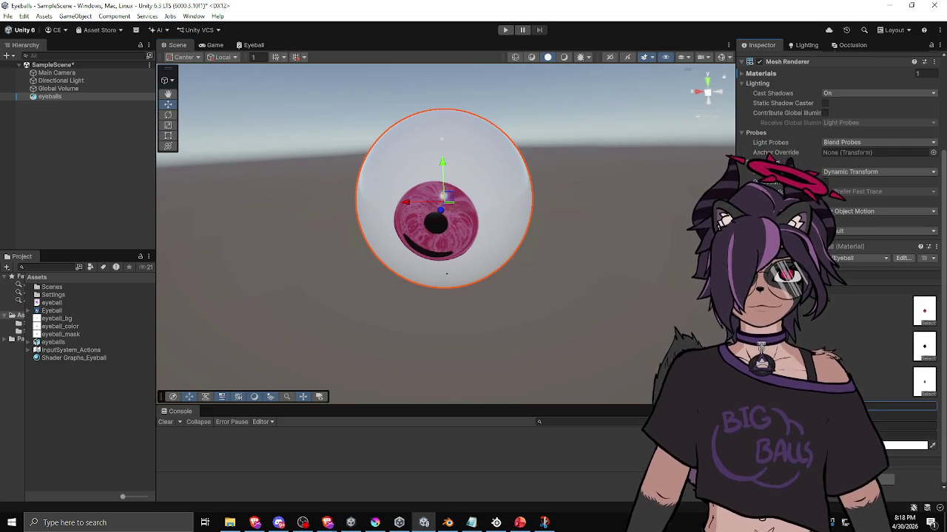
{"action": "mouse_move", "coordinate": [599, 281]}
{"action": "left_mouse_down"}
{"action": "mouse_move", "coordinate": [587, 274]}
{"action": "mouse_move", "coordinate": [590, 237]}
{"action": "mouse_move", "coordinate": [526, 247]}
{"action": "mouse_move", "coordinate": [652, 328]}
{"action": "left_mouse_up"}
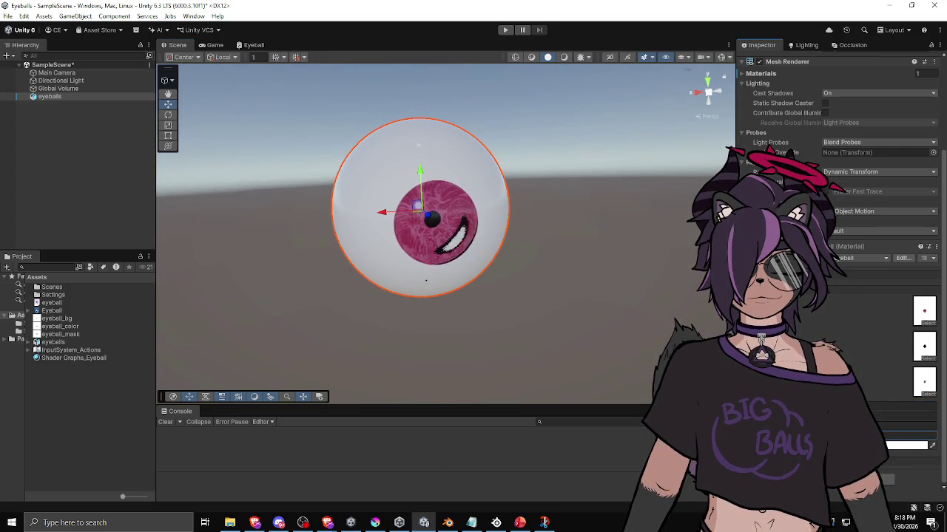
{"action": "mouse_move", "coordinate": [652, 328]}
{"action": "left_mouse_down"}
{"action": "mouse_move", "coordinate": [582, 310]}
{"action": "mouse_move", "coordinate": [608, 298]}
{"action": "mouse_move", "coordinate": [486, 281]}
{"action": "mouse_move", "coordinate": [443, 292]}
{"action": "mouse_move", "coordinate": [511, 302]}
{"action": "mouse_move", "coordinate": [585, 284]}
{"action": "left_mouse_up"}
{"action": "left_click", "coordinate": [585, 283]}
{"action": "mouse_move", "coordinate": [427, 300]}
{"action": "left_mouse_down"}
{"action": "mouse_move", "coordinate": [328, 321]}
{"action": "mouse_move", "coordinate": [378, 331]}
{"action": "left_mouse_up"}
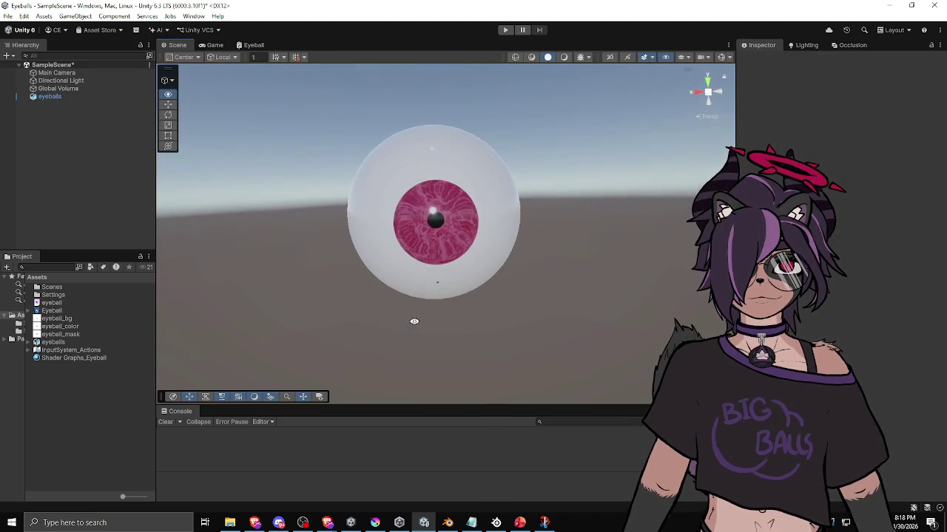
{"action": "mouse_move", "coordinate": [440, 321]}
{"action": "left_mouse_down"}
{"action": "mouse_move", "coordinate": [482, 319]}
{"action": "mouse_move", "coordinate": [397, 306]}
{"action": "mouse_move", "coordinate": [361, 284]}
{"action": "left_mouse_up"}
{"action": "mouse_move", "coordinate": [398, 327]}
{"action": "left_mouse_down"}
{"action": "mouse_move", "coordinate": [417, 308]}
{"action": "mouse_move", "coordinate": [463, 309]}
{"action": "mouse_move", "coordinate": [431, 317]}
{"action": "mouse_move", "coordinate": [477, 298]}
{"action": "mouse_move", "coordinate": [357, 326]}
{"action": "mouse_move", "coordinate": [437, 311]}
{"action": "mouse_move", "coordinate": [407, 289]}
{"action": "mouse_move", "coordinate": [380, 288]}
{"action": "mouse_move", "coordinate": [406, 288]}
{"action": "mouse_move", "coordinate": [433, 317]}
{"action": "mouse_move", "coordinate": [510, 308]}
{"action": "mouse_move", "coordinate": [564, 276]}
{"action": "mouse_move", "coordinate": [244, 277]}
{"action": "mouse_move", "coordinate": [271, 343]}
{"action": "mouse_move", "coordinate": [389, 338]}
{"action": "mouse_move", "coordinate": [401, 297]}
{"action": "mouse_move", "coordinate": [328, 308]}
{"action": "mouse_move", "coordinate": [460, 263]}
{"action": "left_mouse_up"}
{"action": "left_click", "coordinate": [460, 263]}
{"action": "scroll", "coordinate": [839, 222], "scroll_direction": "down", "scroll_amount": 3}
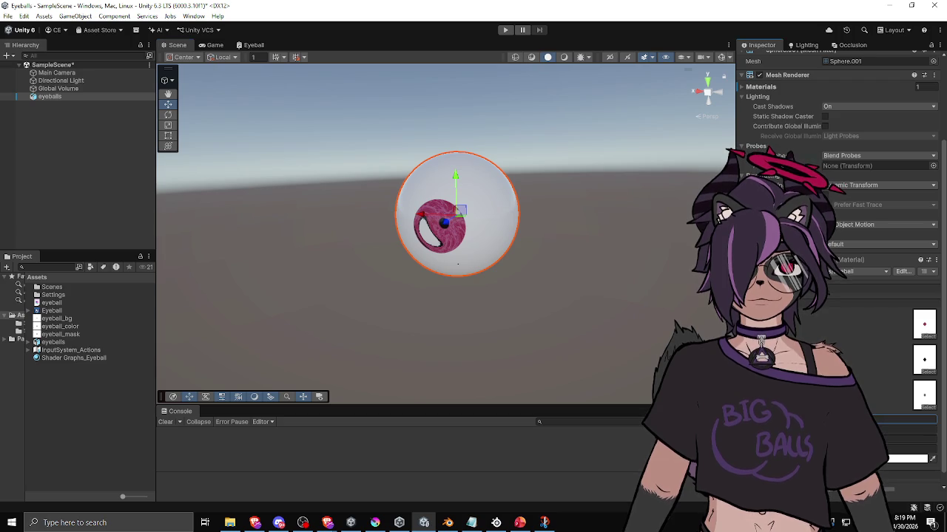
{"action": "left_click", "coordinate": [574, 284]}
{"action": "mouse_move", "coordinate": [574, 284]}
{"action": "left_mouse_down"}
{"action": "mouse_move", "coordinate": [560, 302]}
{"action": "mouse_move", "coordinate": [623, 302]}
{"action": "mouse_move", "coordinate": [599, 236]}
{"action": "mouse_move", "coordinate": [575, 243]}
{"action": "mouse_move", "coordinate": [547, 277]}
{"action": "mouse_move", "coordinate": [504, 282]}
{"action": "mouse_move", "coordinate": [466, 253]}
{"action": "left_mouse_up"}
{"action": "left_click", "coordinate": [518, 271]}
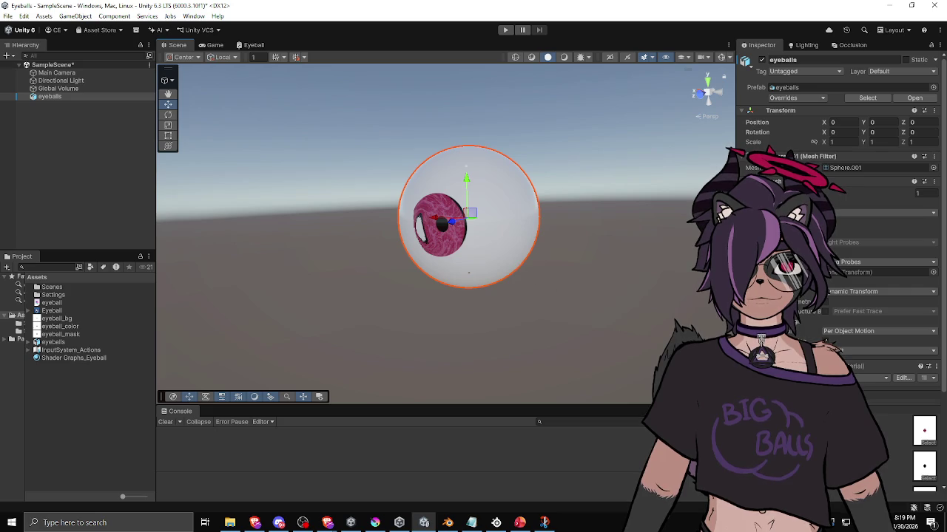
{"action": "scroll", "coordinate": [840, 258], "scroll_direction": "down", "scroll_amount": 3}
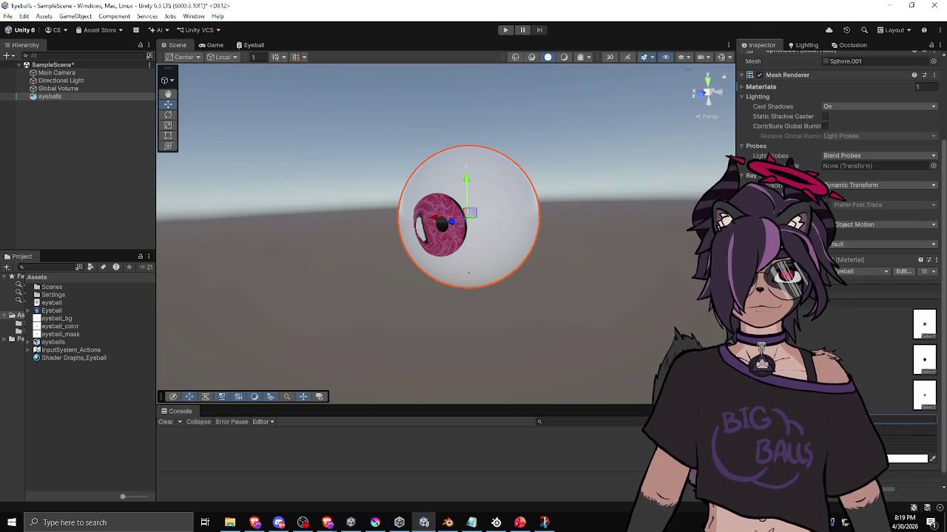
{"action": "left_click_drag", "start_coordinate": [585, 357], "coordinate": [520, 343]}
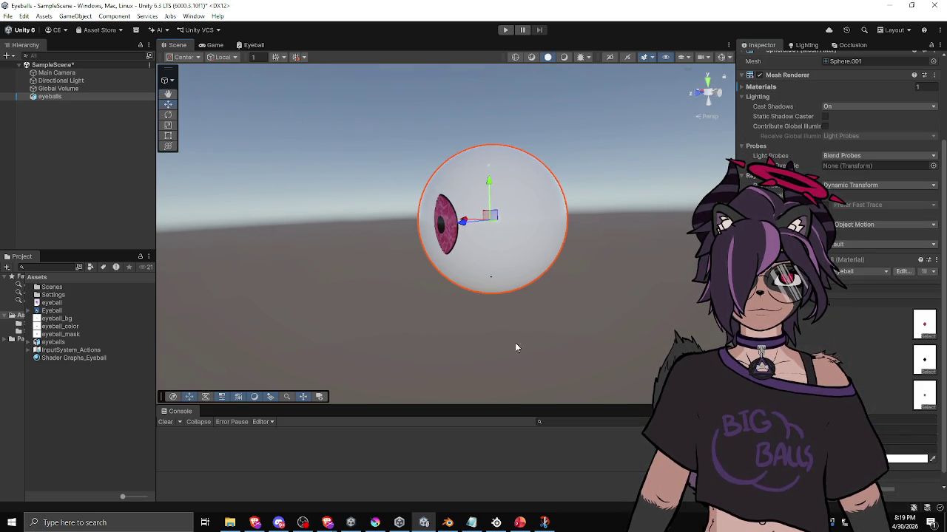
{"action": "left_click", "coordinate": [431, 328]}
{"action": "mouse_move", "coordinate": [431, 328]}
{"action": "left_mouse_down"}
{"action": "mouse_move", "coordinate": [653, 334]}
{"action": "mouse_move", "coordinate": [501, 333]}
{"action": "mouse_move", "coordinate": [483, 283]}
{"action": "left_mouse_up"}
{"action": "left_click", "coordinate": [483, 284]}
{"action": "scroll", "coordinate": [839, 222], "scroll_direction": "down", "scroll_amount": 3}
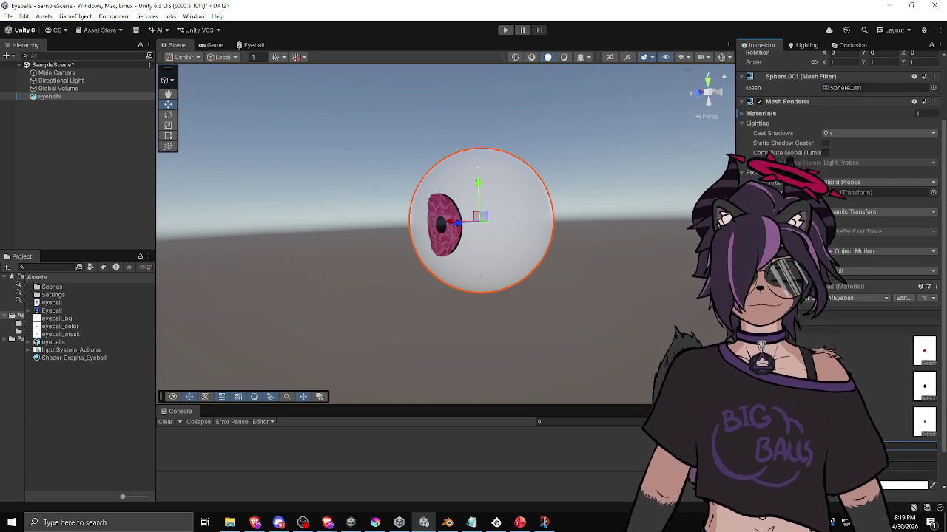
{"action": "left_click", "coordinate": [576, 311]}
{"action": "mouse_move", "coordinate": [575, 311]}
{"action": "left_mouse_down"}
{"action": "mouse_move", "coordinate": [507, 317]}
{"action": "mouse_move", "coordinate": [623, 328]}
{"action": "mouse_move", "coordinate": [566, 321]}
{"action": "mouse_move", "coordinate": [621, 308]}
{"action": "mouse_move", "coordinate": [651, 314]}
{"action": "mouse_move", "coordinate": [600, 306]}
{"action": "mouse_move", "coordinate": [598, 342]}
{"action": "mouse_move", "coordinate": [500, 296]}
{"action": "left_mouse_up"}
{"action": "left_click", "coordinate": [460, 266]}
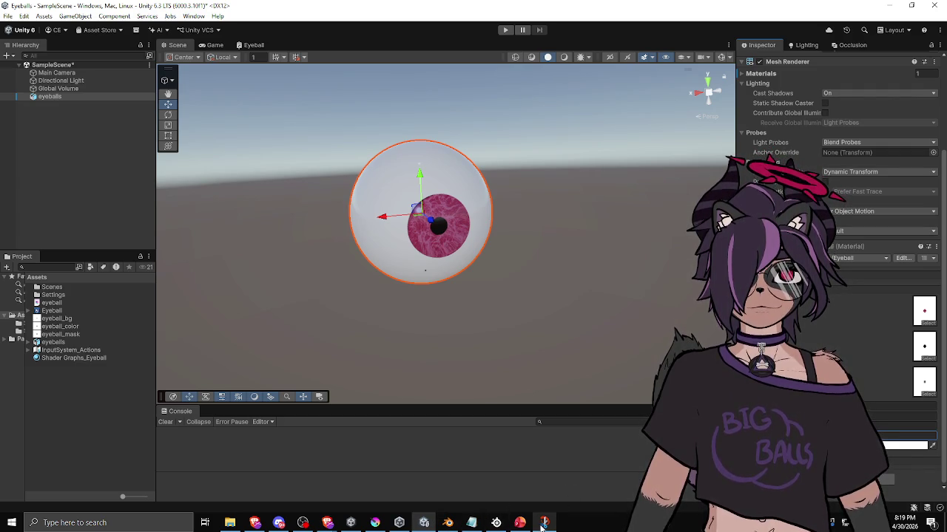
{"action": "mouse_move", "coordinate": [542, 527]}
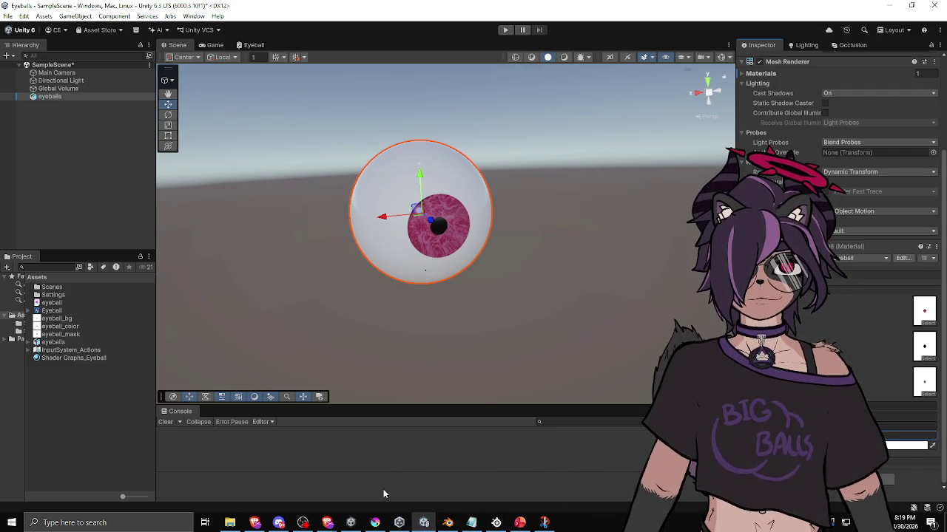
{"action": "left_click", "coordinate": [255, 45]}
Create a Saturate node fed by the Add node's output in the Eyeball shader graph
{"action": "mouse_move", "coordinate": [402, 283]}
{"action": "left_mouse_down"}
{"action": "mouse_move", "coordinate": [418, 288]}
{"action": "mouse_move", "coordinate": [527, 166]}
{"action": "mouse_move", "coordinate": [712, 192]}
{"action": "mouse_move", "coordinate": [351, 298]}
{"action": "mouse_move", "coordinate": [517, 264]}
{"action": "left_mouse_up"}
{"action": "scroll", "coordinate": [403, 292], "scroll_direction": "up", "scroll_amount": 5}
{"action": "left_click_drag", "start_coordinate": [401, 292], "coordinate": [436, 278]}
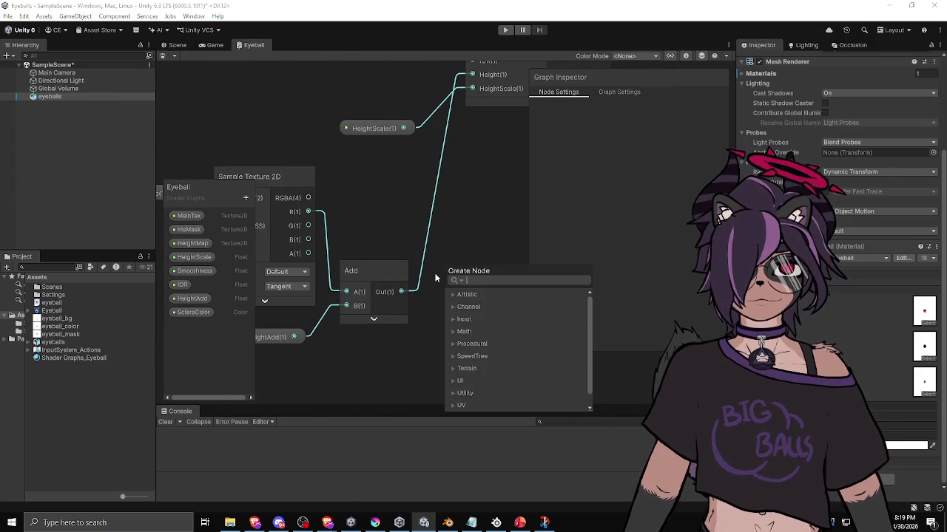
{"action": "type", "text": "satur"}
{"action": "key", "text": "Return"}
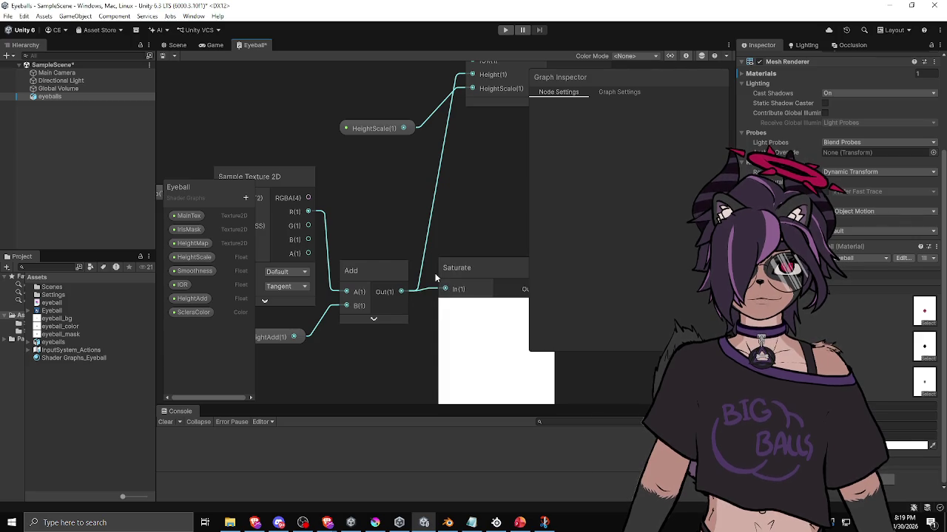
{"action": "left_click", "coordinate": [419, 323]}
Wire the Saturate output into RefractWithHeight's Height input
{"action": "left_click_drag", "start_coordinate": [372, 228], "coordinate": [415, 278]}
{"action": "scroll", "coordinate": [415, 278], "scroll_direction": "down", "scroll_amount": 1}
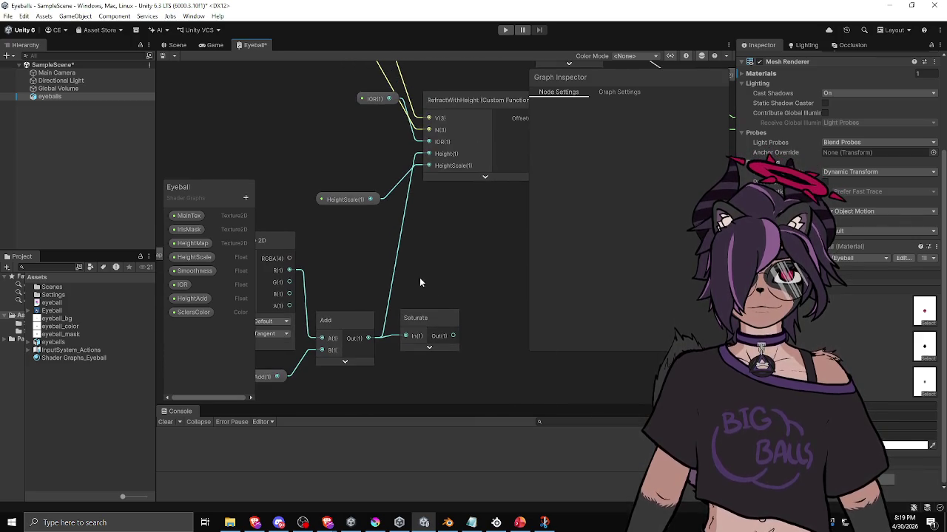
{"action": "left_click_drag", "start_coordinate": [453, 335], "coordinate": [428, 153]}
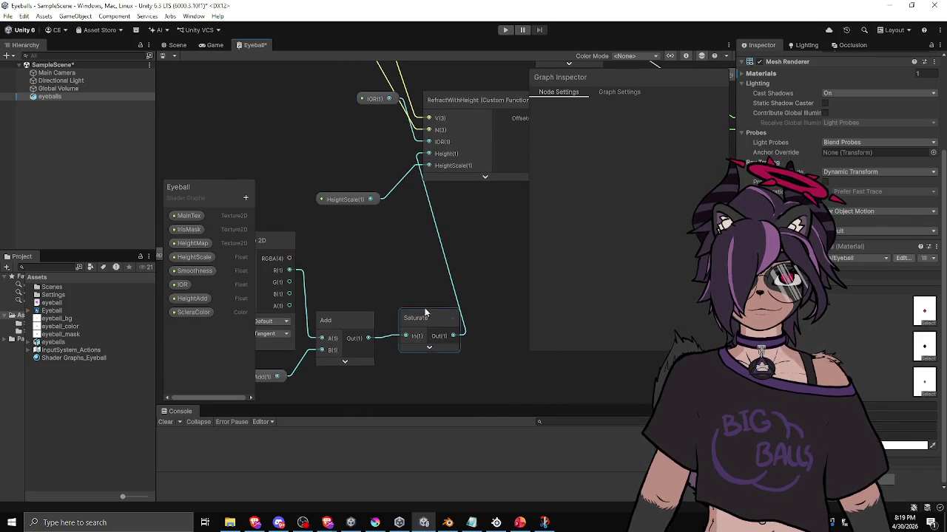
{"action": "left_click_drag", "start_coordinate": [424, 317], "coordinate": [415, 316]}
{"action": "left_click", "coordinate": [388, 278]}
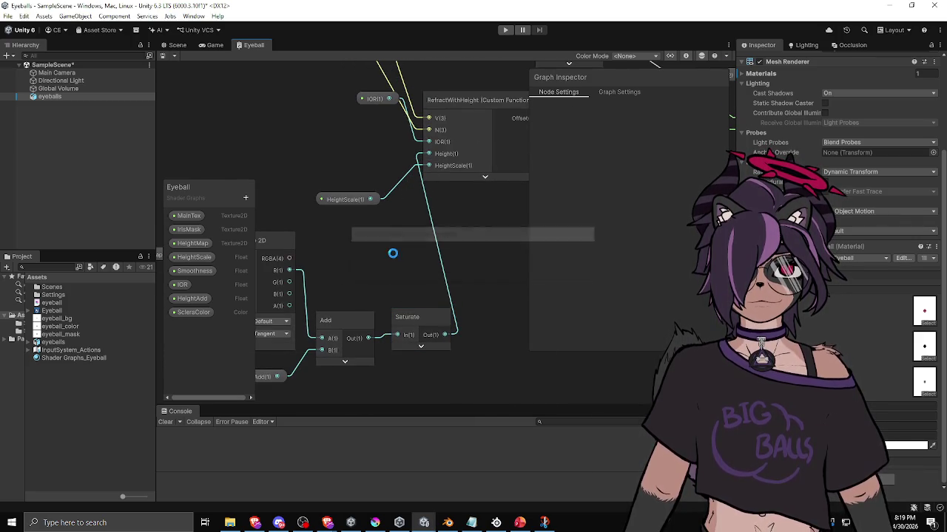
{"action": "left_click", "coordinate": [176, 45]}
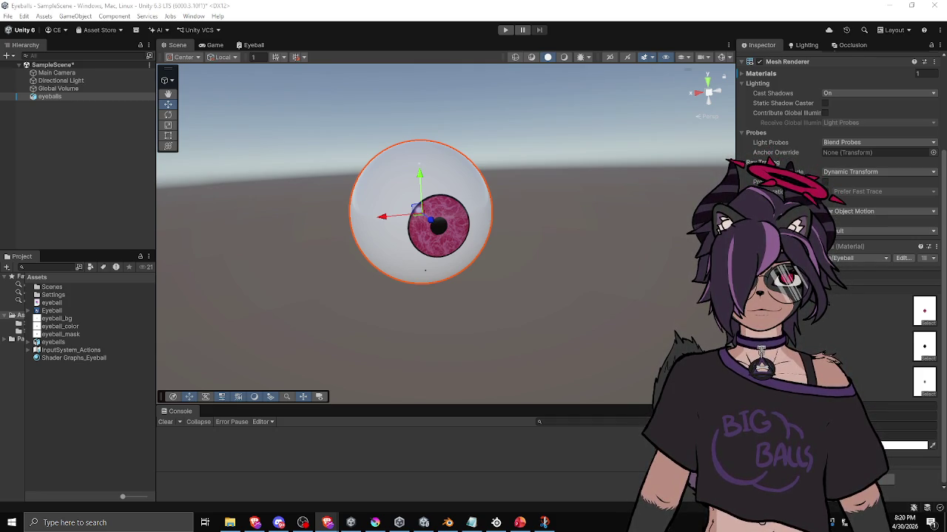
Orbit around the eyeball to check the iris's new dark ring from several angles
{"action": "mouse_move", "coordinate": [552, 219]}
{"action": "left_mouse_down"}
{"action": "mouse_move", "coordinate": [518, 222]}
{"action": "mouse_move", "coordinate": [355, 186]}
{"action": "mouse_move", "coordinate": [592, 236]}
{"action": "mouse_move", "coordinate": [555, 247]}
{"action": "mouse_move", "coordinate": [523, 294]}
{"action": "mouse_move", "coordinate": [433, 222]}
{"action": "mouse_move", "coordinate": [526, 264]}
{"action": "mouse_move", "coordinate": [448, 317]}
{"action": "mouse_move", "coordinate": [496, 306]}
{"action": "mouse_move", "coordinate": [613, 307]}
{"action": "mouse_move", "coordinate": [577, 288]}
{"action": "mouse_move", "coordinate": [588, 279]}
{"action": "mouse_move", "coordinate": [584, 317]}
{"action": "mouse_move", "coordinate": [594, 326]}
{"action": "mouse_move", "coordinate": [623, 278]}
{"action": "mouse_move", "coordinate": [458, 292]}
{"action": "left_mouse_up"}
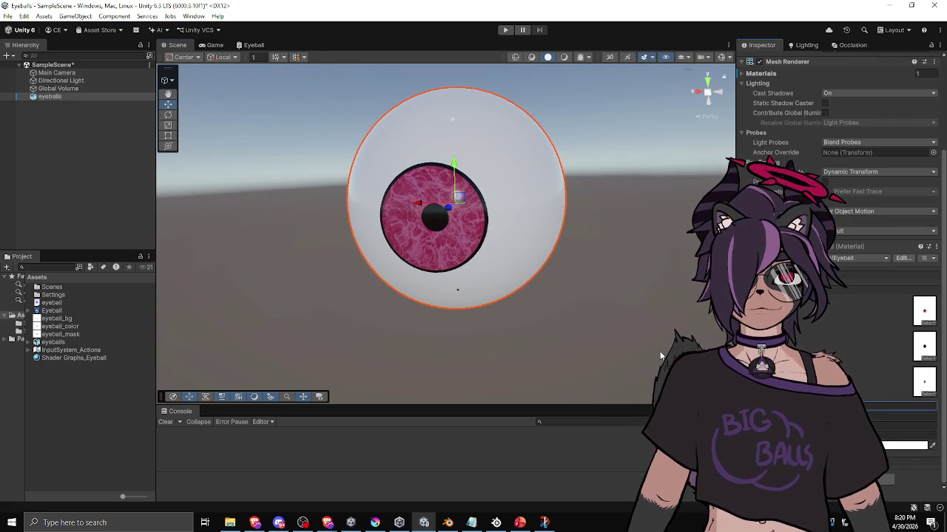
{"action": "mouse_move", "coordinate": [566, 325]}
{"action": "left_mouse_down"}
{"action": "mouse_move", "coordinate": [402, 315]}
{"action": "mouse_move", "coordinate": [452, 327]}
{"action": "mouse_move", "coordinate": [480, 302]}
{"action": "mouse_move", "coordinate": [526, 334]}
{"action": "mouse_move", "coordinate": [518, 353]}
{"action": "mouse_move", "coordinate": [541, 337]}
{"action": "left_mouse_up"}
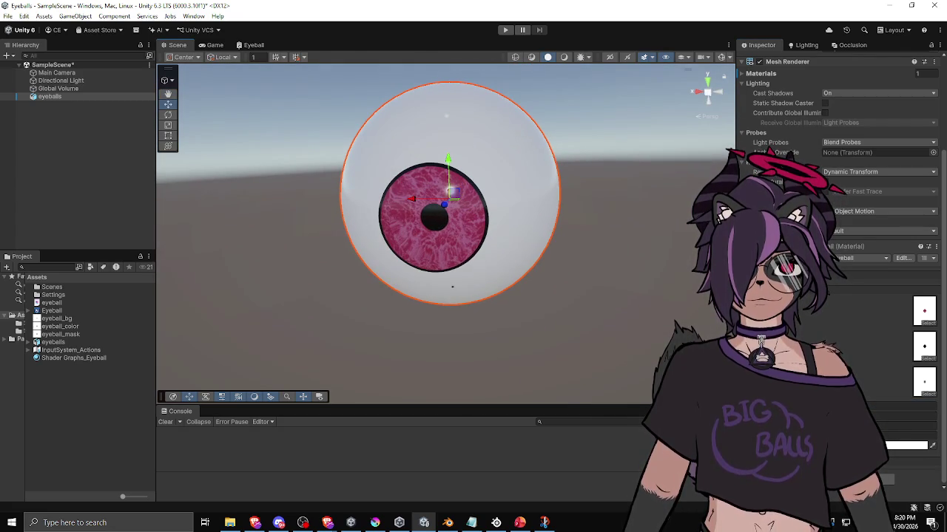
{"action": "mouse_move", "coordinate": [541, 337]}
{"action": "left_mouse_down"}
{"action": "mouse_move", "coordinate": [600, 276]}
{"action": "mouse_move", "coordinate": [562, 249]}
{"action": "mouse_move", "coordinate": [600, 311]}
{"action": "mouse_move", "coordinate": [648, 300]}
{"action": "mouse_move", "coordinate": [591, 292]}
{"action": "mouse_move", "coordinate": [537, 256]}
{"action": "mouse_move", "coordinate": [569, 278]}
{"action": "left_mouse_up"}
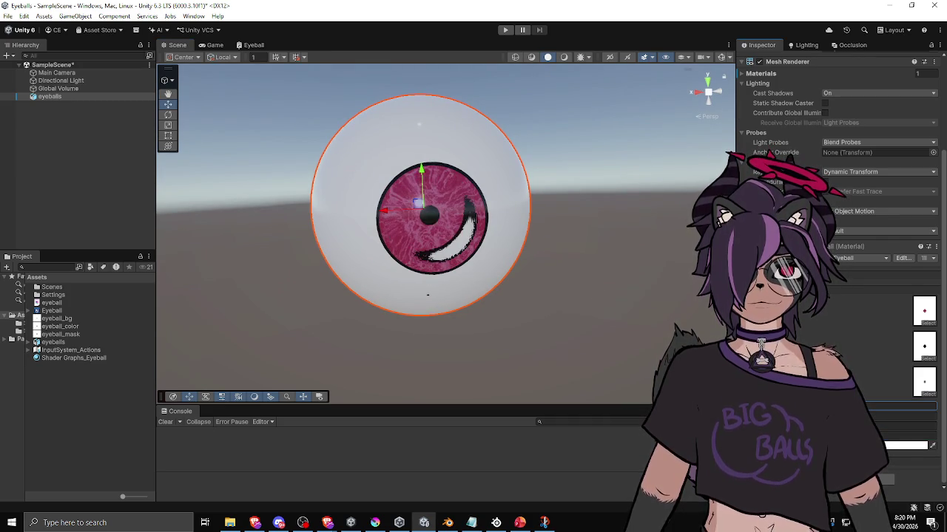
{"action": "mouse_move", "coordinate": [535, 327]}
{"action": "left_mouse_down"}
{"action": "mouse_move", "coordinate": [535, 312]}
{"action": "mouse_move", "coordinate": [510, 325]}
{"action": "mouse_move", "coordinate": [521, 329]}
{"action": "mouse_move", "coordinate": [452, 361]}
{"action": "mouse_move", "coordinate": [545, 365]}
{"action": "mouse_move", "coordinate": [572, 328]}
{"action": "mouse_move", "coordinate": [548, 281]}
{"action": "mouse_move", "coordinate": [518, 296]}
{"action": "mouse_move", "coordinate": [341, 296]}
{"action": "mouse_move", "coordinate": [443, 311]}
{"action": "mouse_move", "coordinate": [387, 327]}
{"action": "mouse_move", "coordinate": [509, 361]}
{"action": "mouse_move", "coordinate": [554, 362]}
{"action": "left_mouse_up"}
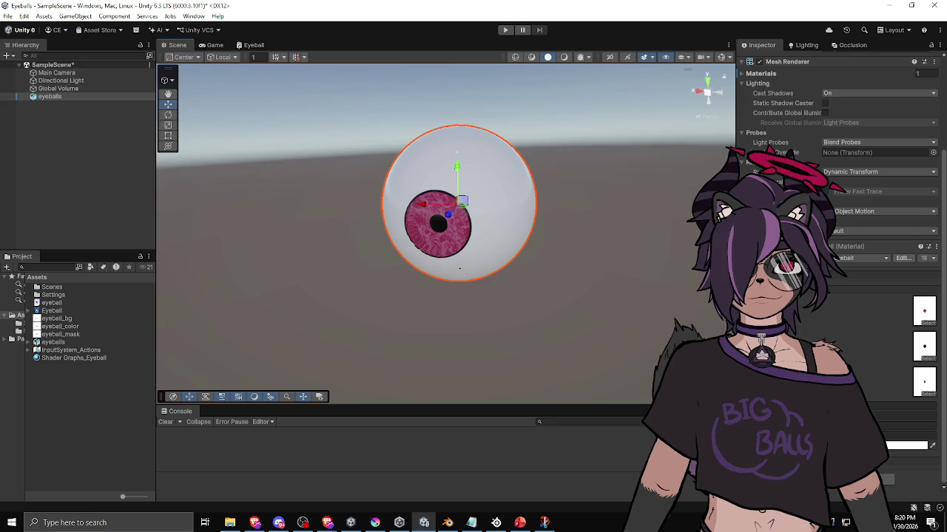
Inspect the eyeball's pink veined iris and black pupil from several angles, then return to Blender
{"action": "mouse_move", "coordinate": [647, 318]}
{"action": "left_mouse_down"}
{"action": "mouse_move", "coordinate": [556, 254]}
{"action": "mouse_move", "coordinate": [616, 260]}
{"action": "left_mouse_up"}
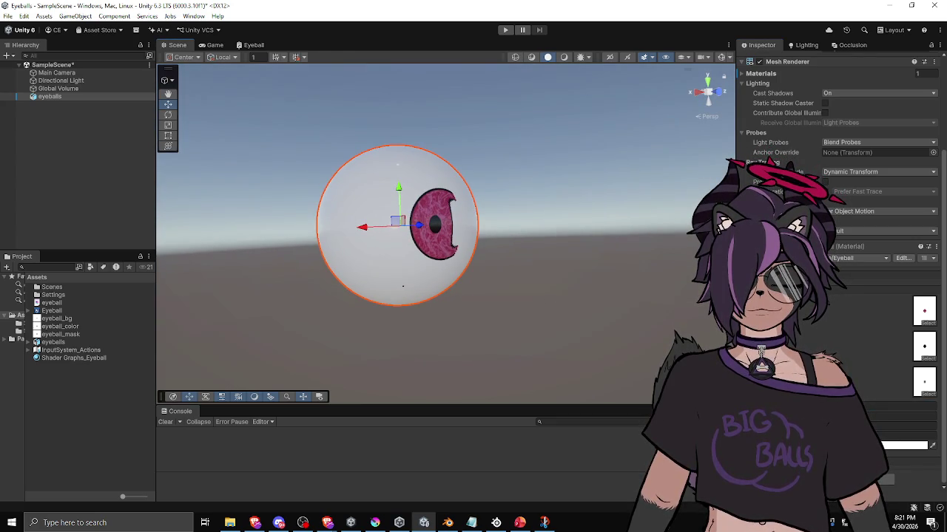
{"action": "mouse_move", "coordinate": [628, 315]}
{"action": "left_mouse_down"}
{"action": "mouse_move", "coordinate": [382, 315]}
{"action": "mouse_move", "coordinate": [419, 342]}
{"action": "mouse_move", "coordinate": [403, 338]}
{"action": "left_mouse_up"}
{"action": "mouse_move", "coordinate": [592, 347]}
{"action": "left_mouse_down"}
{"action": "mouse_move", "coordinate": [549, 323]}
{"action": "mouse_move", "coordinate": [623, 321]}
{"action": "mouse_move", "coordinate": [500, 303]}
{"action": "mouse_move", "coordinate": [397, 315]}
{"action": "mouse_move", "coordinate": [421, 334]}
{"action": "mouse_move", "coordinate": [449, 333]}
{"action": "left_mouse_up"}
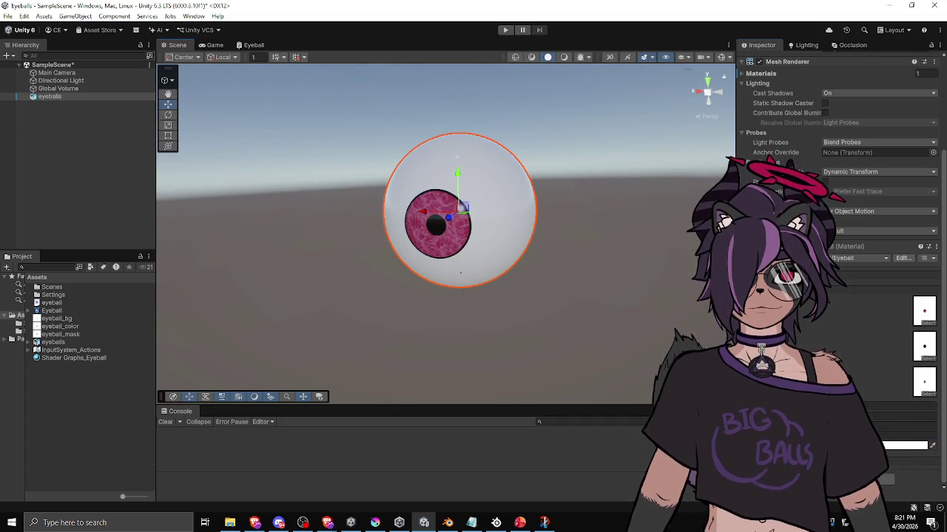
{"action": "mouse_move", "coordinate": [449, 334]}
{"action": "left_mouse_down"}
{"action": "mouse_move", "coordinate": [492, 311]}
{"action": "mouse_move", "coordinate": [520, 349]}
{"action": "mouse_move", "coordinate": [552, 355]}
{"action": "mouse_move", "coordinate": [528, 310]}
{"action": "mouse_move", "coordinate": [573, 311]}
{"action": "left_mouse_up"}
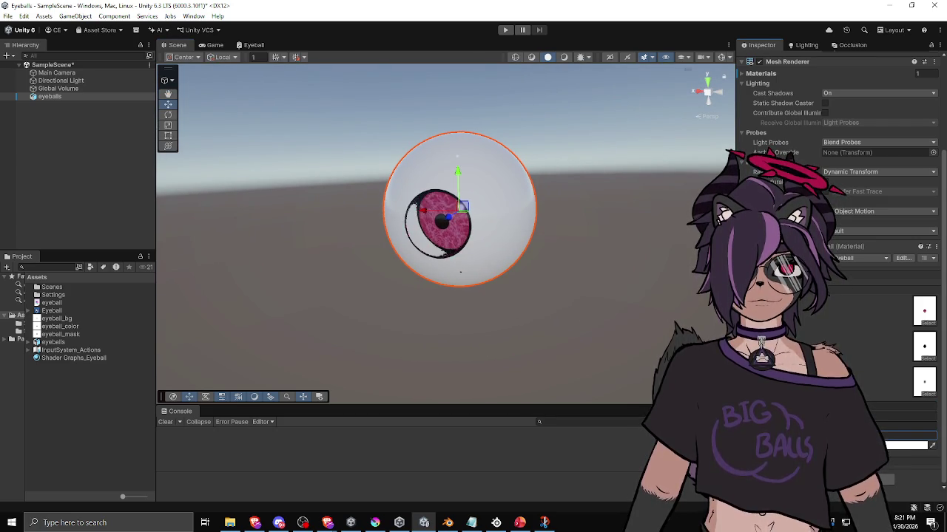
{"action": "mouse_move", "coordinate": [576, 361]}
{"action": "left_mouse_down"}
{"action": "mouse_move", "coordinate": [637, 364]}
{"action": "mouse_move", "coordinate": [797, 317]}
{"action": "mouse_move", "coordinate": [644, 284]}
{"action": "mouse_move", "coordinate": [630, 261]}
{"action": "mouse_move", "coordinate": [597, 340]}
{"action": "mouse_move", "coordinate": [658, 342]}
{"action": "mouse_move", "coordinate": [627, 376]}
{"action": "left_mouse_up"}
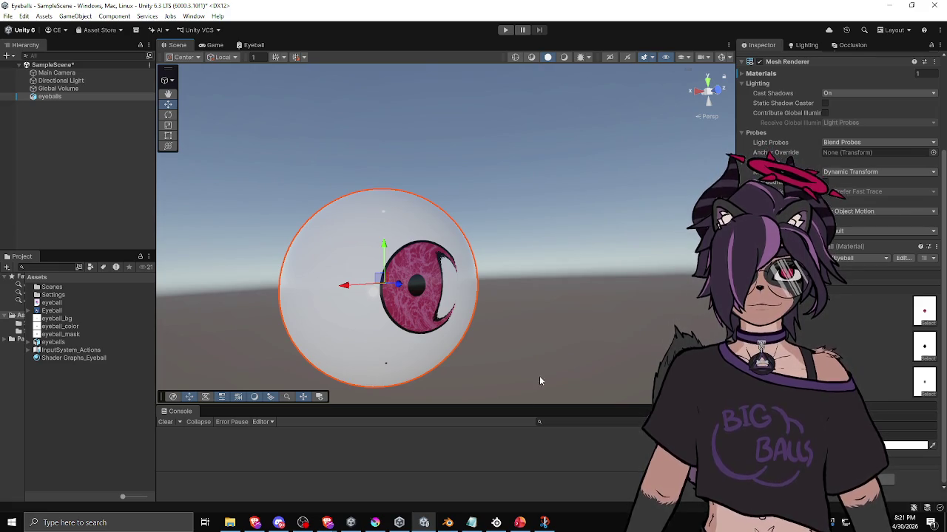
{"action": "left_click", "coordinate": [448, 523]}
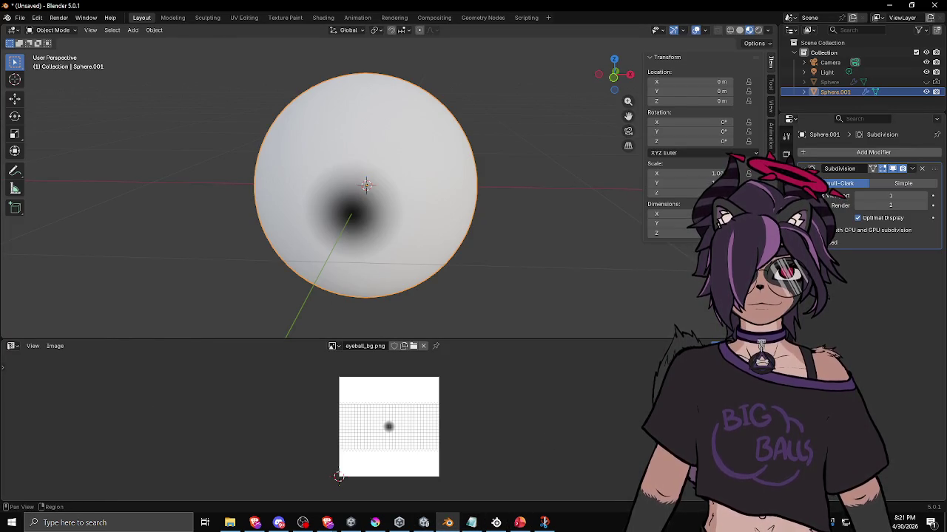
In Blender, hide Sphere.001 and show and select the original Sphere
{"action": "left_click", "coordinate": [926, 92]}
{"action": "left_click", "coordinate": [926, 82]}
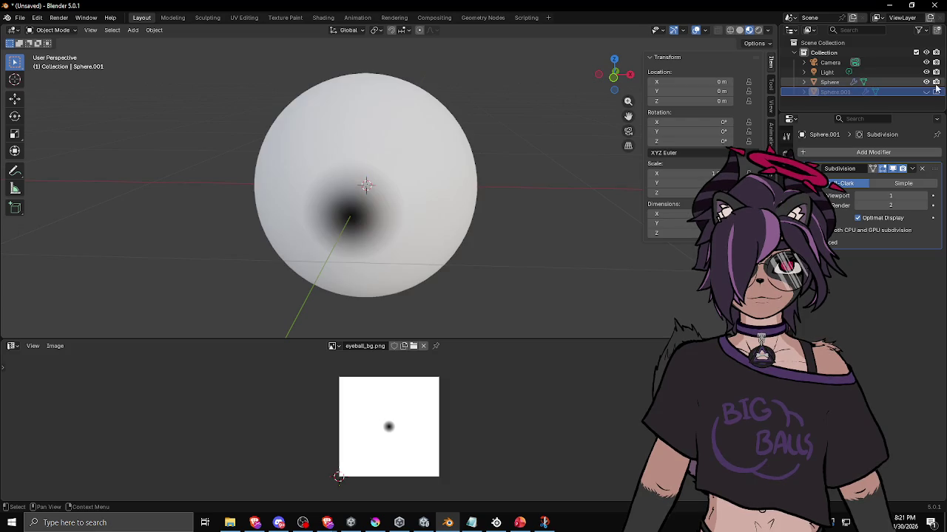
{"action": "left_click", "coordinate": [830, 81]}
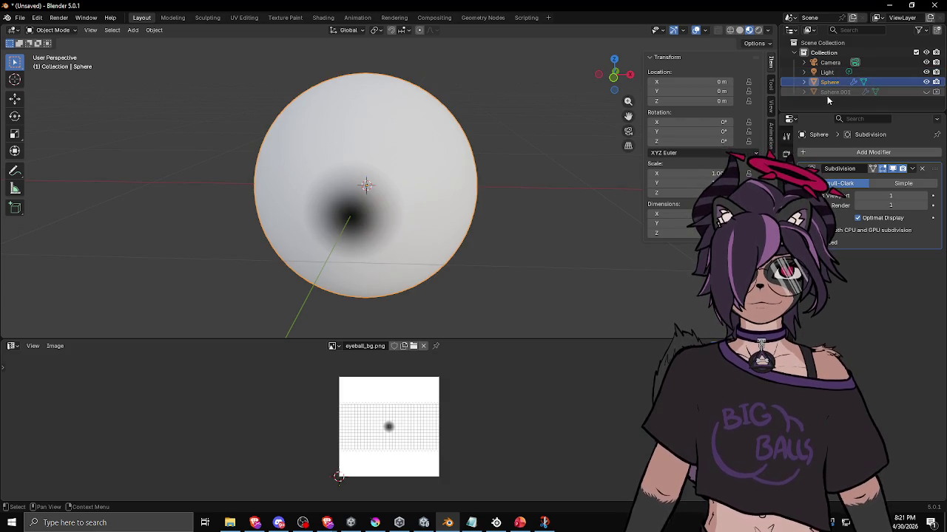
{"action": "mouse_move", "coordinate": [406, 186]}
{"action": "left_mouse_down"}
{"action": "mouse_move", "coordinate": [407, 154]}
{"action": "mouse_move", "coordinate": [492, 150]}
{"action": "mouse_move", "coordinate": [349, 150]}
{"action": "left_mouse_up"}
Return to Unity and orbit to view the eyeball from the side
{"action": "left_click", "coordinate": [20, 17]}
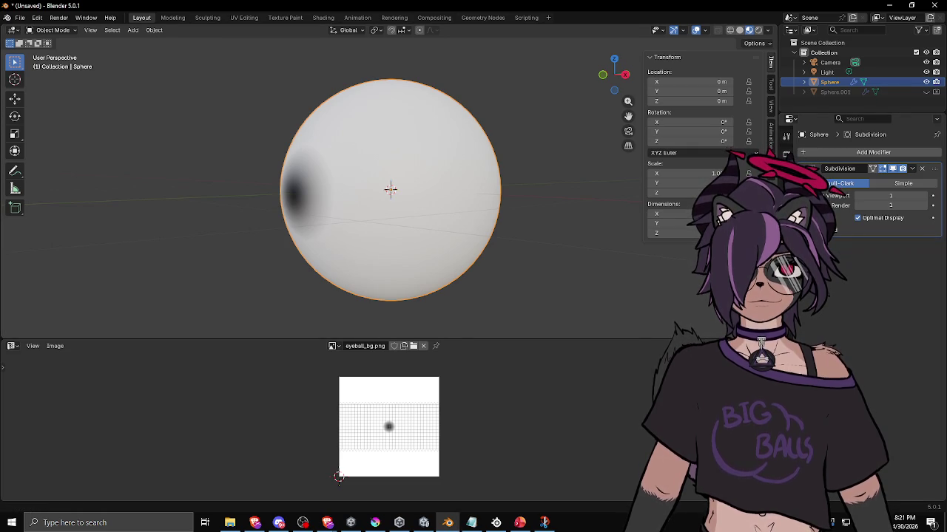
{"action": "left_click", "coordinate": [421, 523]}
{"action": "mouse_move", "coordinate": [458, 355]}
{"action": "left_mouse_down"}
{"action": "mouse_move", "coordinate": [443, 313]}
{"action": "mouse_move", "coordinate": [532, 316]}
{"action": "mouse_move", "coordinate": [235, 318]}
{"action": "mouse_move", "coordinate": [256, 327]}
{"action": "mouse_move", "coordinate": [311, 418]}
{"action": "left_mouse_up"}
{"action": "mouse_move", "coordinate": [348, 384]}
{"action": "left_mouse_down"}
{"action": "mouse_move", "coordinate": [402, 357]}
{"action": "mouse_move", "coordinate": [545, 327]}
{"action": "mouse_move", "coordinate": [629, 286]}
{"action": "mouse_move", "coordinate": [474, 257]}
{"action": "mouse_move", "coordinate": [414, 281]}
{"action": "mouse_move", "coordinate": [472, 298]}
{"action": "left_mouse_up"}
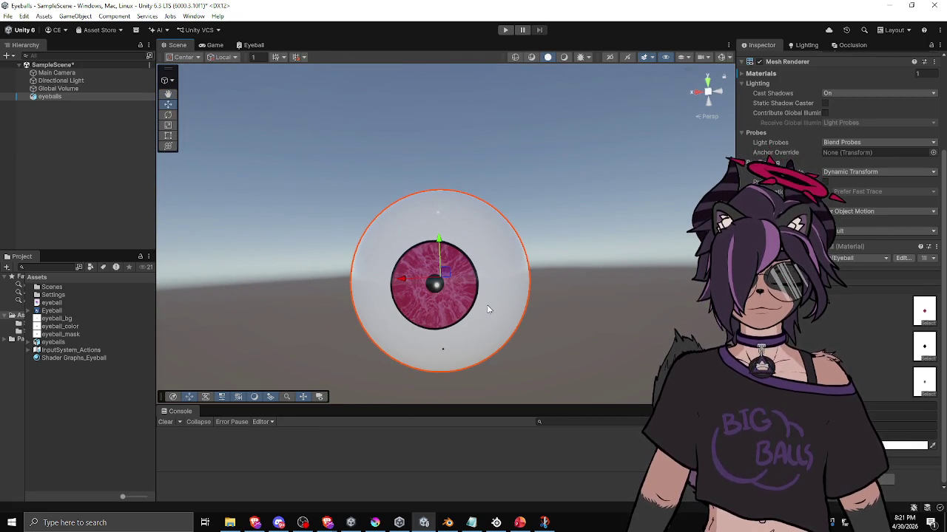
Select the eyeball and orbit to check its iris head-on and side-on
{"action": "mouse_move", "coordinate": [605, 315]}
{"action": "left_mouse_down"}
{"action": "mouse_move", "coordinate": [545, 306]}
{"action": "mouse_move", "coordinate": [581, 302]}
{"action": "mouse_move", "coordinate": [496, 300]}
{"action": "left_mouse_up"}
{"action": "scroll", "coordinate": [840, 222], "scroll_direction": "down", "scroll_amount": 3}
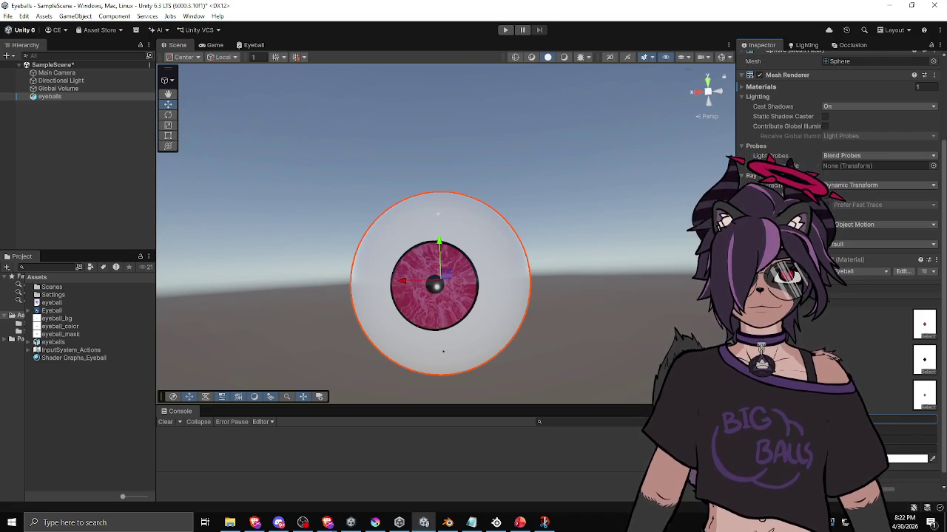
{"action": "mouse_move", "coordinate": [589, 318]}
{"action": "left_mouse_down"}
{"action": "mouse_move", "coordinate": [604, 309]}
{"action": "mouse_move", "coordinate": [598, 293]}
{"action": "mouse_move", "coordinate": [620, 297]}
{"action": "mouse_move", "coordinate": [598, 313]}
{"action": "mouse_move", "coordinate": [538, 320]}
{"action": "mouse_move", "coordinate": [569, 311]}
{"action": "mouse_move", "coordinate": [543, 312]}
{"action": "mouse_move", "coordinate": [581, 294]}
{"action": "mouse_move", "coordinate": [598, 296]}
{"action": "mouse_move", "coordinate": [545, 310]}
{"action": "mouse_move", "coordinate": [488, 309]}
{"action": "mouse_move", "coordinate": [503, 318]}
{"action": "mouse_move", "coordinate": [473, 313]}
{"action": "mouse_move", "coordinate": [585, 329]}
{"action": "mouse_move", "coordinate": [442, 268]}
{"action": "mouse_move", "coordinate": [533, 226]}
{"action": "mouse_move", "coordinate": [560, 243]}
{"action": "mouse_move", "coordinate": [491, 290]}
{"action": "left_mouse_up"}
{"action": "left_click", "coordinate": [491, 291]}
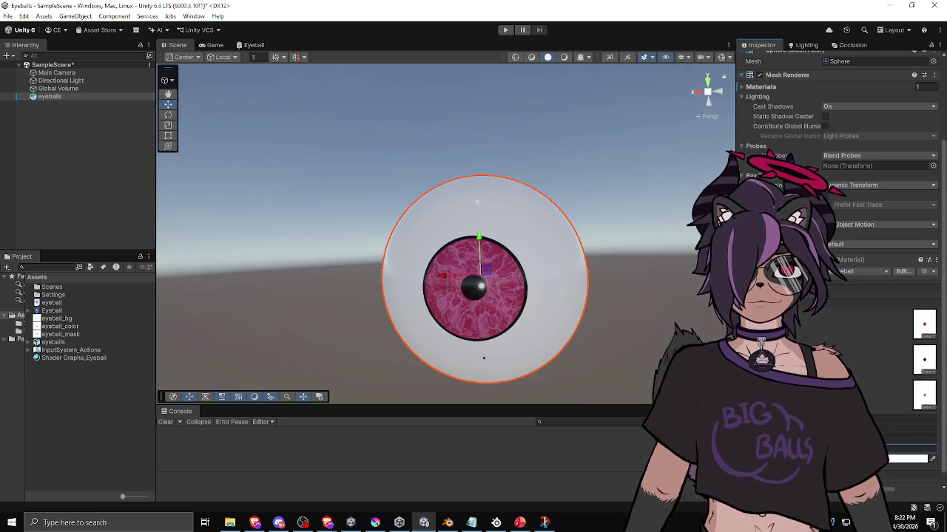
{"action": "mouse_move", "coordinate": [491, 291]}
{"action": "left_mouse_down"}
{"action": "mouse_move", "coordinate": [562, 384]}
{"action": "mouse_move", "coordinate": [600, 346]}
{"action": "mouse_move", "coordinate": [566, 310]}
{"action": "mouse_move", "coordinate": [608, 347]}
{"action": "mouse_move", "coordinate": [580, 345]}
{"action": "mouse_move", "coordinate": [592, 333]}
{"action": "mouse_move", "coordinate": [562, 347]}
{"action": "mouse_move", "coordinate": [573, 372]}
{"action": "left_mouse_up"}
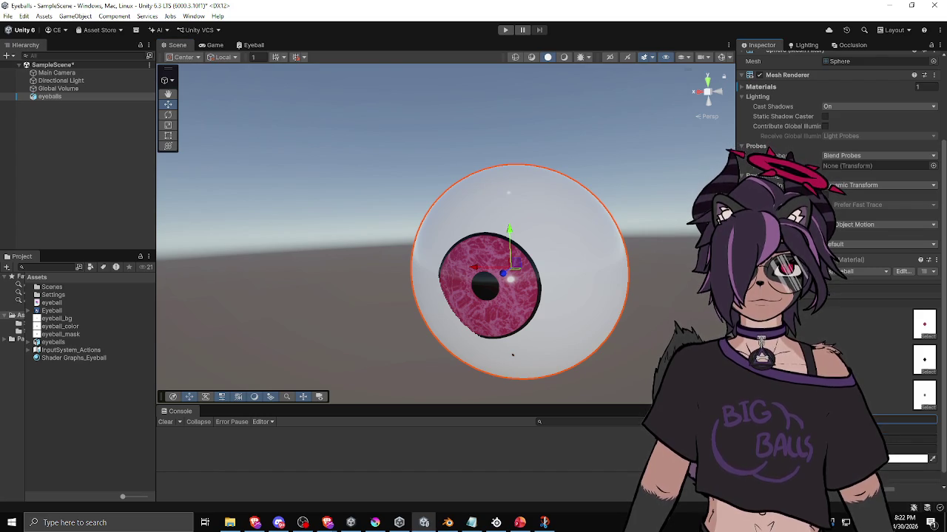
{"action": "mouse_move", "coordinate": [680, 320]}
{"action": "left_mouse_down"}
{"action": "mouse_move", "coordinate": [687, 326]}
{"action": "mouse_move", "coordinate": [647, 329]}
{"action": "left_mouse_up"}
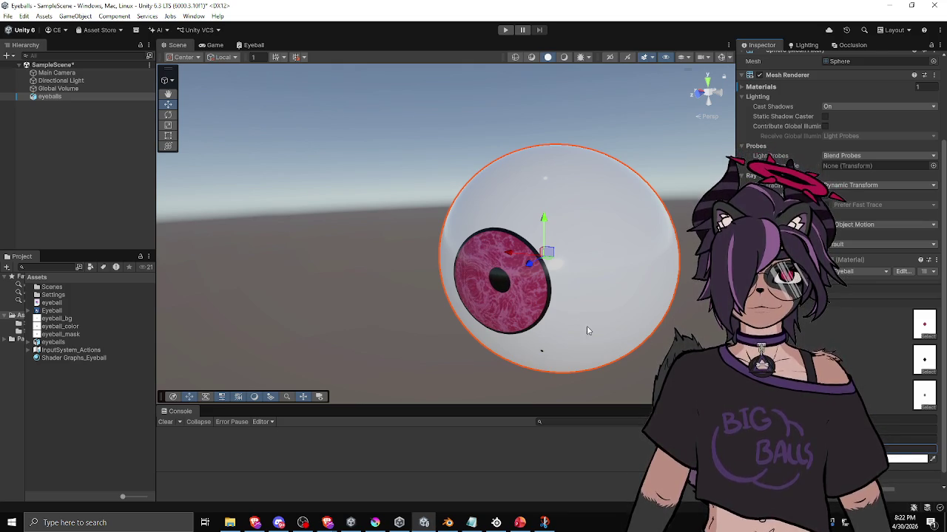
{"action": "mouse_move", "coordinate": [485, 318]}
{"action": "left_mouse_down"}
{"action": "mouse_move", "coordinate": [516, 332]}
{"action": "mouse_move", "coordinate": [530, 326]}
{"action": "mouse_move", "coordinate": [460, 311]}
{"action": "mouse_move", "coordinate": [425, 321]}
{"action": "mouse_move", "coordinate": [449, 296]}
{"action": "mouse_move", "coordinate": [518, 288]}
{"action": "mouse_move", "coordinate": [547, 274]}
{"action": "mouse_move", "coordinate": [643, 196]}
{"action": "mouse_move", "coordinate": [560, 191]}
{"action": "mouse_move", "coordinate": [478, 211]}
{"action": "mouse_move", "coordinate": [431, 245]}
{"action": "mouse_move", "coordinate": [458, 240]}
{"action": "mouse_move", "coordinate": [448, 277]}
{"action": "mouse_move", "coordinate": [425, 289]}
{"action": "mouse_move", "coordinate": [317, 281]}
{"action": "mouse_move", "coordinate": [359, 318]}
{"action": "mouse_move", "coordinate": [456, 345]}
{"action": "mouse_move", "coordinate": [473, 338]}
{"action": "mouse_move", "coordinate": [431, 340]}
{"action": "mouse_move", "coordinate": [651, 290]}
{"action": "mouse_move", "coordinate": [639, 282]}
{"action": "mouse_move", "coordinate": [584, 302]}
{"action": "mouse_move", "coordinate": [602, 313]}
{"action": "mouse_move", "coordinate": [576, 297]}
{"action": "mouse_move", "coordinate": [584, 269]}
{"action": "left_mouse_up"}
Deselect and reselect the eyeball, zooming in for a closer look at the iris
{"action": "scroll", "coordinate": [608, 320], "scroll_direction": "down", "scroll_amount": 3}
{"action": "left_click", "coordinate": [608, 320]}
{"action": "scroll", "coordinate": [580, 285], "scroll_direction": "up", "scroll_amount": 3}
{"action": "scroll", "coordinate": [584, 269], "scroll_direction": "down", "scroll_amount": 3}
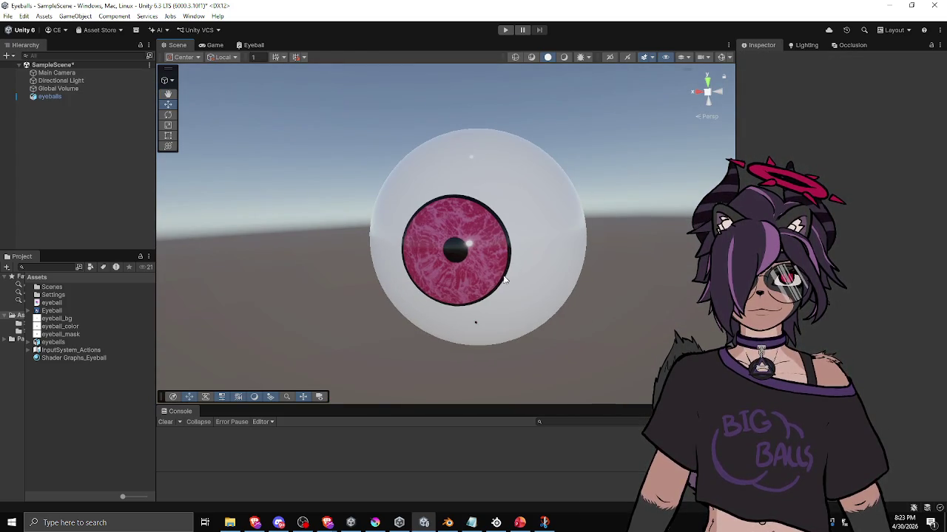
{"action": "left_click", "coordinate": [509, 284]}
{"action": "scroll", "coordinate": [508, 284], "scroll_direction": "up", "scroll_amount": 2}
{"action": "mouse_move", "coordinate": [476, 298]}
{"action": "left_mouse_down"}
{"action": "mouse_move", "coordinate": [492, 271]}
{"action": "mouse_move", "coordinate": [449, 258]}
{"action": "mouse_move", "coordinate": [439, 228]}
{"action": "mouse_move", "coordinate": [348, 289]}
{"action": "mouse_move", "coordinate": [417, 290]}
{"action": "mouse_move", "coordinate": [473, 274]}
{"action": "mouse_move", "coordinate": [466, 277]}
{"action": "left_mouse_up"}
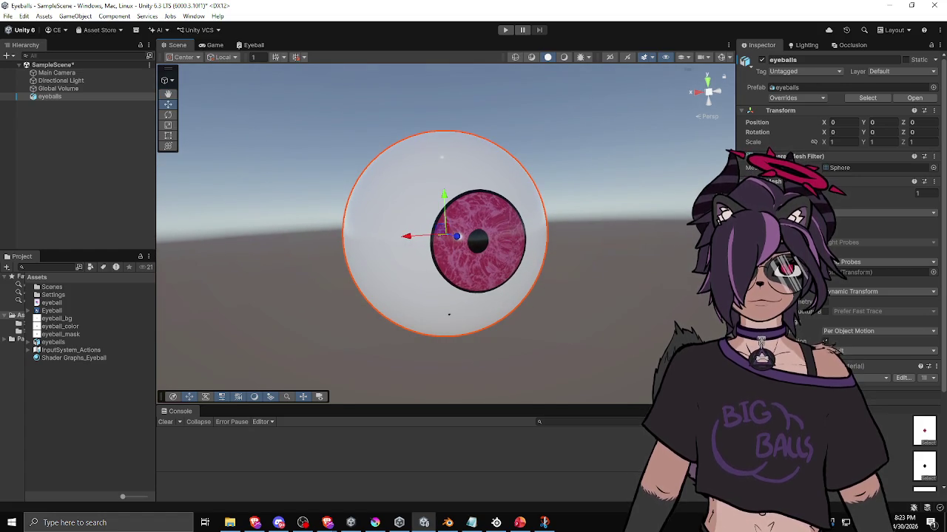
Cycle through open windows to bring up the browser with the X eye shader post
{"action": "key", "text": "alt+Tab"}
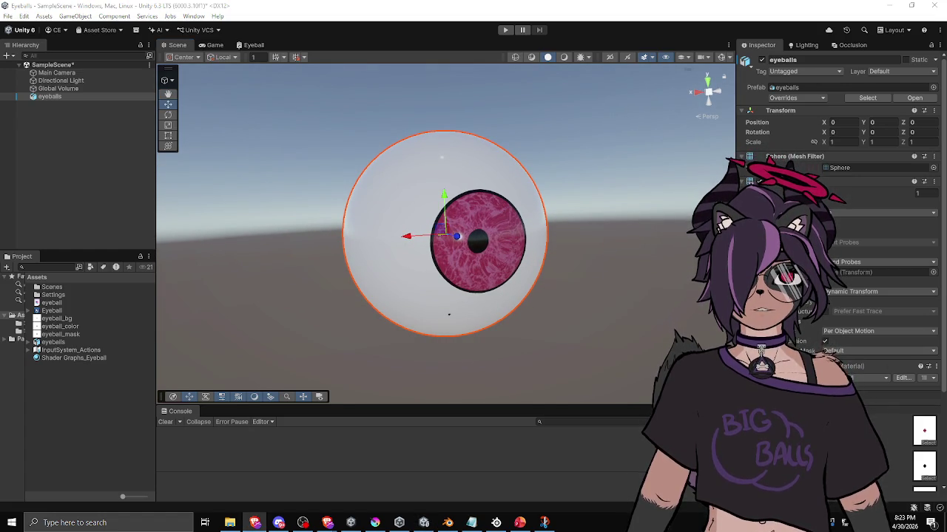
{"action": "mouse_move", "coordinate": [596, 225]}
{"action": "left_mouse_down"}
{"action": "mouse_move", "coordinate": [488, 235]}
{"action": "mouse_move", "coordinate": [518, 256]}
{"action": "mouse_move", "coordinate": [582, 252]}
{"action": "left_mouse_up"}
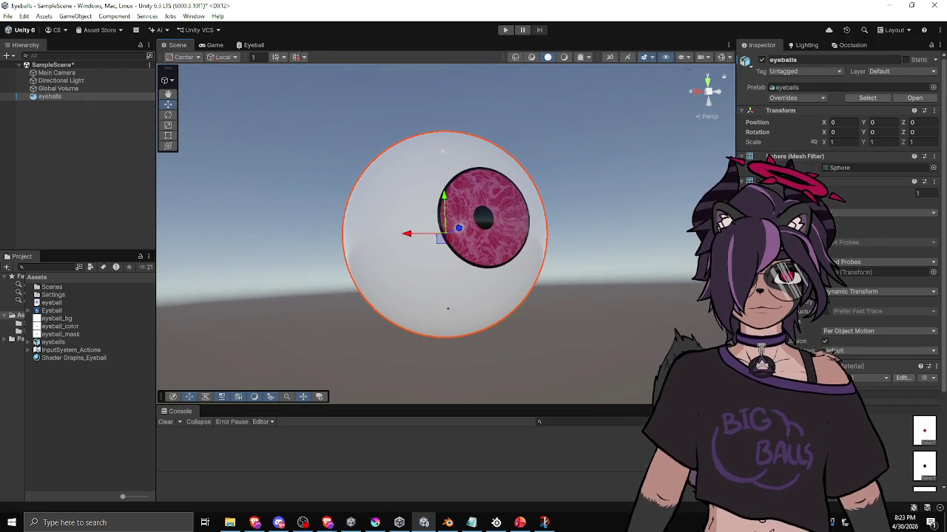
{"action": "key", "text": "alt+Tab"}
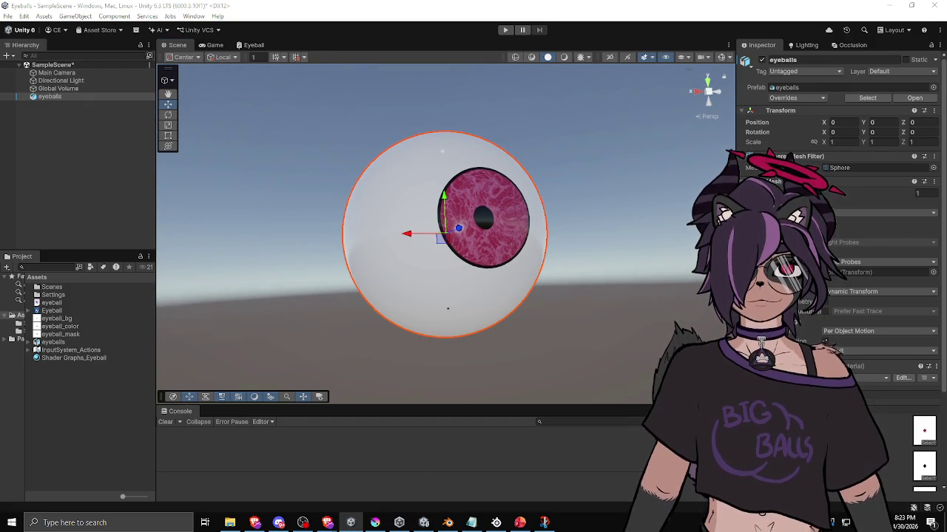
{"action": "key", "text": "alt+Tab"}
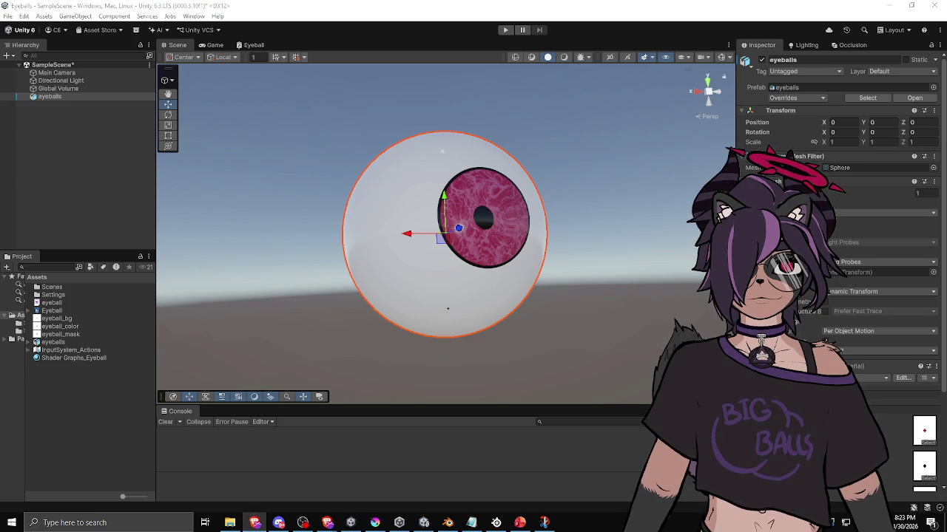
{"action": "key", "text": "alt+Tab"}
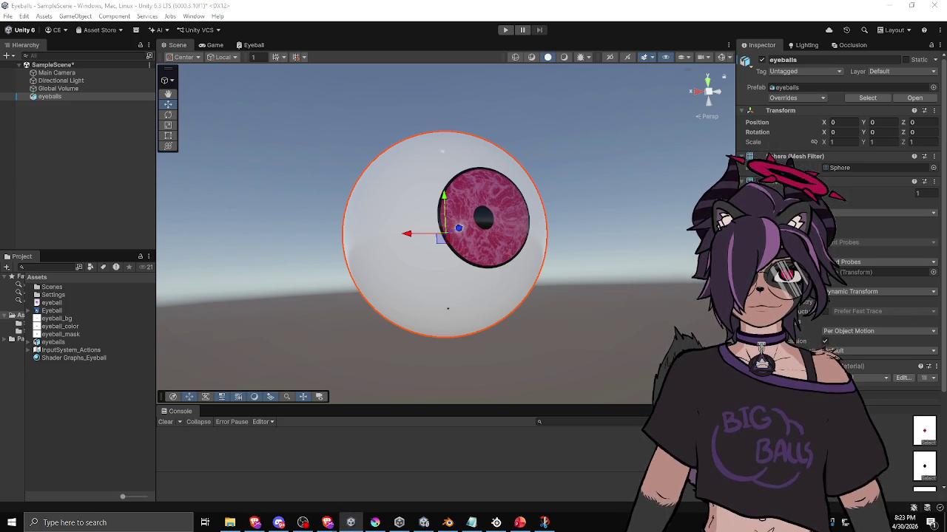
{"action": "key", "text": "alt+Tab"}
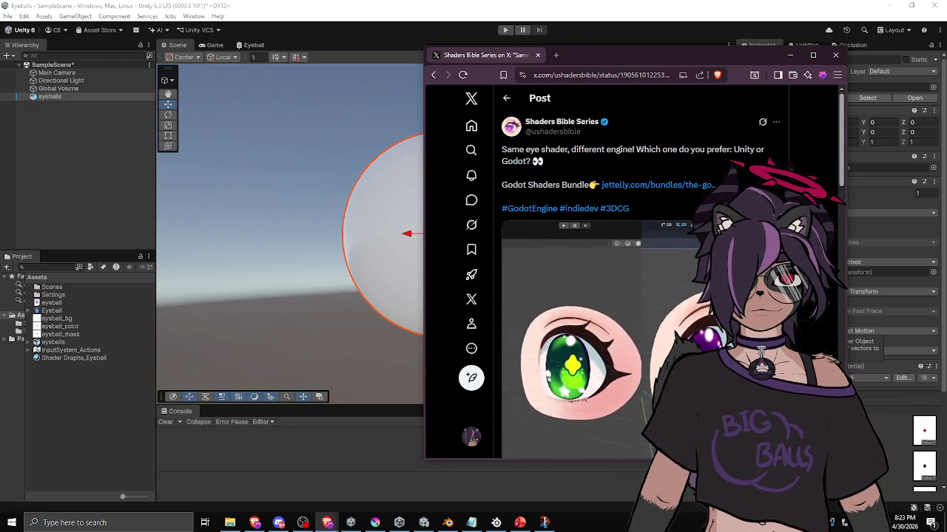
Scrub the X post's eye shader video back and forth to study the rotating eye
{"action": "scroll", "coordinate": [591, 414], "scroll_direction": "down", "scroll_amount": 1}
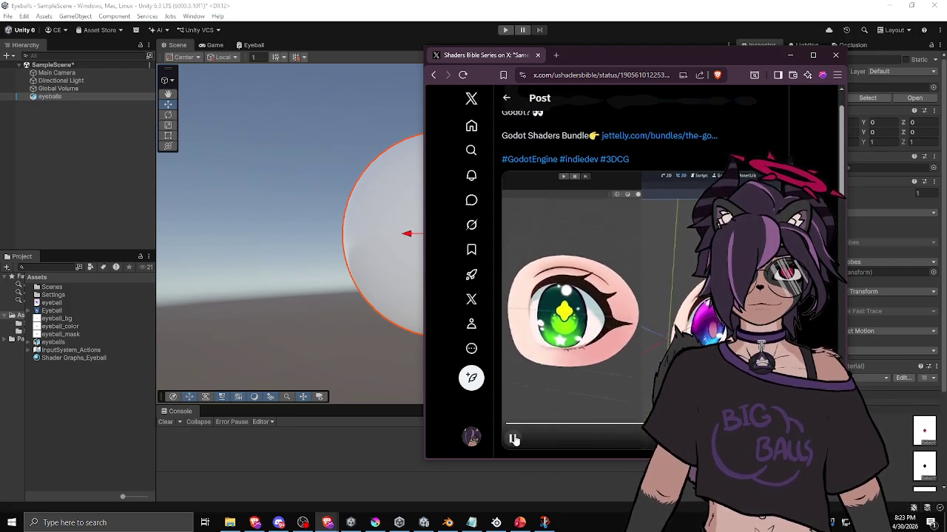
{"action": "left_click_drag", "start_coordinate": [592, 429], "coordinate": [533, 424]}
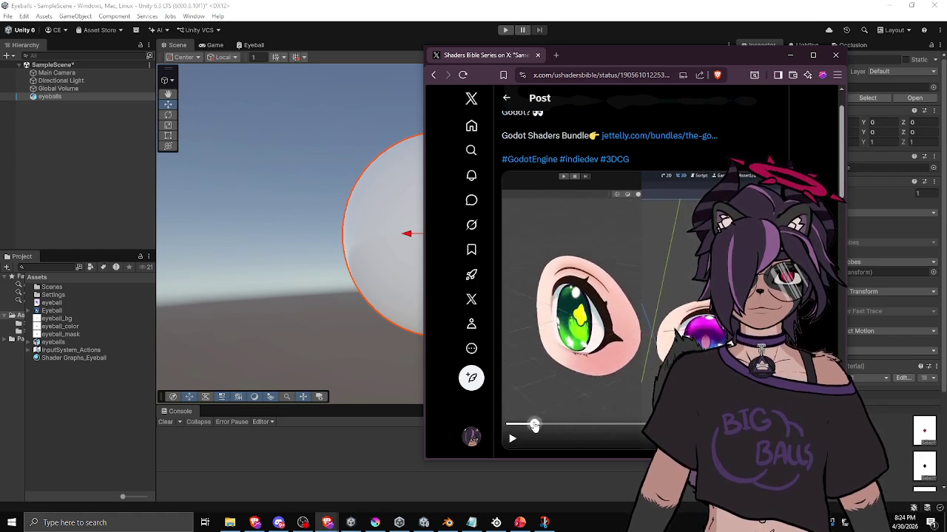
{"action": "left_click_drag", "start_coordinate": [546, 432], "coordinate": [548, 434]}
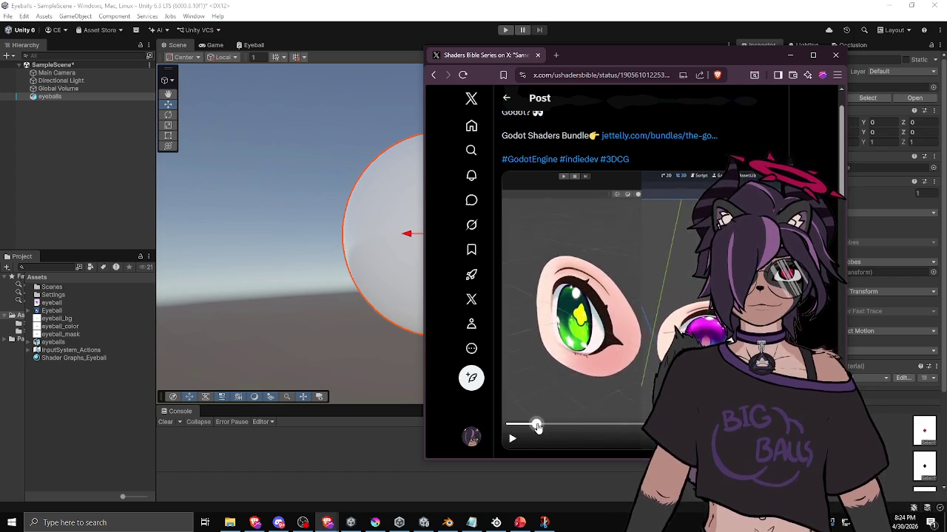
{"action": "mouse_move", "coordinate": [548, 428]}
{"action": "left_mouse_down"}
{"action": "mouse_move", "coordinate": [581, 427]}
{"action": "mouse_move", "coordinate": [544, 429]}
{"action": "left_mouse_up"}
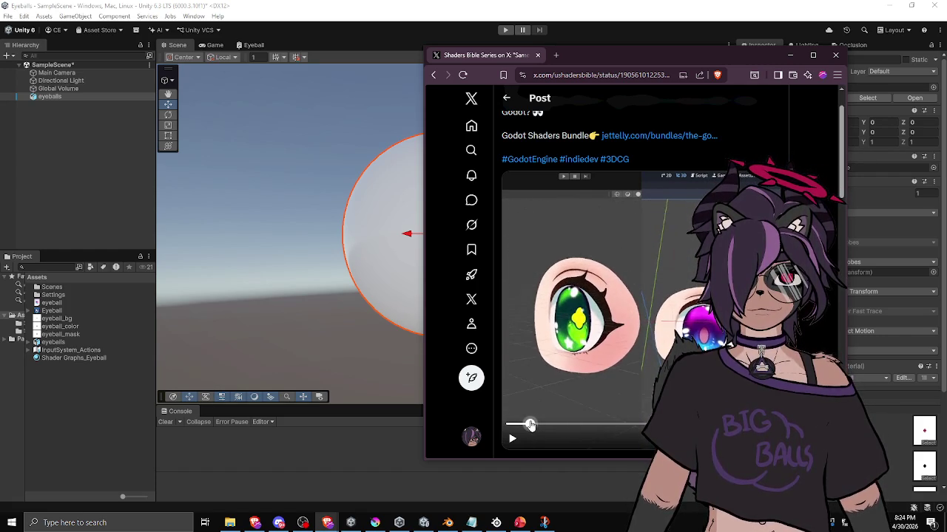
{"action": "mouse_move", "coordinate": [565, 426]}
{"action": "left_mouse_down"}
{"action": "mouse_move", "coordinate": [580, 426]}
{"action": "mouse_move", "coordinate": [573, 428]}
{"action": "left_mouse_up"}
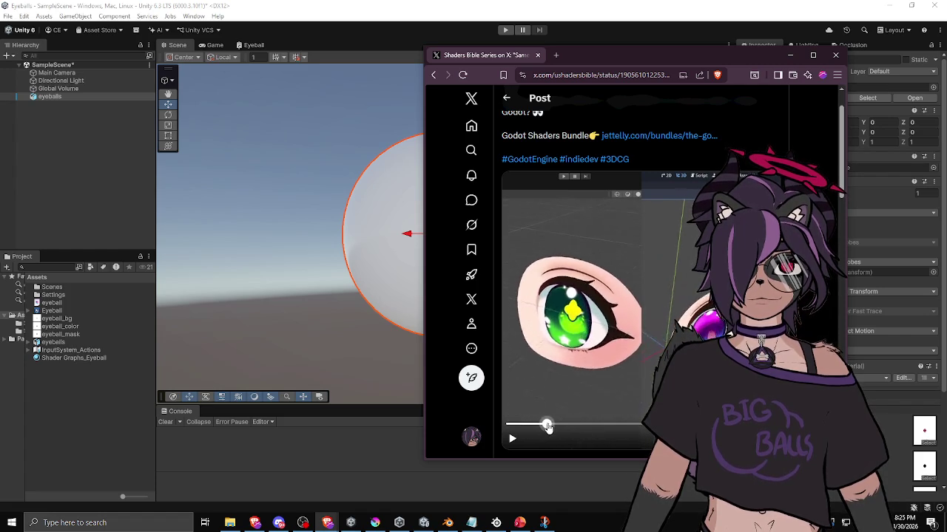
{"action": "mouse_move", "coordinate": [564, 429]}
{"action": "left_mouse_down"}
{"action": "mouse_move", "coordinate": [580, 429]}
{"action": "mouse_move", "coordinate": [566, 427]}
{"action": "left_mouse_up"}
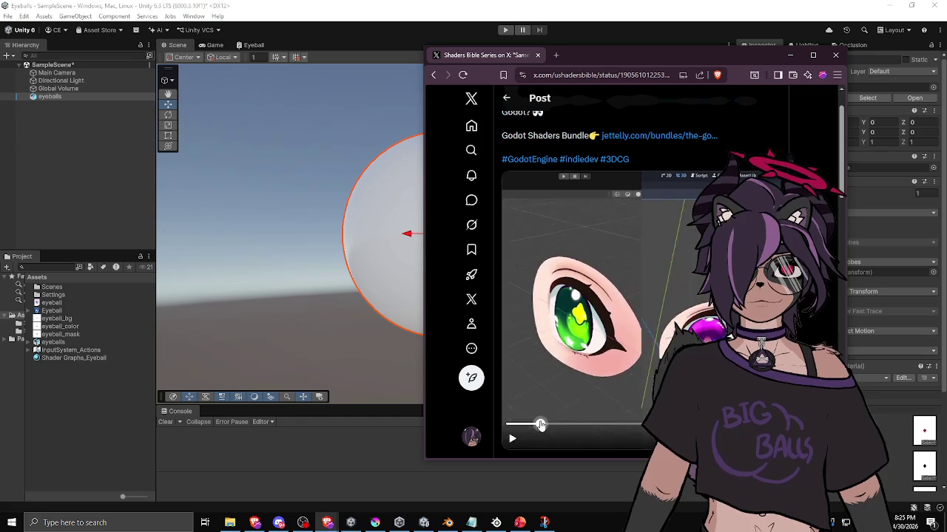
{"action": "left_click_drag", "start_coordinate": [531, 424], "coordinate": [618, 427]}
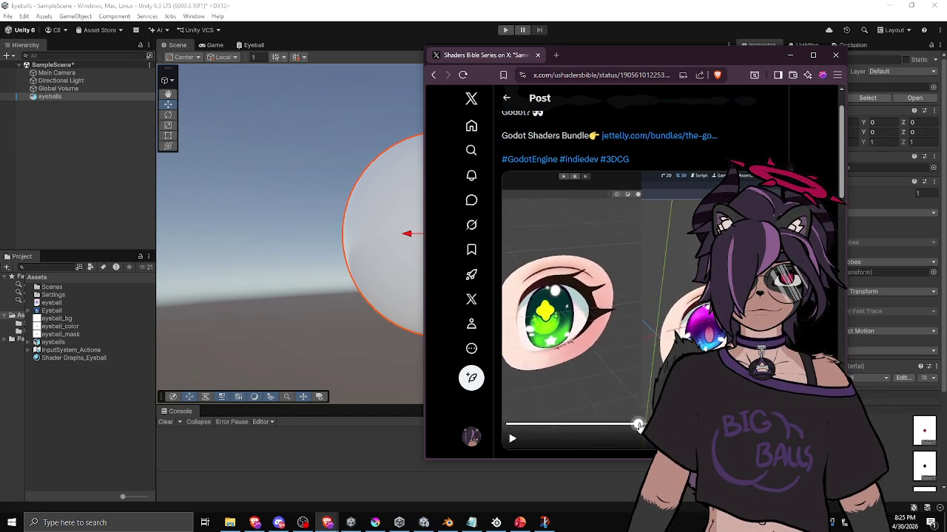
{"action": "left_click_drag", "start_coordinate": [628, 430], "coordinate": [559, 424]}
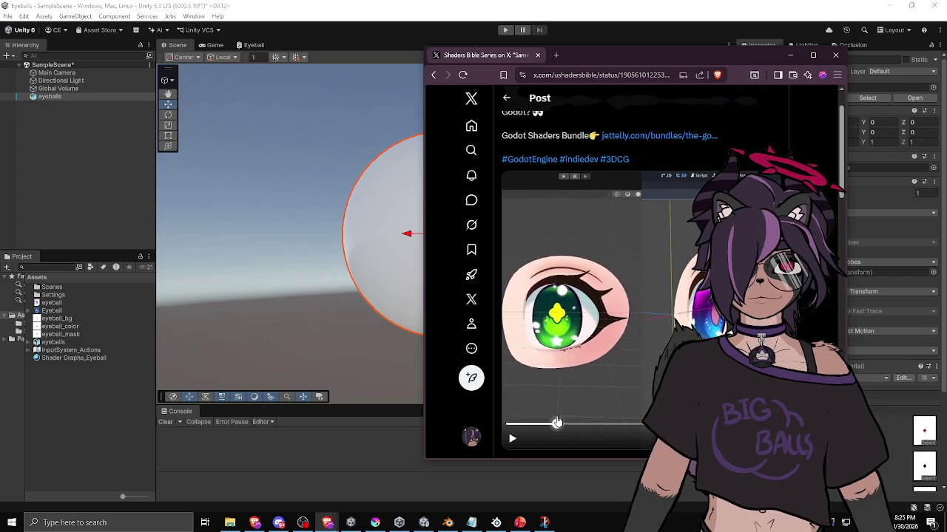
{"action": "mouse_move", "coordinate": [554, 421]}
{"action": "left_mouse_down"}
{"action": "mouse_move", "coordinate": [571, 424]}
{"action": "mouse_move", "coordinate": [550, 424]}
{"action": "left_mouse_up"}
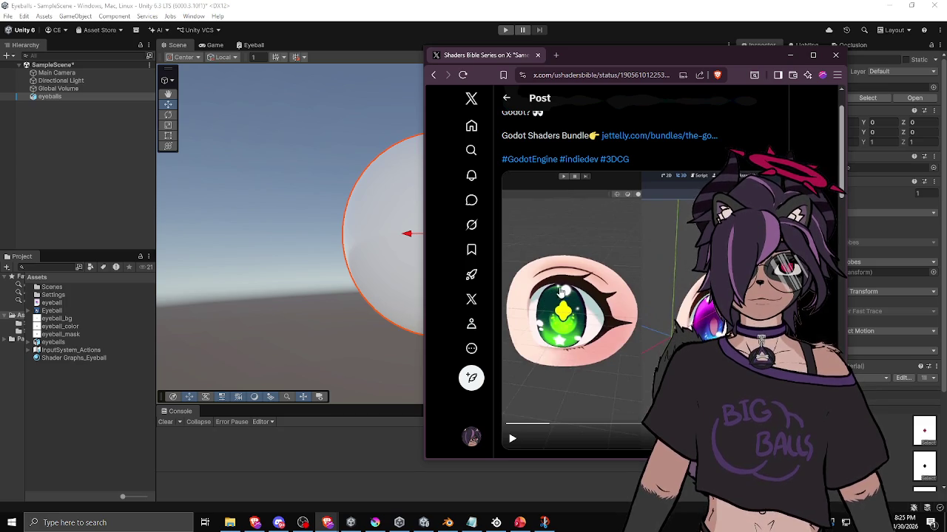
Play and pause the eye shader video several times
{"action": "left_click", "coordinate": [551, 426]}
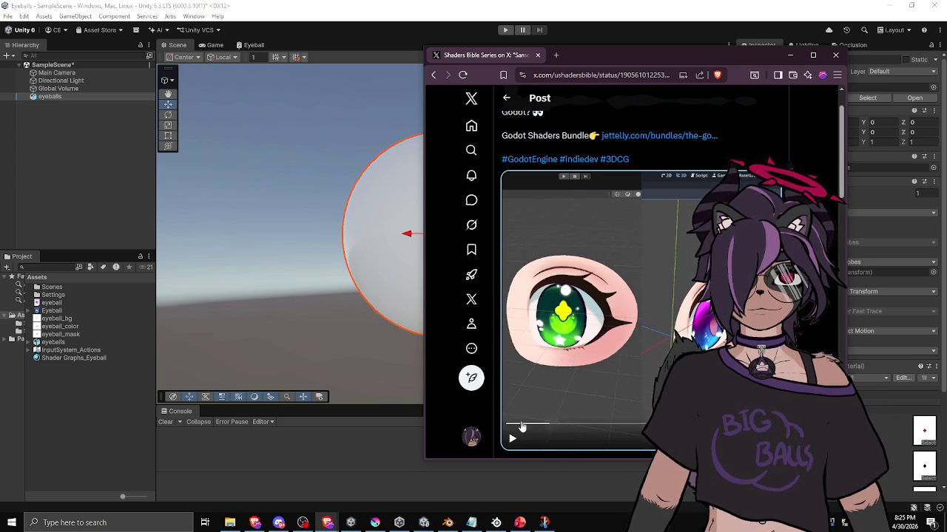
{"action": "key", "text": "space"}
{"action": "key", "text": "space"}
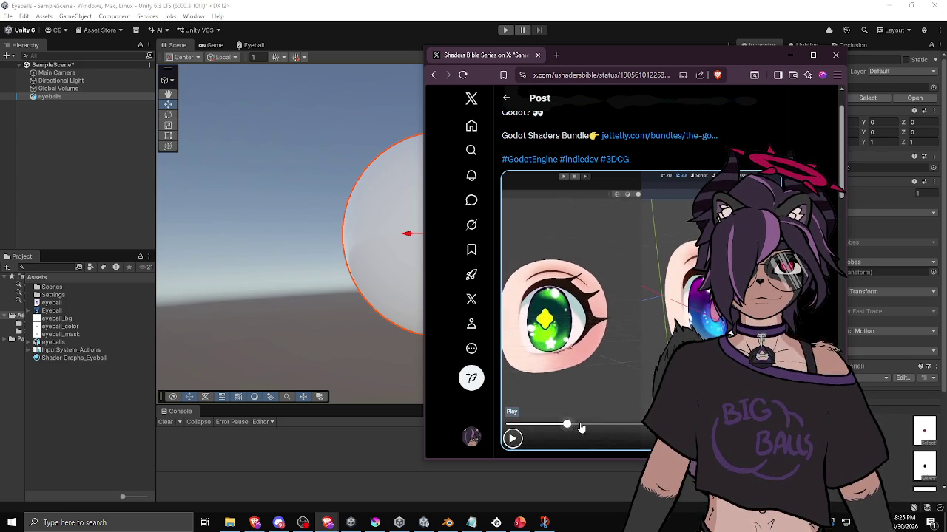
{"action": "left_click", "coordinate": [513, 438]}
{"action": "left_click", "coordinate": [513, 438]}
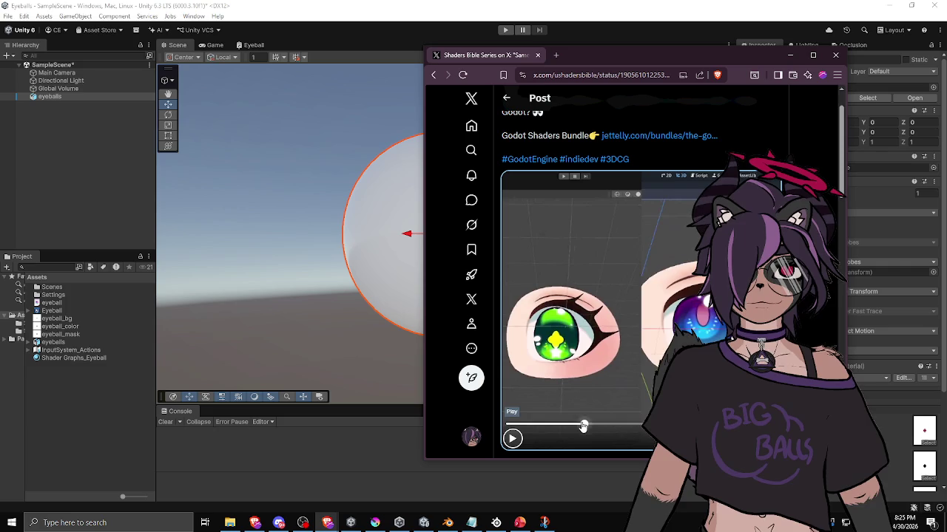
{"action": "left_click", "coordinate": [511, 439]}
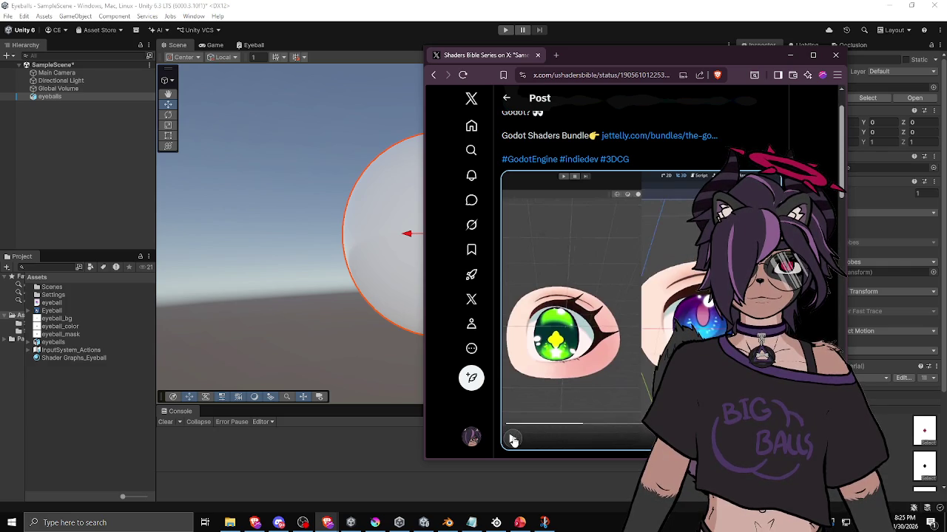
{"action": "left_click", "coordinate": [512, 439]}
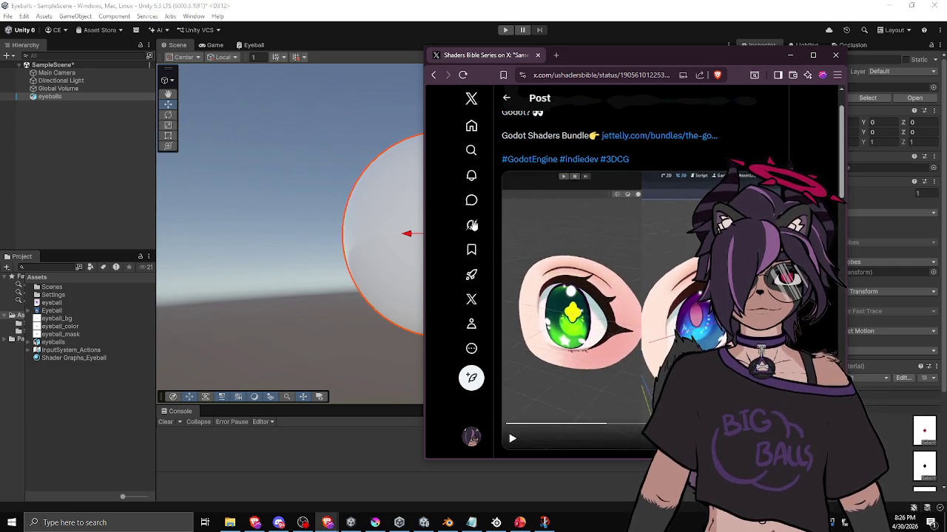
Reset the page zoom, seek the video to the eye close-up, then switch to Krita
{"action": "key", "text": "ctrl+minus"}
{"action": "key", "text": "ctrl+minus"}
{"action": "key", "text": "ctrl+minus"}
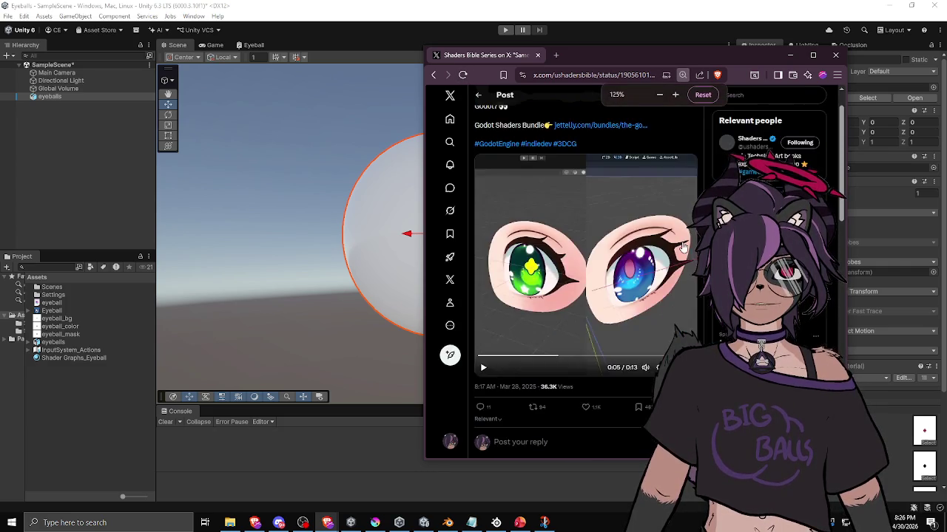
{"action": "key", "text": "ctrl+0"}
{"action": "scroll", "coordinate": [592, 281], "scroll_direction": "down", "scroll_amount": 1}
{"action": "left_click_drag", "start_coordinate": [592, 335], "coordinate": [513, 328]}
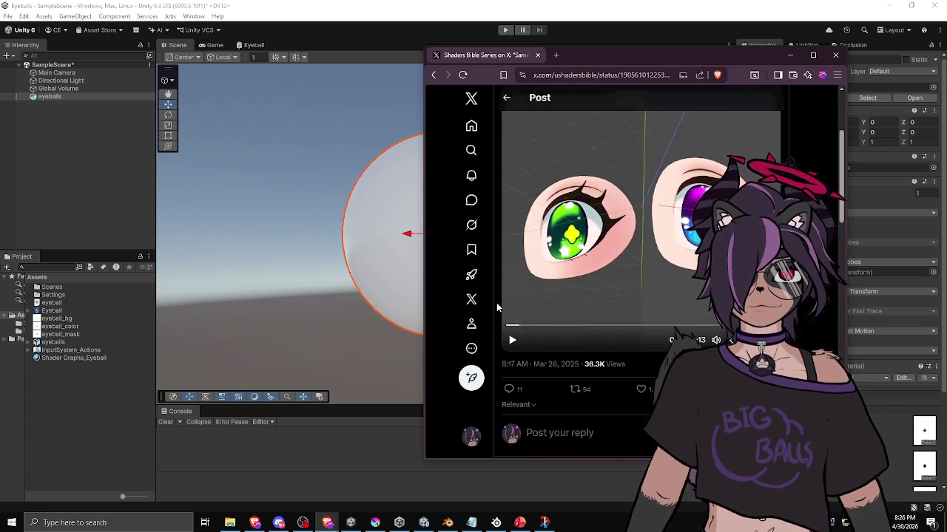
{"action": "mouse_move", "coordinate": [523, 379]}
{"action": "left_mouse_down"}
{"action": "mouse_move", "coordinate": [585, 379]}
{"action": "mouse_move", "coordinate": [569, 379]}
{"action": "left_mouse_up"}
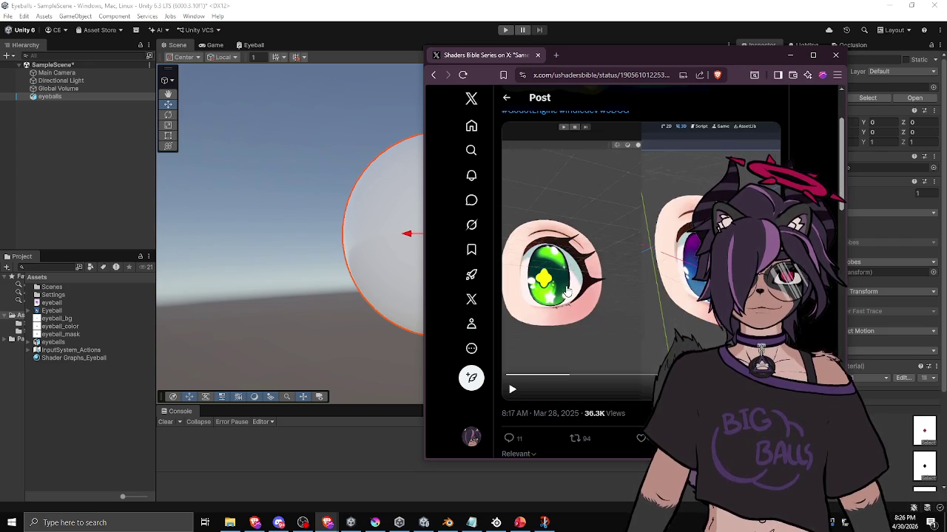
{"action": "left_click", "coordinate": [374, 523]}
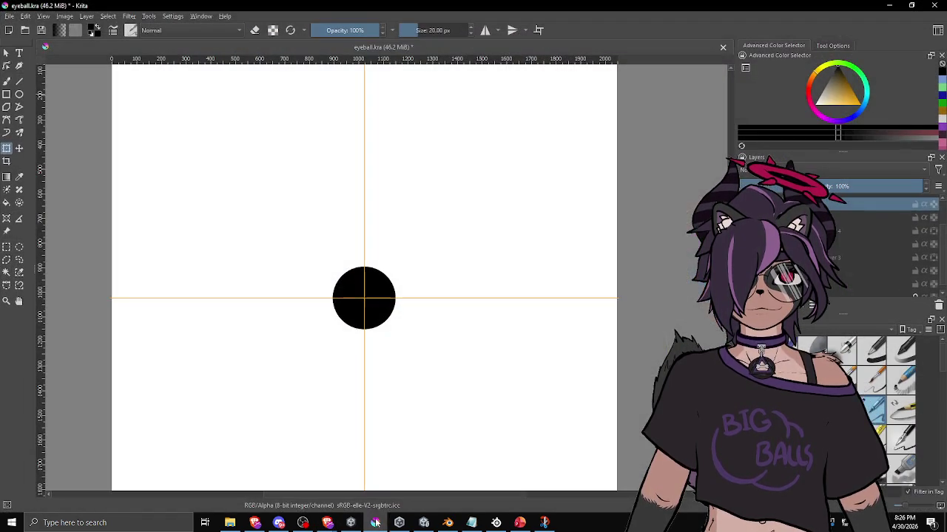
Show the textured iris layer, select the iris layers, and test a transform on the circle
{"action": "left_click", "coordinate": [884, 237]}
{"action": "left_click", "coordinate": [883, 267]}
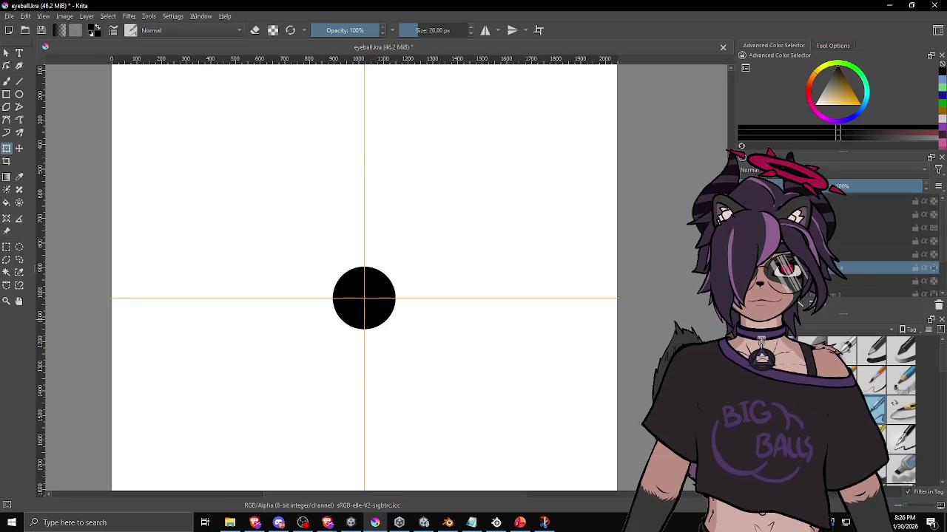
{"action": "left_click", "coordinate": [933, 268]}
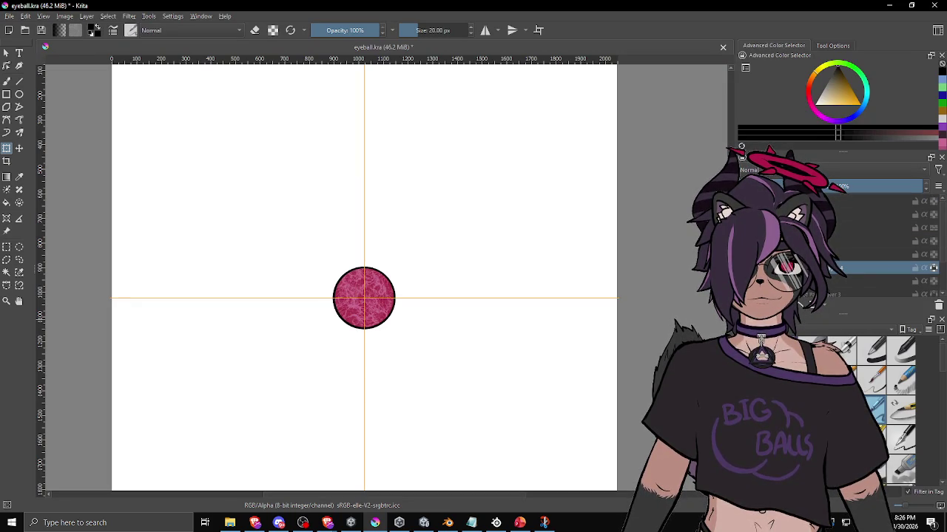
{"action": "left_click", "coordinate": [884, 281]}
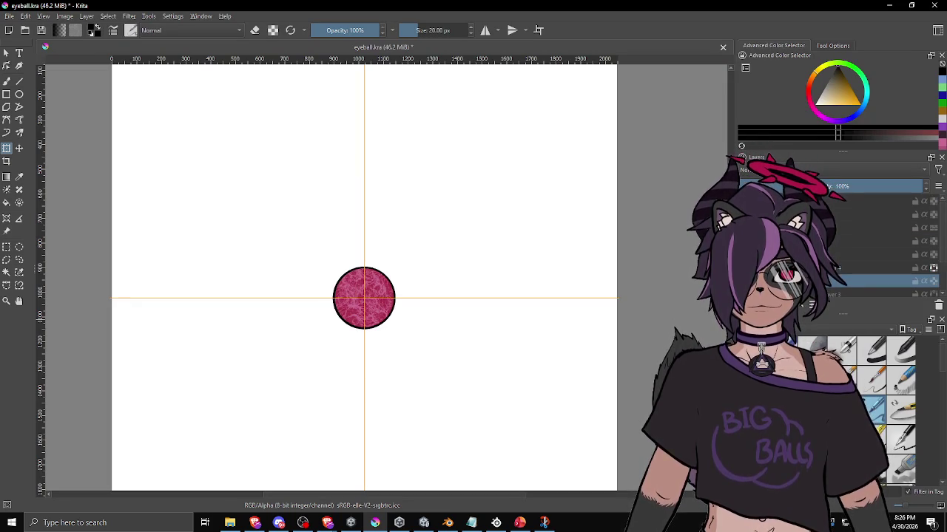
{"action": "left_click", "coordinate": [887, 267], "text": "ctrl"}
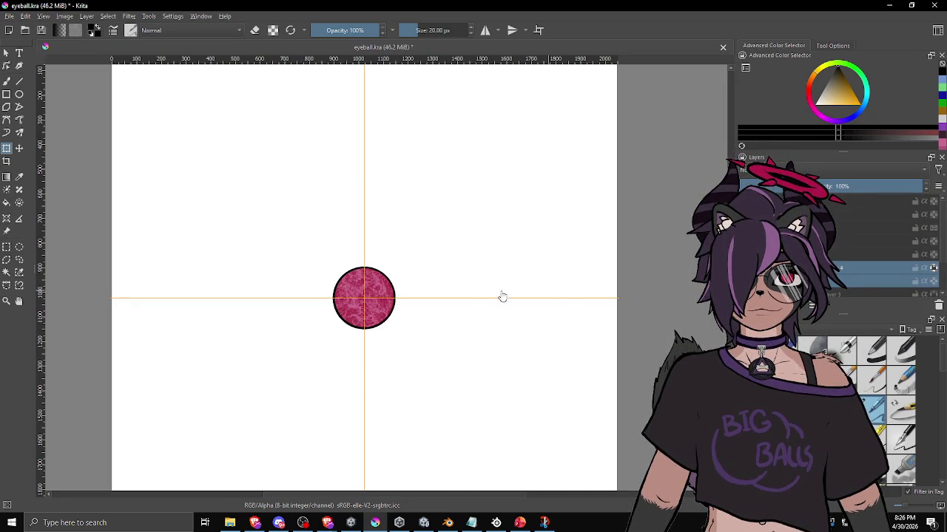
{"action": "left_click", "coordinate": [381, 306]}
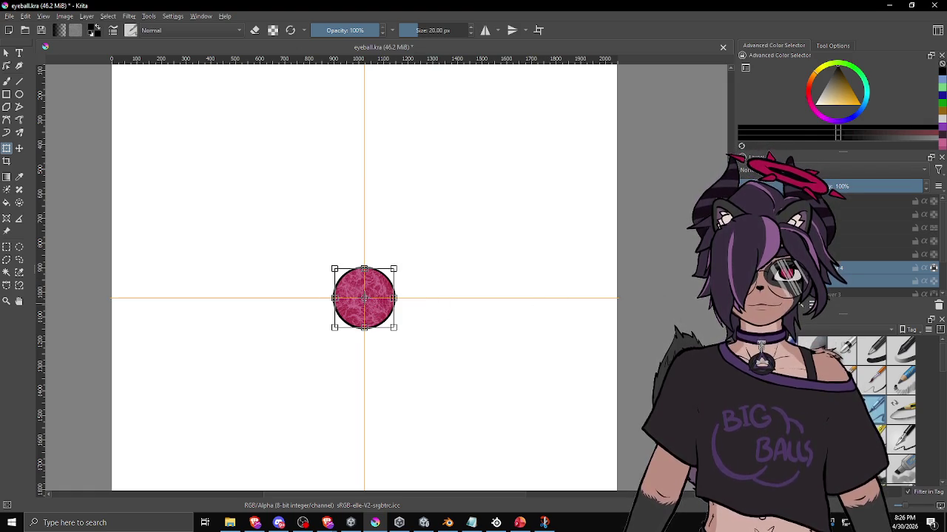
{"action": "key", "text": "Return"}
Hide the circle's outline layer, keeping only the iris layer selected
{"action": "scroll", "coordinate": [880, 244], "scroll_direction": "down", "scroll_amount": 1}
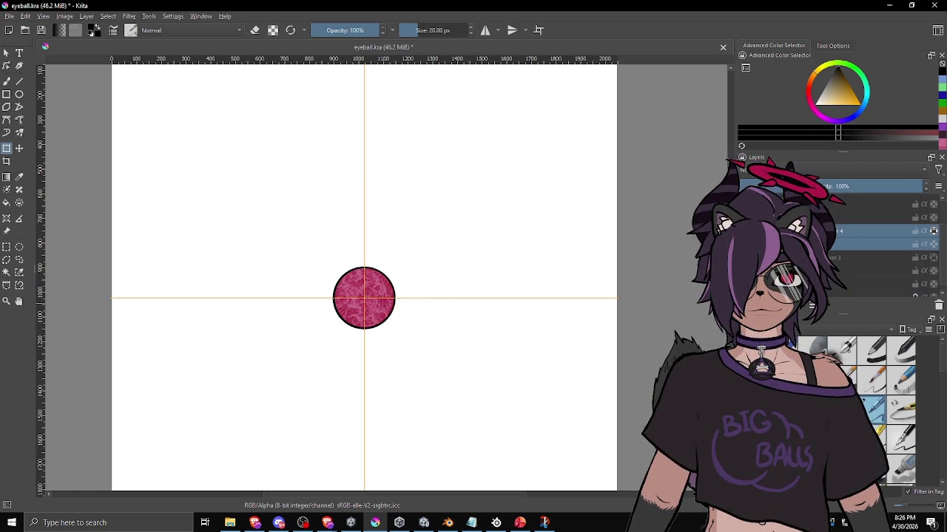
{"action": "left_click", "coordinate": [933, 257]}
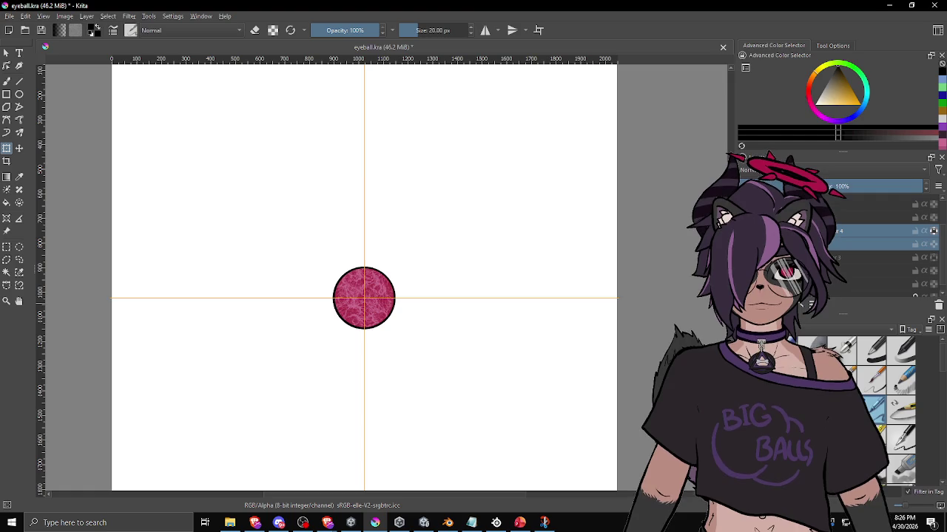
{"action": "left_click", "coordinate": [933, 258]}
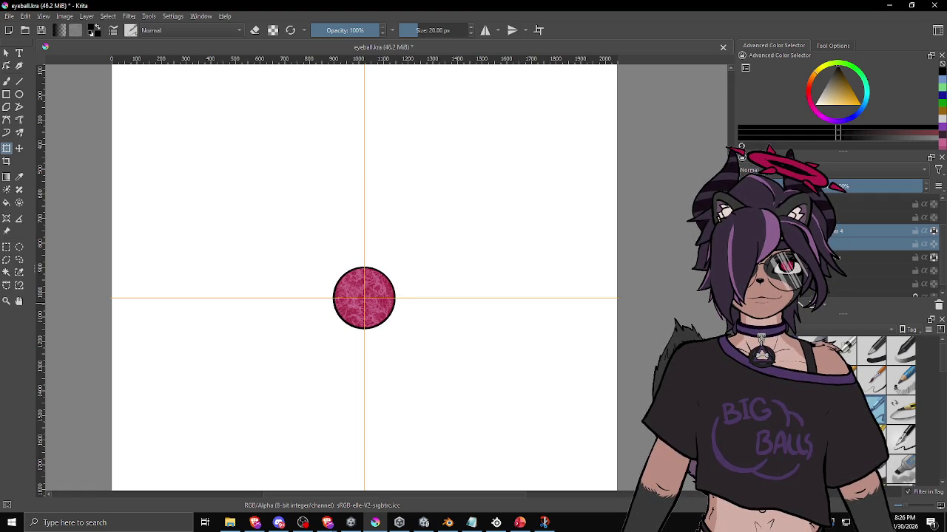
{"action": "left_click", "coordinate": [933, 257]}
{"action": "left_click", "coordinate": [933, 231]}
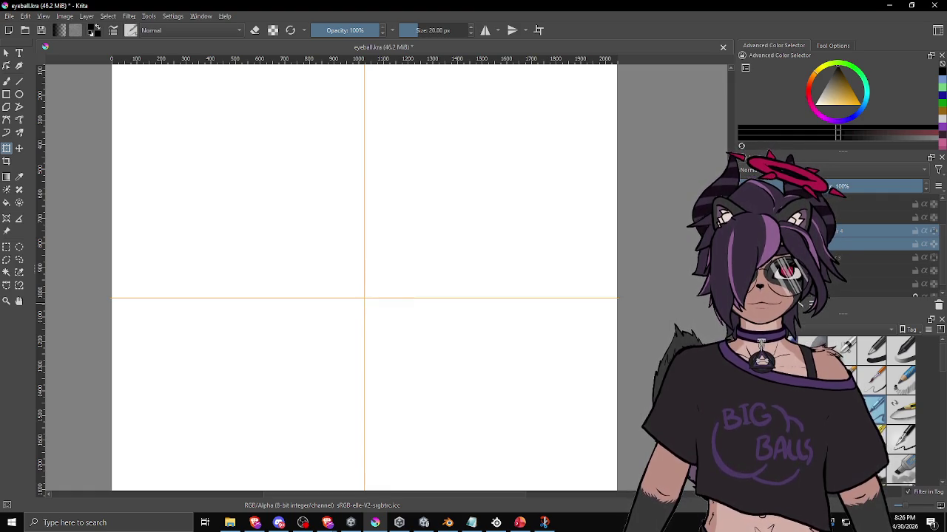
{"action": "left_click", "coordinate": [934, 231]}
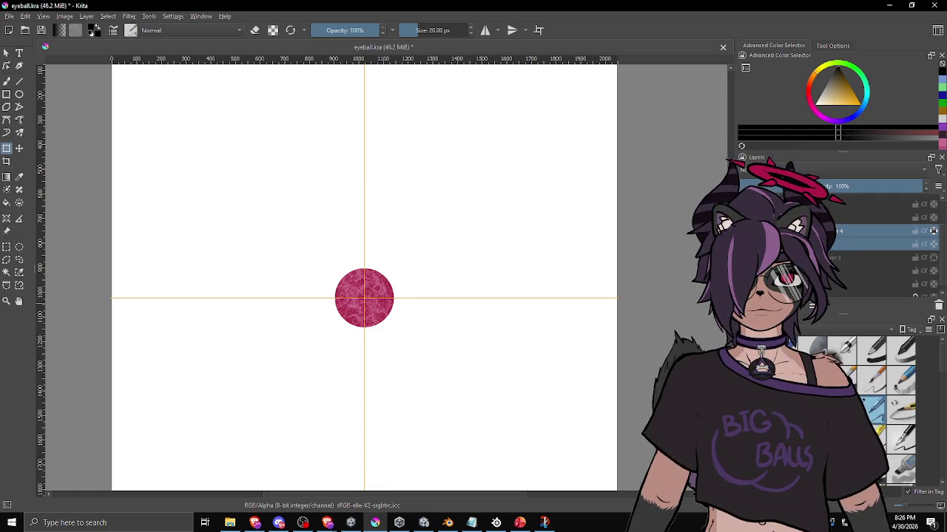
{"action": "left_click", "coordinate": [934, 231]}
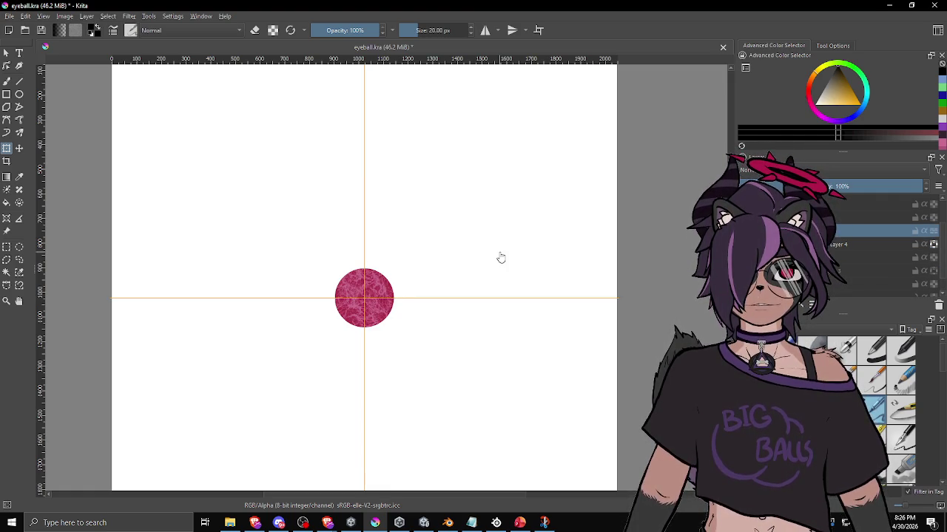
Scale the pink iris up to fill most of the canvas and reveal the black pupil
{"action": "mouse_move", "coordinate": [398, 266]}
{"action": "left_mouse_down"}
{"action": "mouse_move", "coordinate": [566, 227]}
{"action": "mouse_move", "coordinate": [532, 238]}
{"action": "left_mouse_up"}
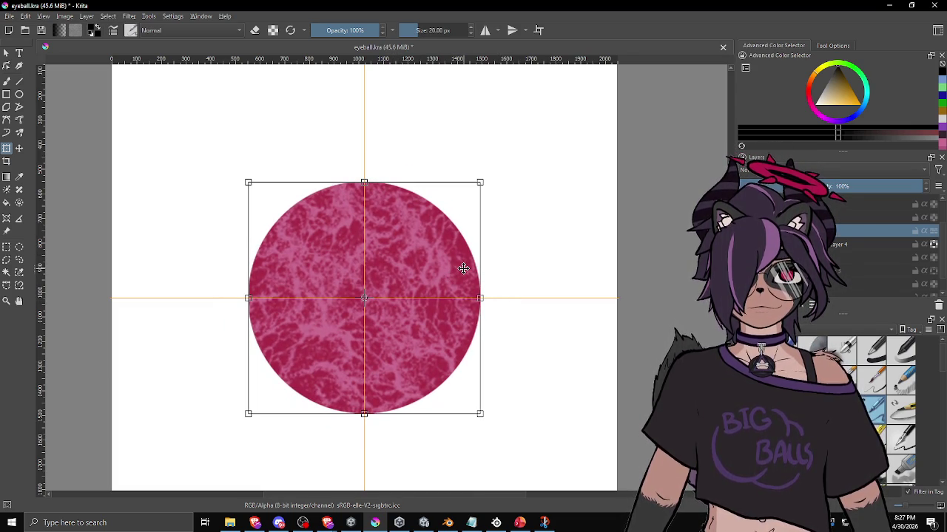
{"action": "key", "text": "Return"}
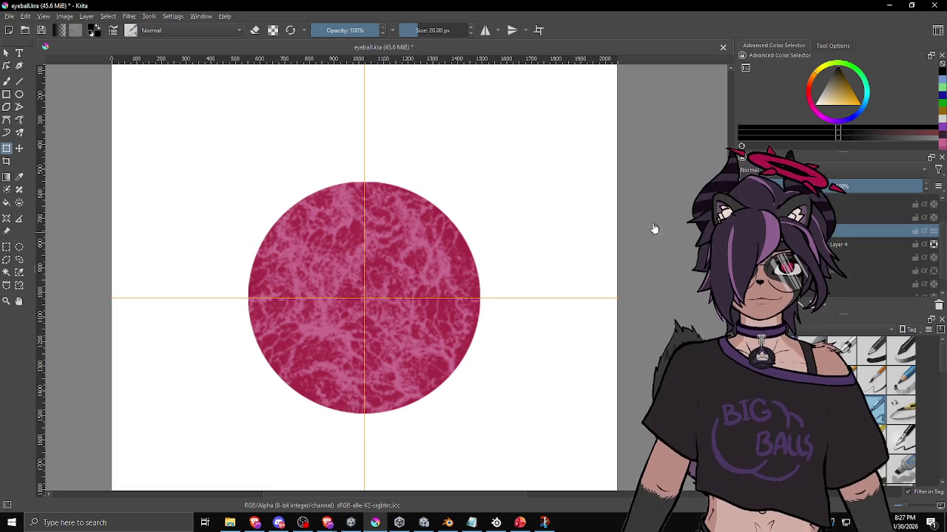
{"action": "left_click", "coordinate": [364, 298]}
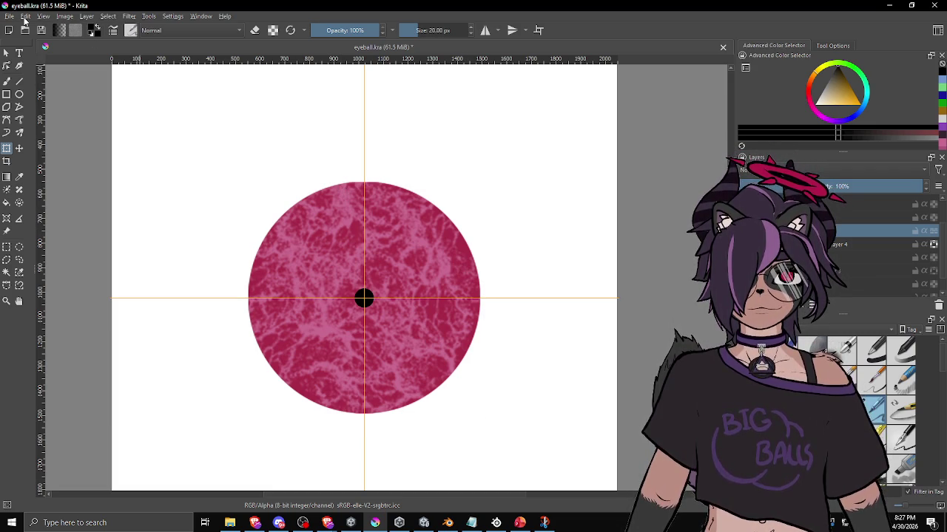
Export the canvas as a PNG image, accepting the default PNG options
{"action": "left_click", "coordinate": [9, 16]}
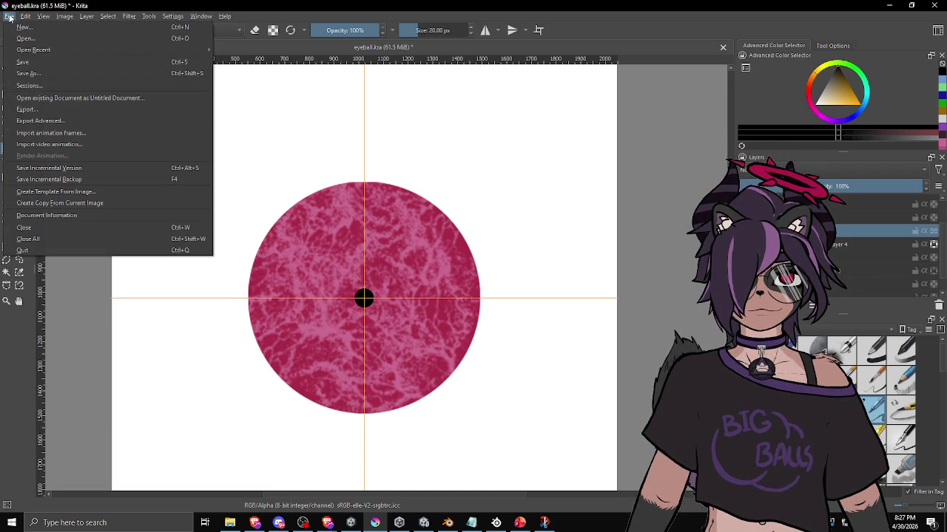
{"action": "left_click", "coordinate": [52, 116]}
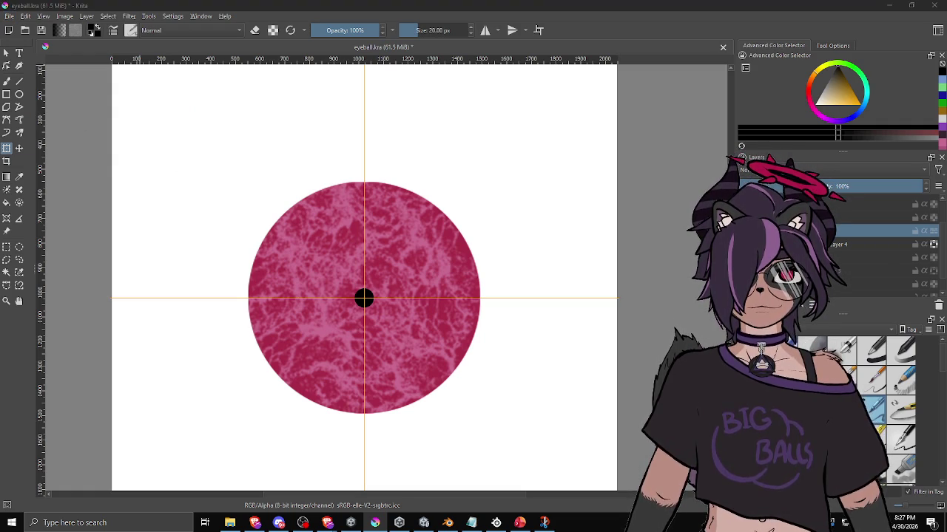
{"action": "key", "text": "Return"}
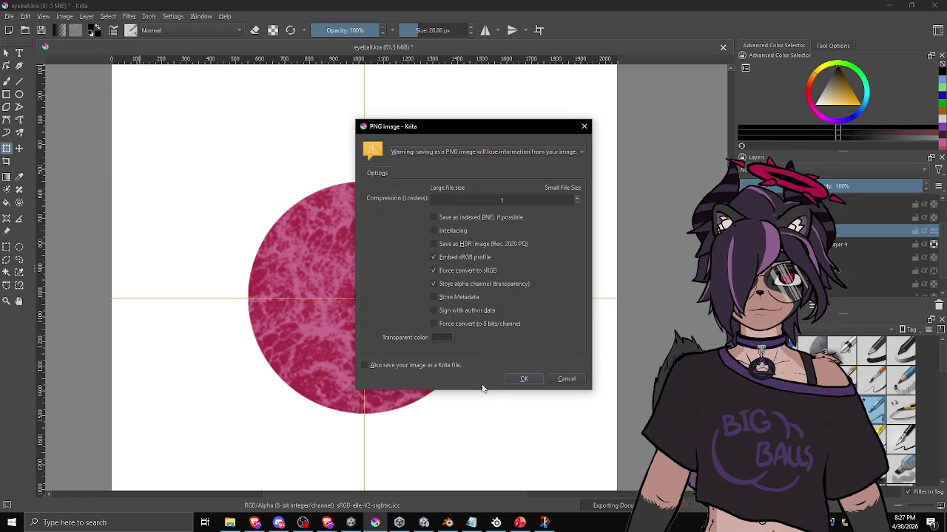
{"action": "left_click", "coordinate": [523, 378]}
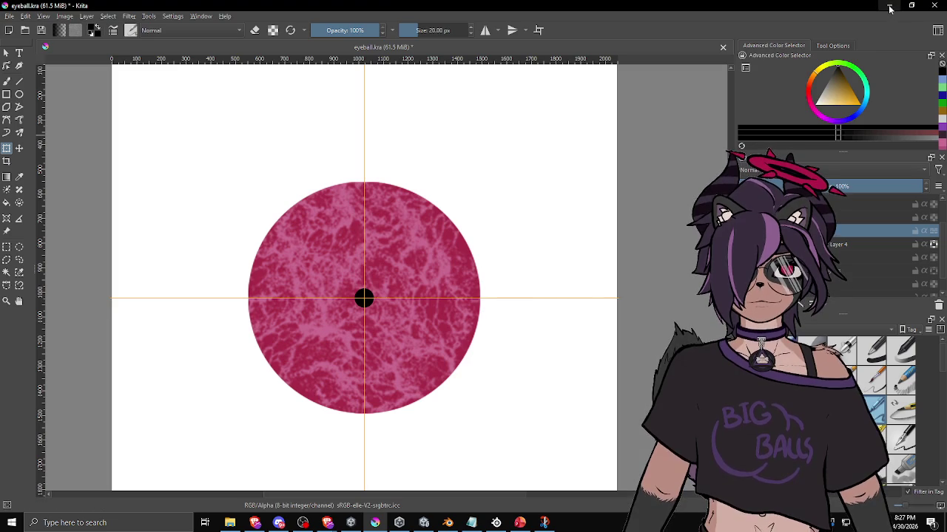
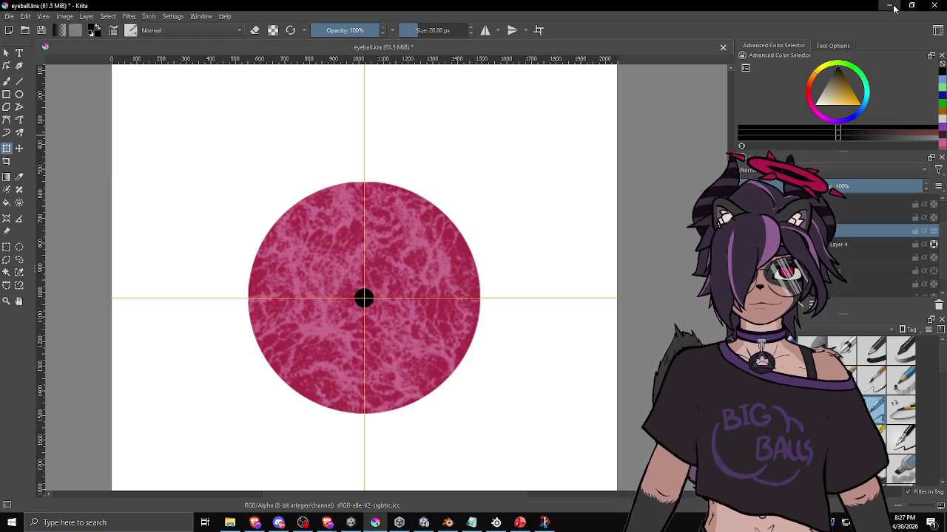
Open the Eyeball shader graph in Unity and review its MainTex, IrisMask and HeightMap properties
{"action": "left_click", "coordinate": [893, 9]}
{"action": "left_click", "coordinate": [186, 169]}
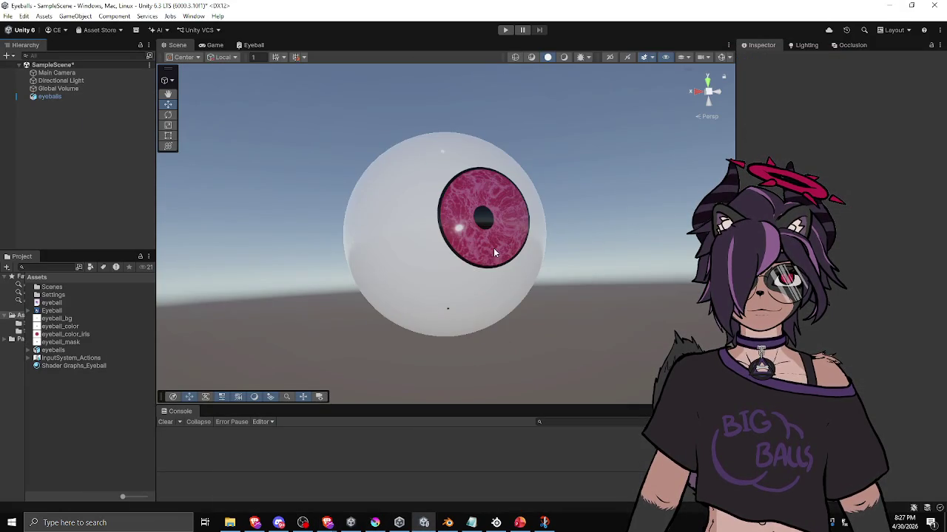
{"action": "left_click", "coordinate": [475, 264]}
{"action": "scroll", "coordinate": [836, 296], "scroll_direction": "down", "scroll_amount": 5}
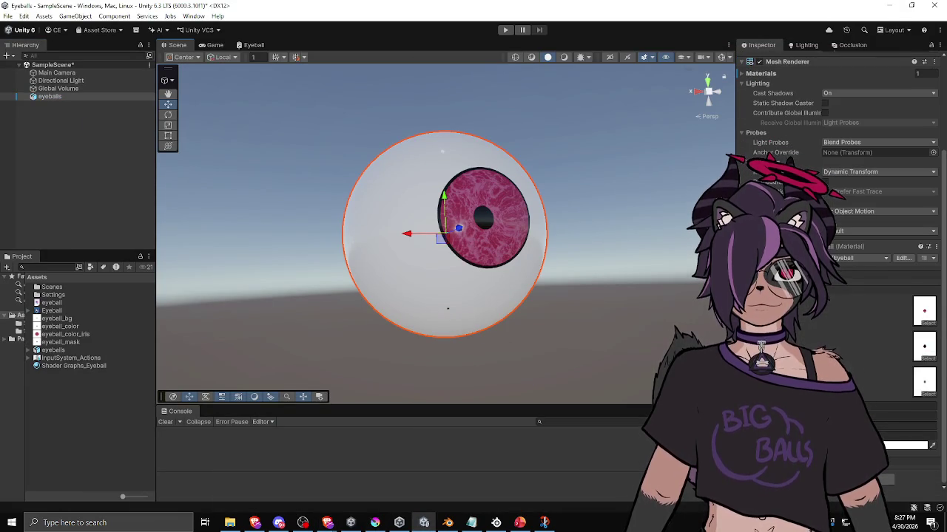
{"action": "left_click", "coordinate": [252, 44]}
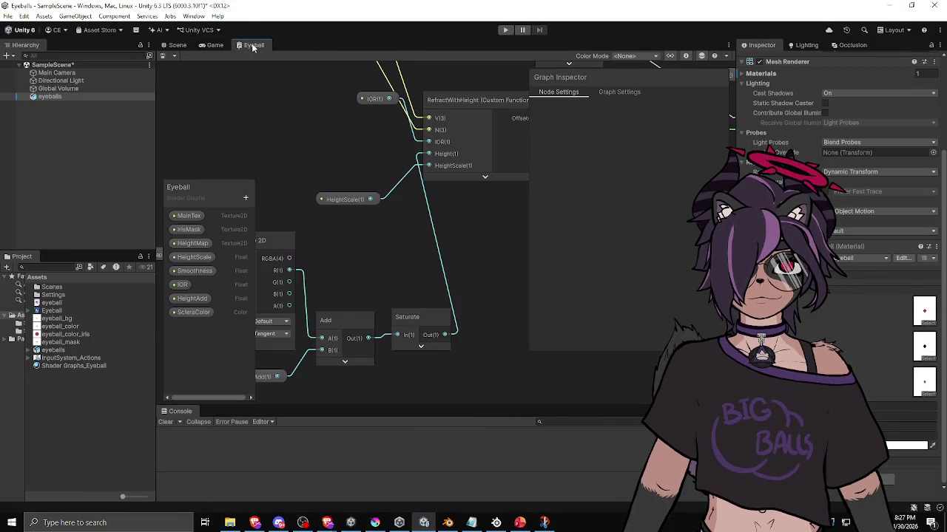
{"action": "left_click", "coordinate": [190, 217]}
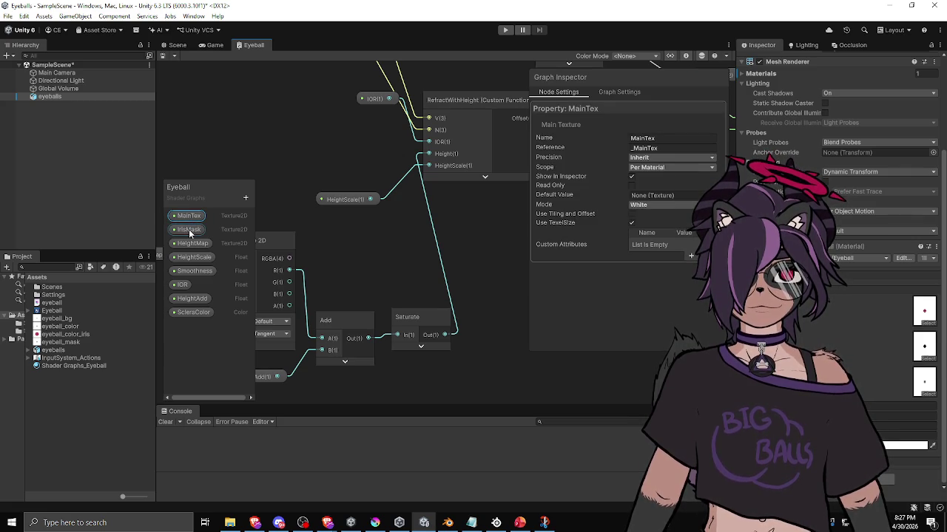
{"action": "left_click", "coordinate": [189, 230]}
{"action": "left_click", "coordinate": [190, 244]}
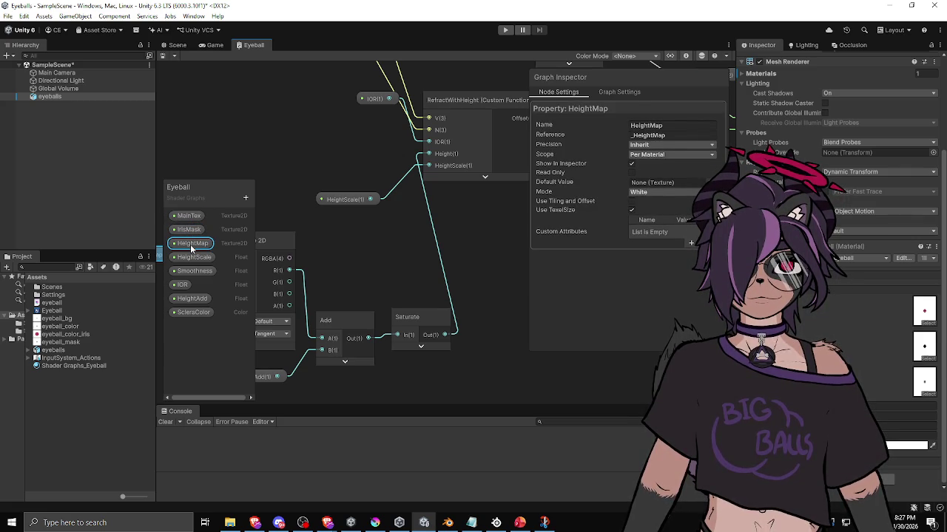
Add a Texture2D property named IrisTex right after IrisMask and drop it into the graph
{"action": "left_click", "coordinate": [246, 201]}
{"action": "left_click", "coordinate": [285, 298]}
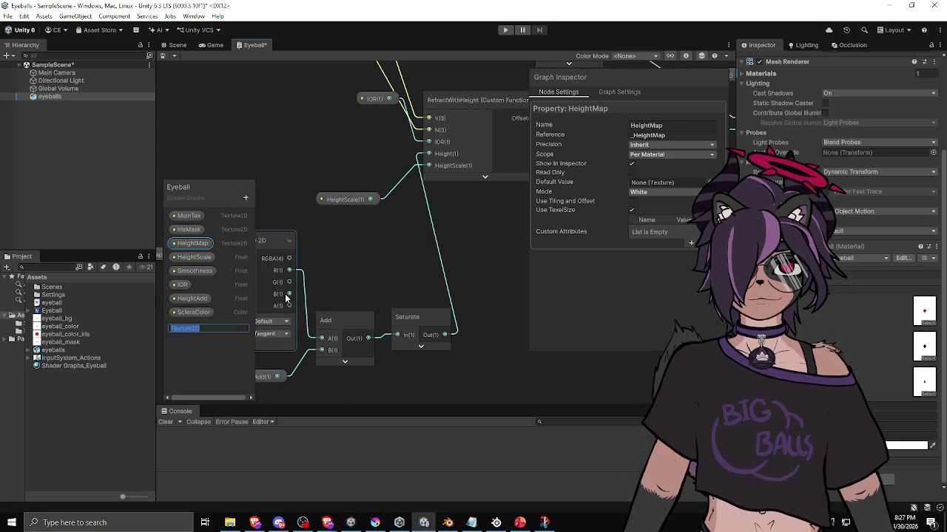
{"action": "type", "text": "IrisTex"}
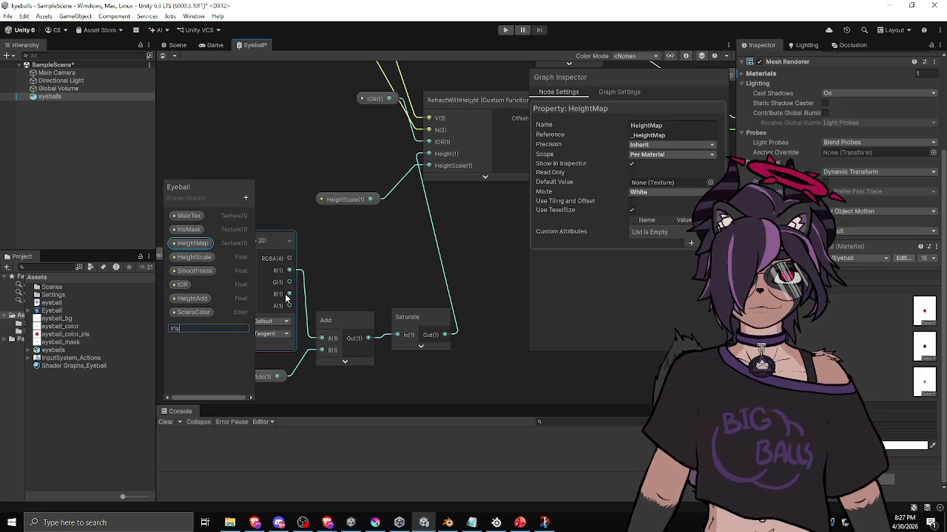
{"action": "key", "text": "Return"}
{"action": "left_click_drag", "start_coordinate": [185, 326], "coordinate": [197, 244]}
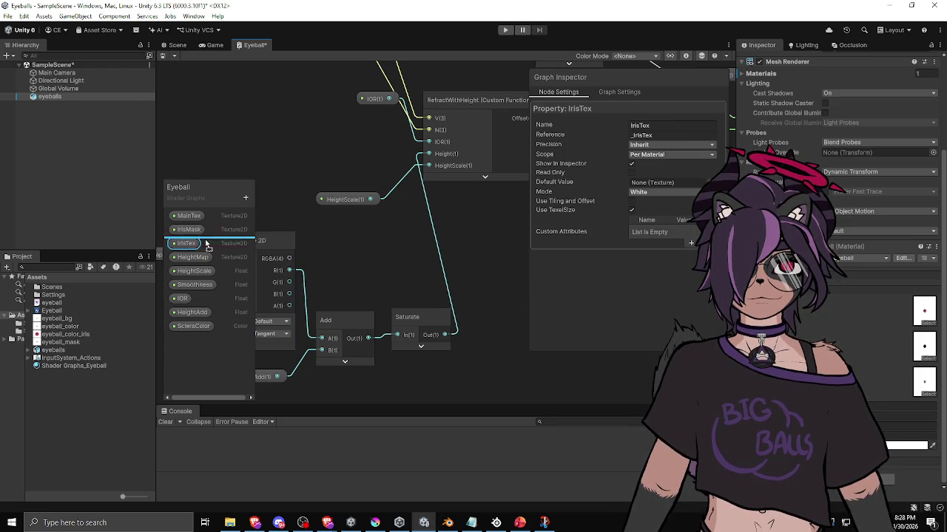
{"action": "scroll", "coordinate": [309, 124], "scroll_direction": "down", "scroll_amount": 2}
{"action": "mouse_move", "coordinate": [320, 142]}
{"action": "left_mouse_down"}
{"action": "mouse_move", "coordinate": [327, 263]}
{"action": "mouse_move", "coordinate": [294, 225]}
{"action": "mouse_move", "coordinate": [302, 237]}
{"action": "mouse_move", "coordinate": [479, 296]}
{"action": "mouse_move", "coordinate": [510, 296]}
{"action": "mouse_move", "coordinate": [383, 290]}
{"action": "mouse_move", "coordinate": [326, 332]}
{"action": "mouse_move", "coordinate": [465, 160]}
{"action": "mouse_move", "coordinate": [333, 151]}
{"action": "mouse_move", "coordinate": [383, 188]}
{"action": "left_mouse_up"}
Wire IrisTex into the iris Sample Texture 2D's Texture input and tidy the nearby nodes
{"action": "left_click", "coordinate": [353, 183]}
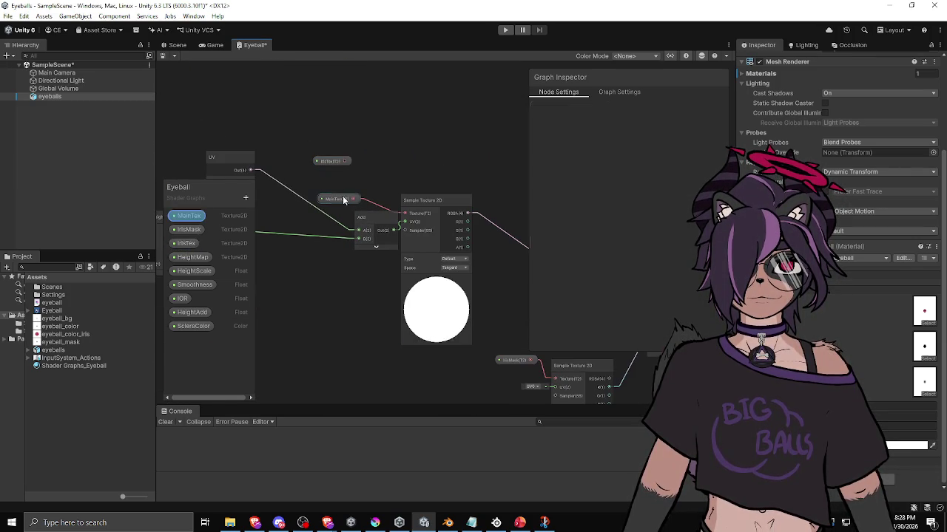
{"action": "left_click_drag", "start_coordinate": [345, 162], "coordinate": [405, 213]}
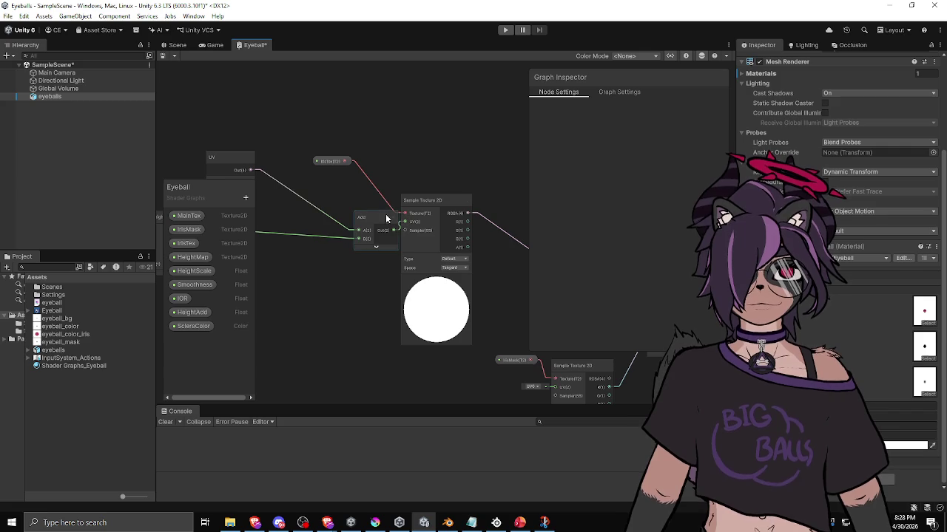
{"action": "left_click", "coordinate": [374, 226]}
{"action": "left_click_drag", "start_coordinate": [331, 160], "coordinate": [360, 193]}
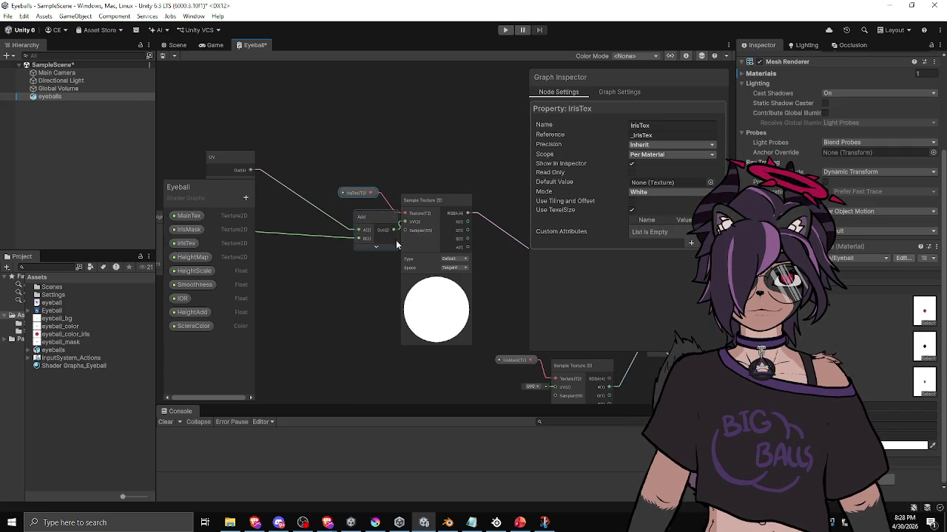
{"action": "left_click_drag", "start_coordinate": [372, 302], "coordinate": [358, 298]}
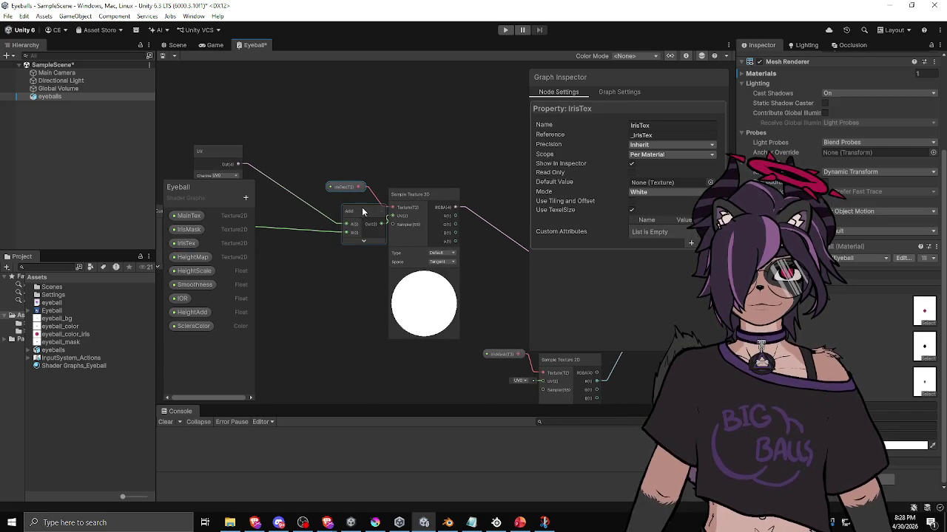
{"action": "left_click_drag", "start_coordinate": [363, 215], "coordinate": [347, 211]}
{"action": "scroll", "coordinate": [359, 235], "scroll_direction": "down", "scroll_amount": 3}
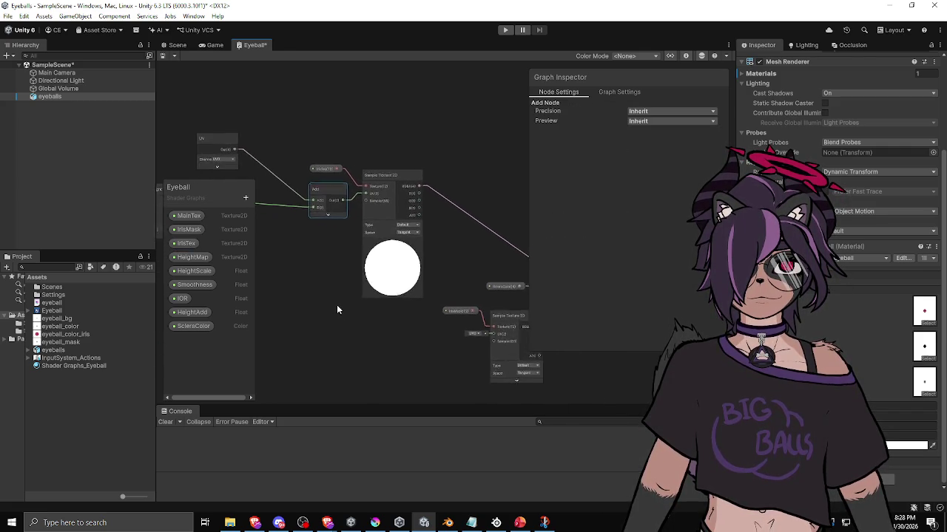
{"action": "mouse_move", "coordinate": [309, 304]}
{"action": "left_mouse_down"}
{"action": "mouse_move", "coordinate": [338, 301]}
{"action": "mouse_move", "coordinate": [289, 277]}
{"action": "left_mouse_up"}
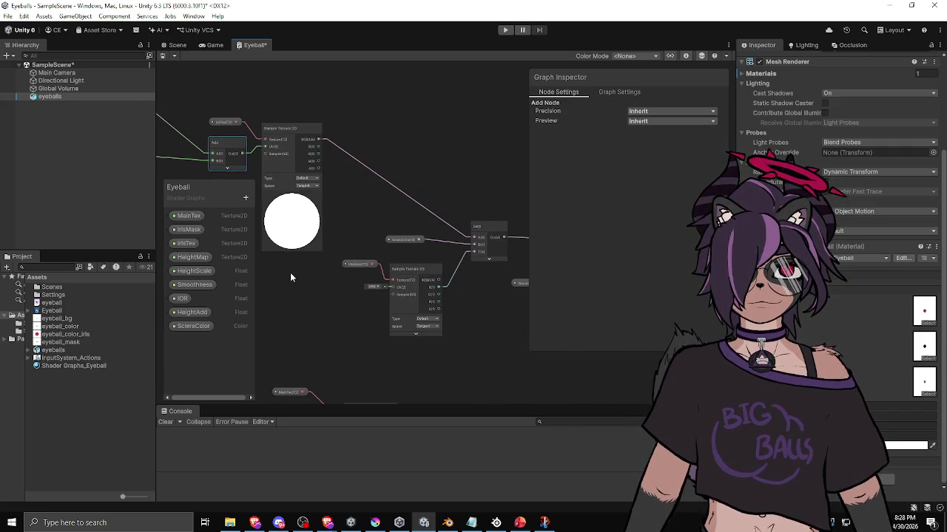
Replace the SceleraColor node with a MainTex Sample Texture 2D feeding Lerp input A
{"action": "left_click", "coordinate": [396, 241]}
{"action": "key", "text": "Delete"}
{"action": "left_click_drag", "start_coordinate": [189, 215], "coordinate": [473, 239]}
{"action": "key", "text": "Escape"}
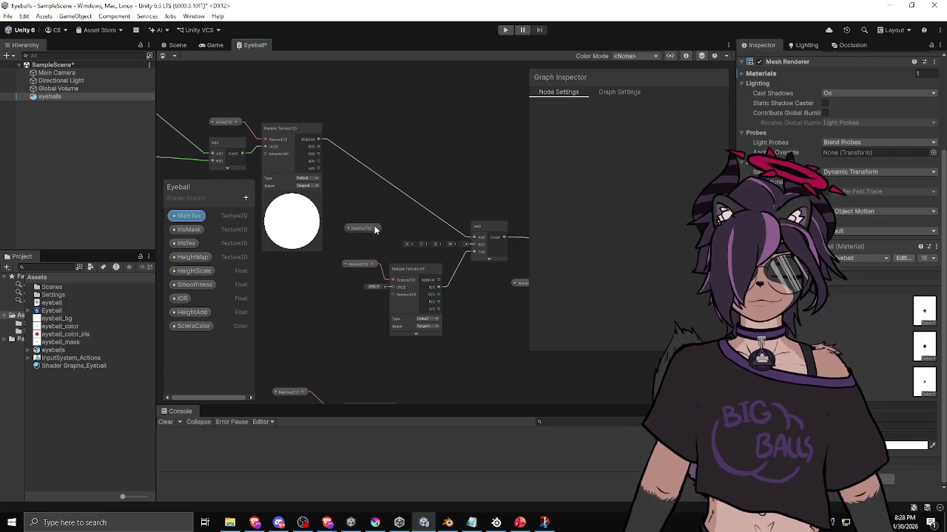
{"action": "left_click_drag", "start_coordinate": [376, 229], "coordinate": [390, 210]}
{"action": "type", "text": "sample"}
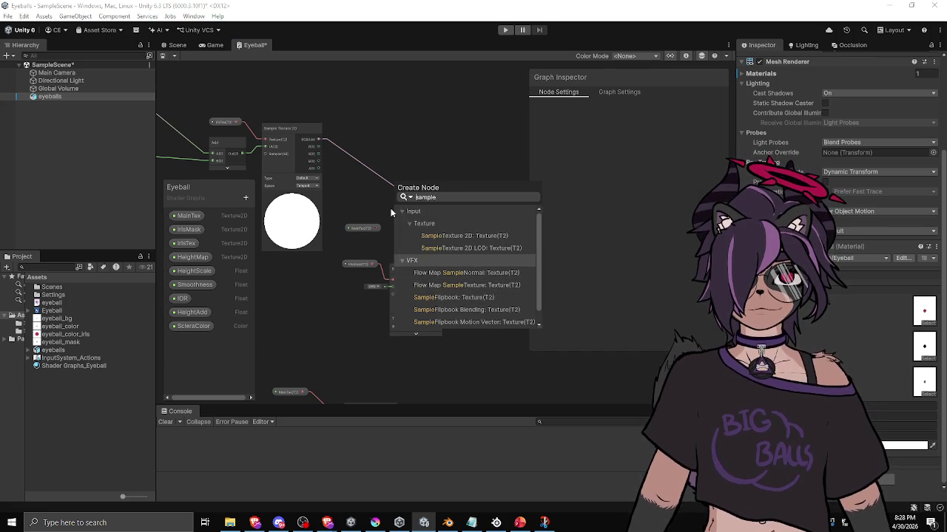
{"action": "key", "text": "Up"}
{"action": "key", "text": "Up"}
{"action": "key", "text": "Up"}
{"action": "key", "text": "Return"}
{"action": "left_click_drag", "start_coordinate": [448, 204], "coordinate": [477, 246]}
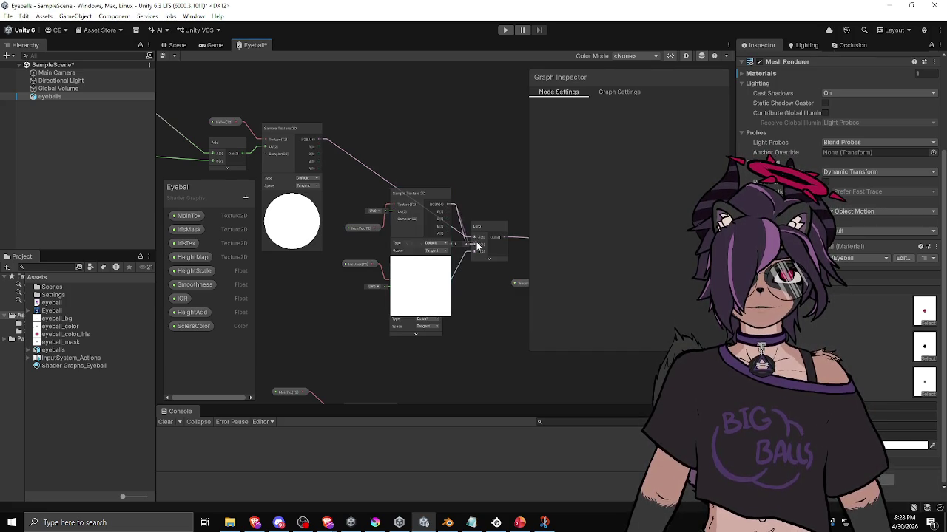
{"action": "left_click", "coordinate": [420, 261]}
Rearrange the Lerp and MainTex nodes, then go back to the Scene view
{"action": "left_click_drag", "start_coordinate": [481, 231], "coordinate": [493, 175]}
{"action": "left_click", "coordinate": [366, 225]}
{"action": "left_click_drag", "start_coordinate": [366, 225], "coordinate": [365, 191]}
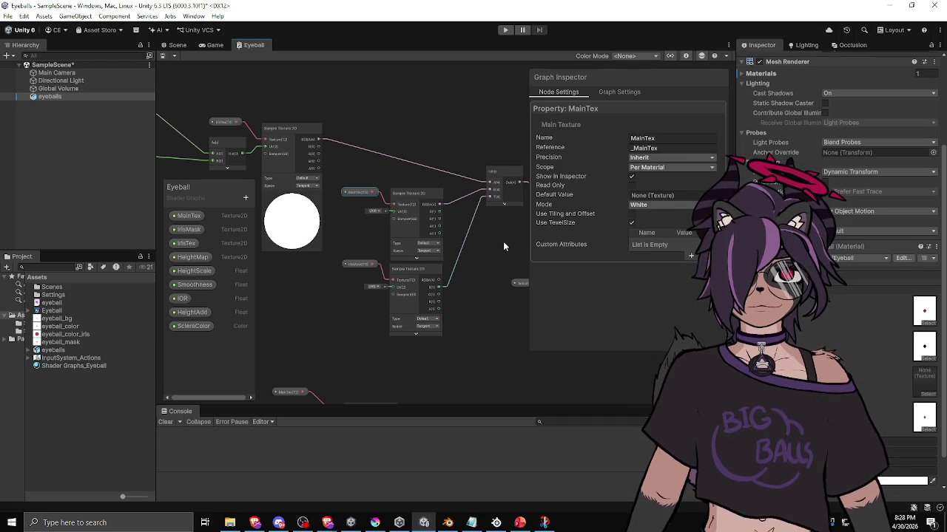
{"action": "left_click_drag", "start_coordinate": [505, 247], "coordinate": [393, 256]}
{"action": "left_click", "coordinate": [183, 46]}
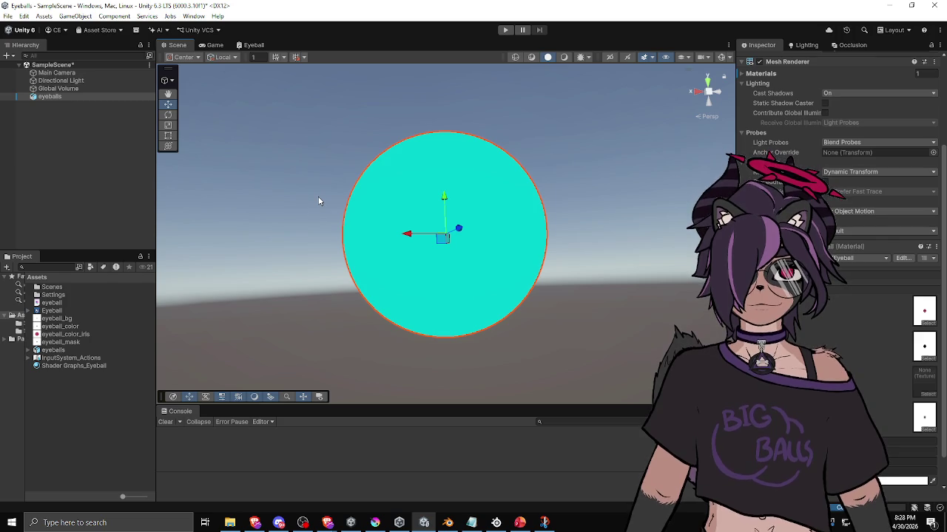
Assign the pink iris texture to the eyeball material's empty texture slot
{"action": "left_click", "coordinate": [922, 394]}
{"action": "left_click", "coordinate": [875, 359]}
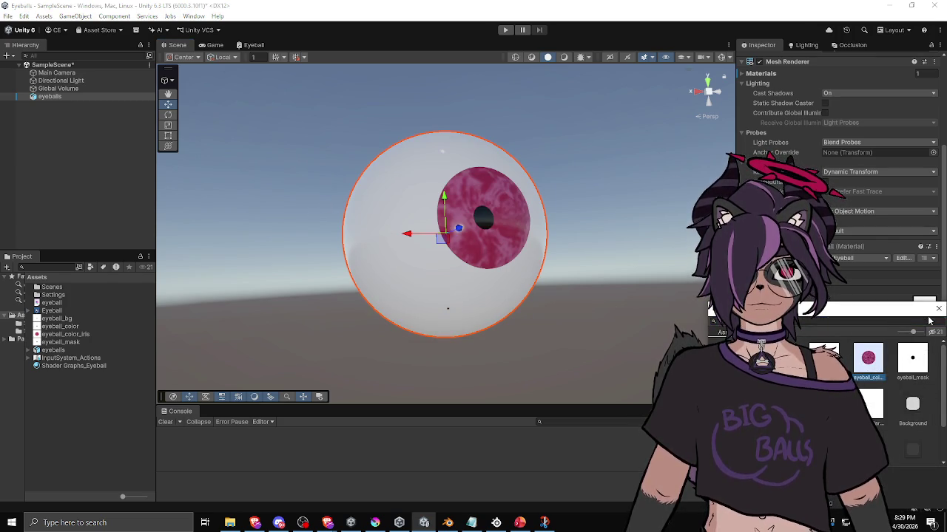
{"action": "left_click", "coordinate": [938, 309]}
Orbit and zoom around the eyeball to check the textured iris and pupil
{"action": "mouse_move", "coordinate": [568, 266]}
{"action": "left_mouse_down"}
{"action": "mouse_move", "coordinate": [499, 245]}
{"action": "mouse_move", "coordinate": [382, 323]}
{"action": "mouse_move", "coordinate": [361, 291]}
{"action": "mouse_move", "coordinate": [441, 294]}
{"action": "left_mouse_up"}
{"action": "scroll", "coordinate": [361, 291], "scroll_direction": "up", "scroll_amount": 2}
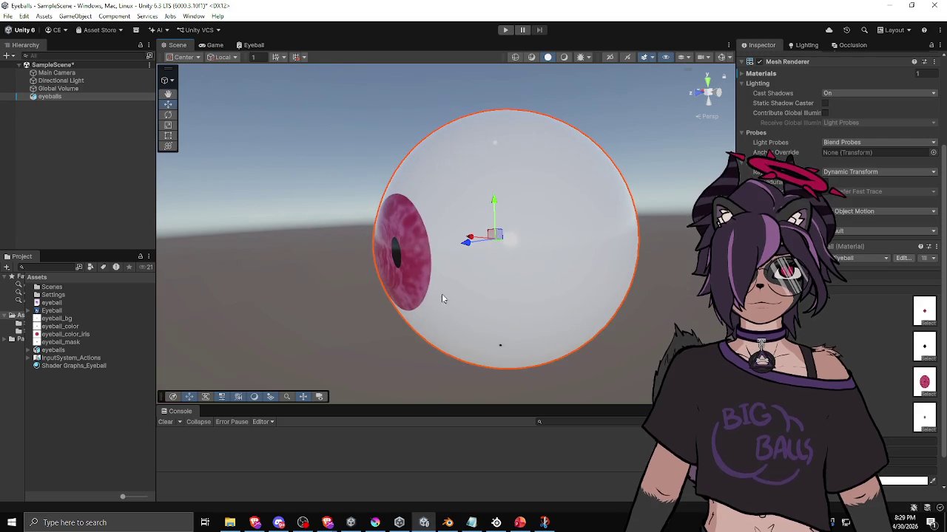
{"action": "left_click", "coordinate": [354, 297]}
{"action": "mouse_move", "coordinate": [338, 294]}
{"action": "left_mouse_down"}
{"action": "mouse_move", "coordinate": [330, 323]}
{"action": "mouse_move", "coordinate": [315, 320]}
{"action": "mouse_move", "coordinate": [539, 313]}
{"action": "mouse_move", "coordinate": [554, 303]}
{"action": "mouse_move", "coordinate": [528, 307]}
{"action": "mouse_move", "coordinate": [575, 295]}
{"action": "mouse_move", "coordinate": [465, 308]}
{"action": "mouse_move", "coordinate": [559, 324]}
{"action": "mouse_move", "coordinate": [502, 323]}
{"action": "left_mouse_up"}
{"action": "left_click", "coordinate": [529, 307]}
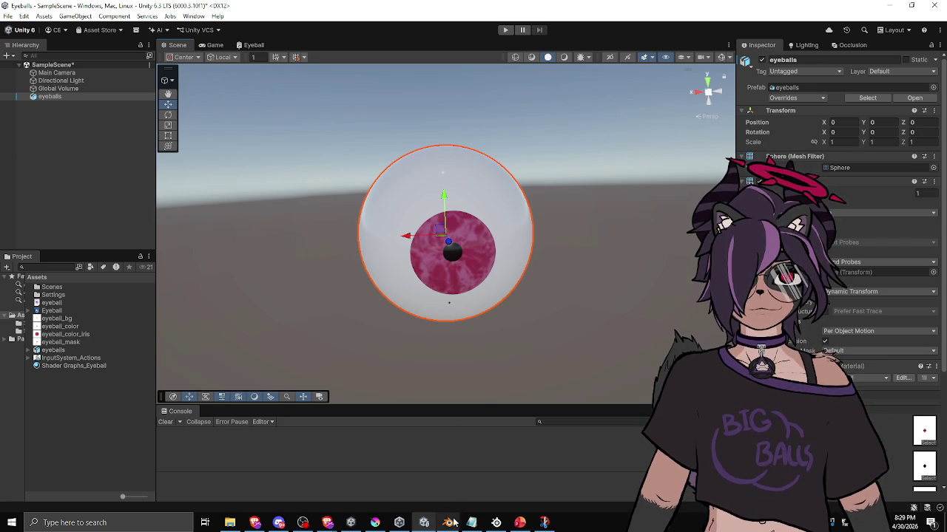
{"action": "mouse_move", "coordinate": [448, 524]}
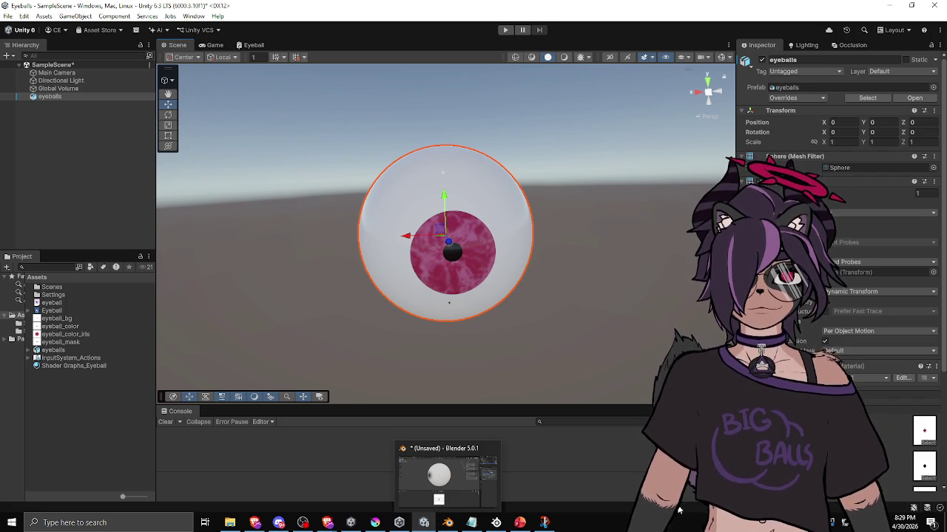
{"action": "scroll", "coordinate": [822, 354], "scroll_direction": "down", "scroll_amount": 1}
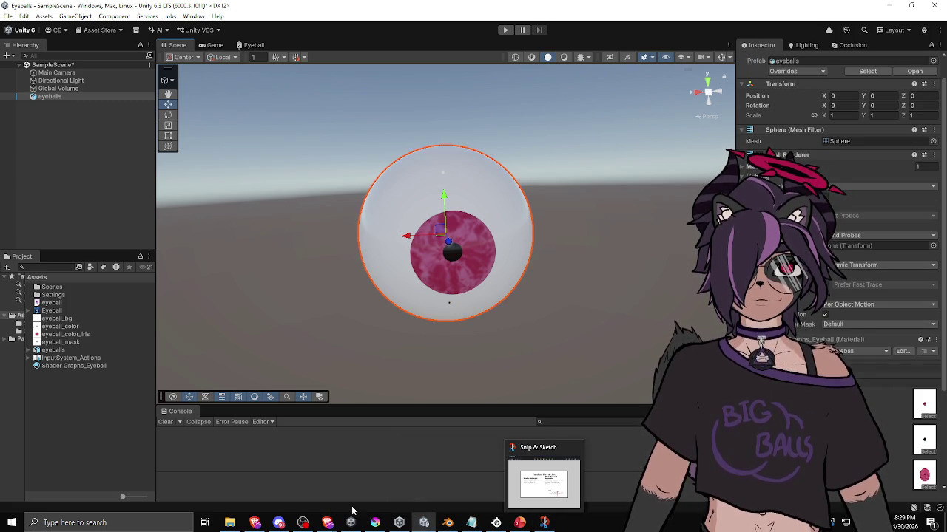
In Krita, hide the pink iris layer, show the black circle layer, and duplicate it
{"action": "mouse_move", "coordinate": [376, 524]}
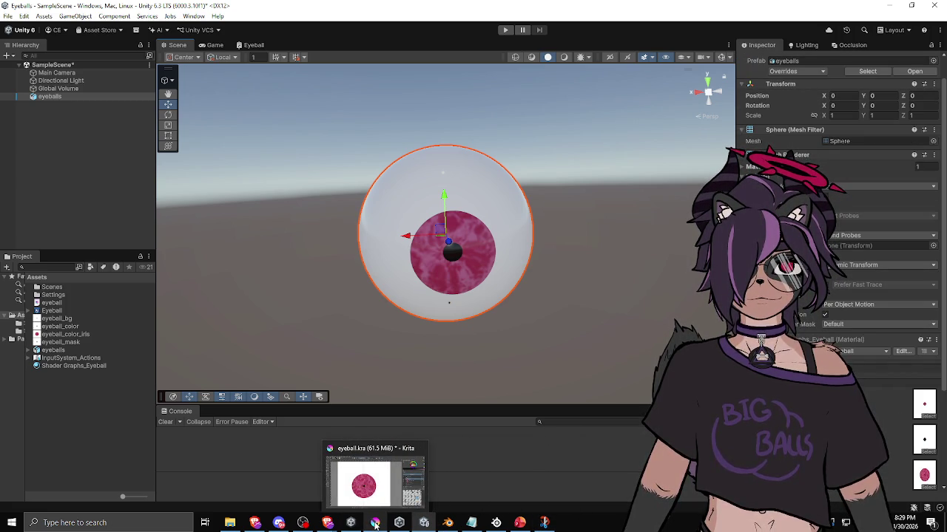
{"action": "left_click", "coordinate": [375, 523]}
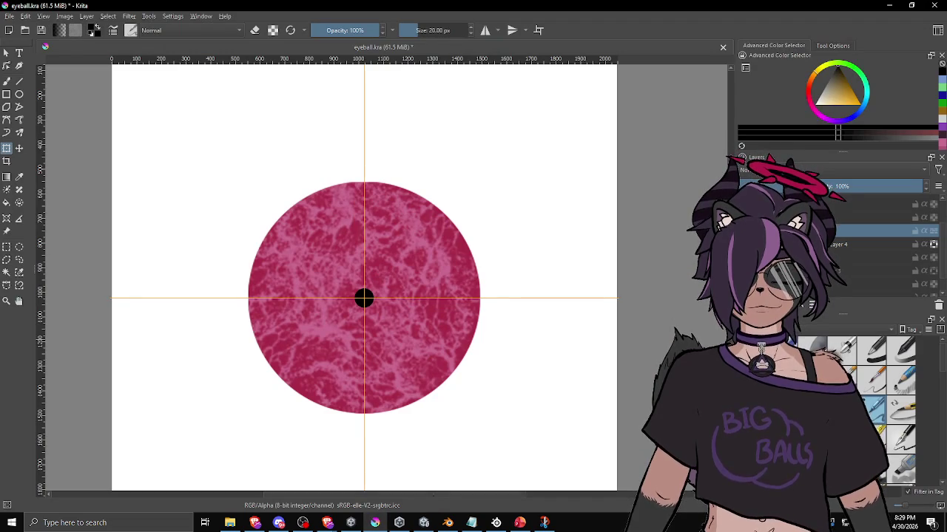
{"action": "left_click", "coordinate": [933, 244]}
{"action": "left_click", "coordinate": [933, 244]}
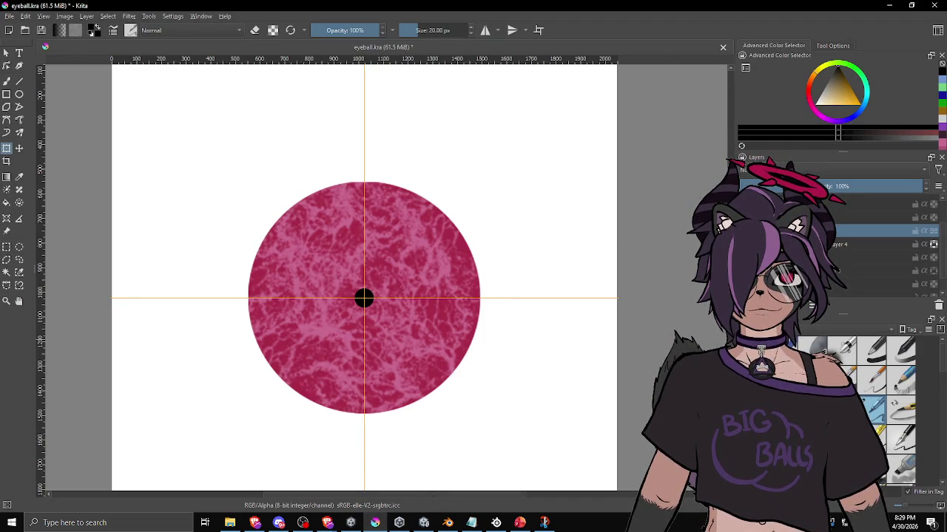
{"action": "left_click", "coordinate": [933, 244]}
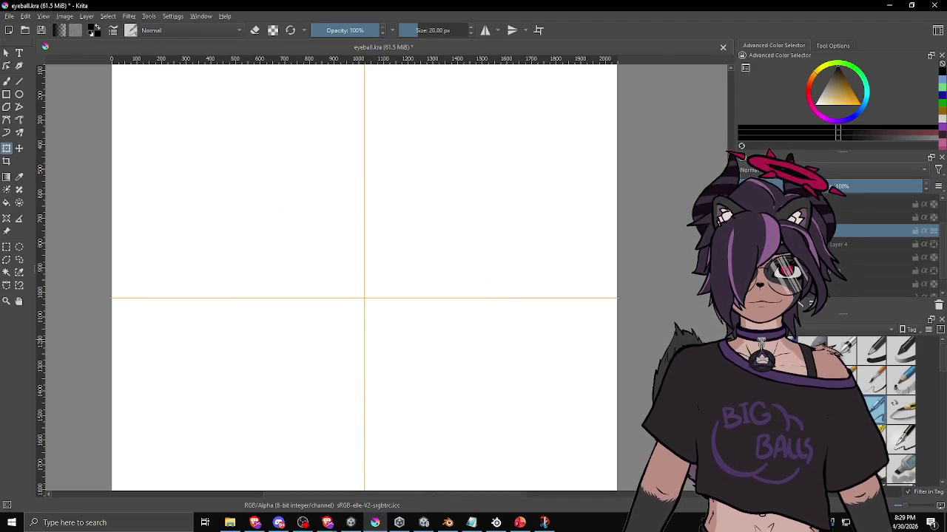
{"action": "left_click", "coordinate": [933, 271]}
{"action": "left_click", "coordinate": [843, 271]}
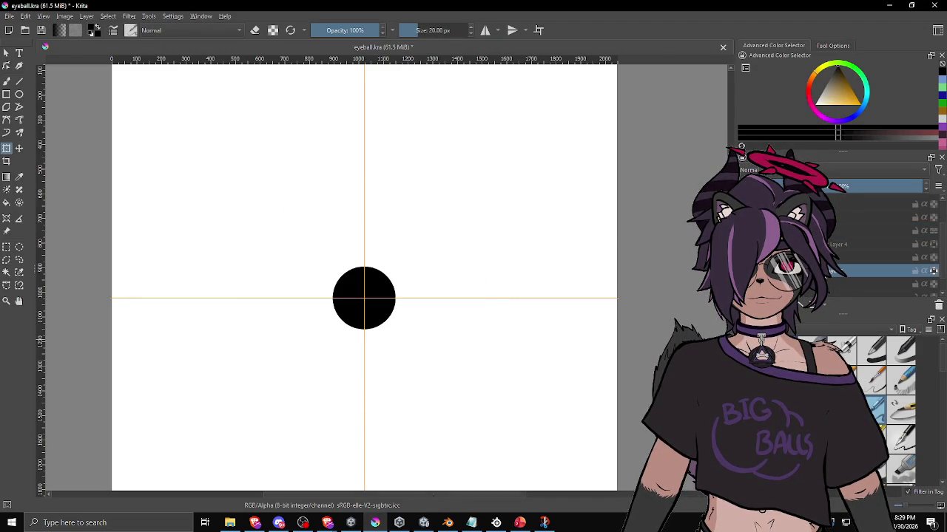
{"action": "right_click", "coordinate": [806, 272]}
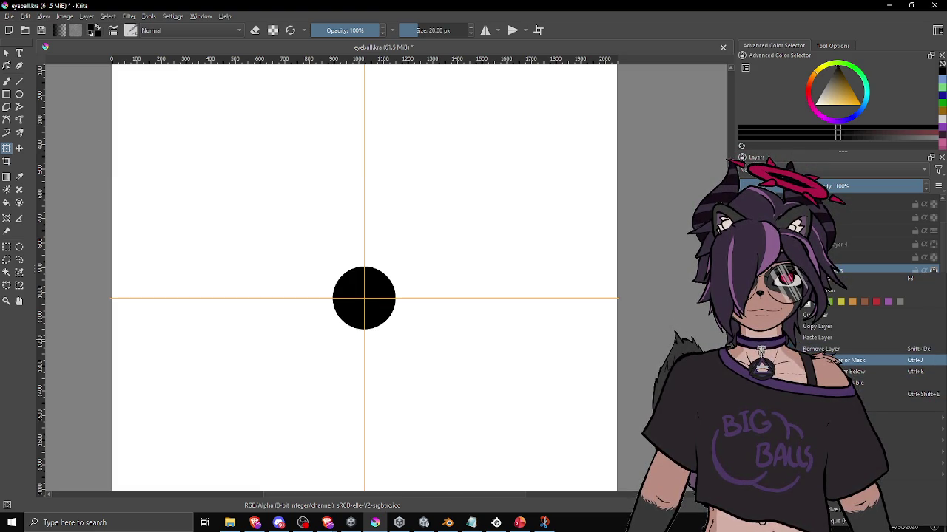
{"action": "left_click", "coordinate": [850, 360]}
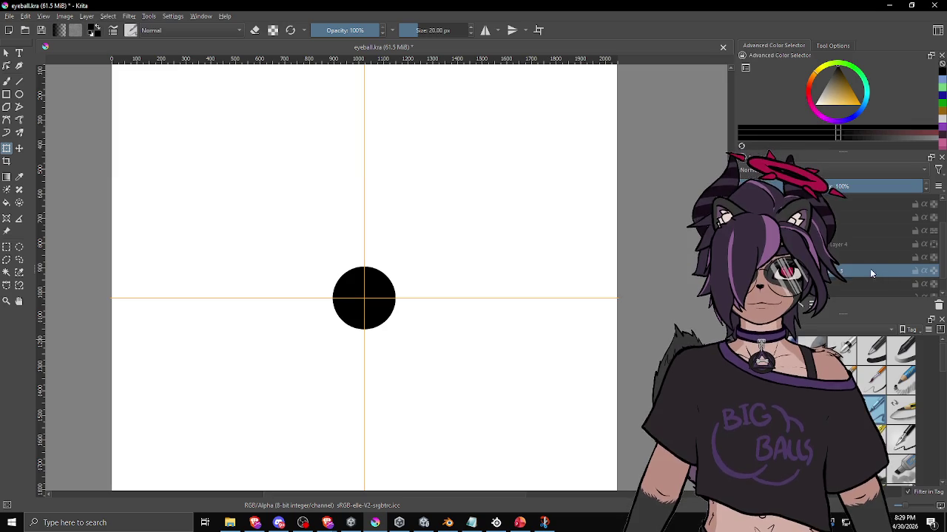
Enlarge the duplicated black circle slightly from its corner with Transform
{"action": "left_click", "coordinate": [382, 286]}
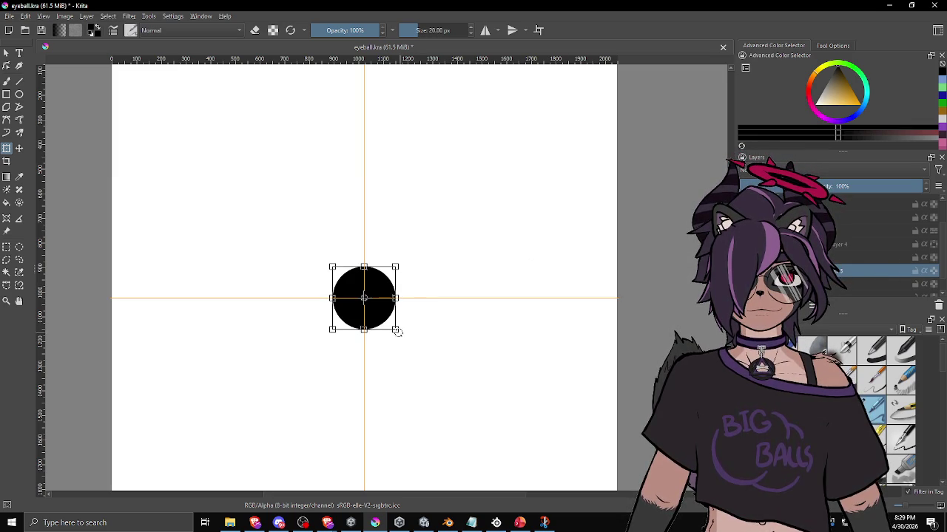
{"action": "left_click_drag", "start_coordinate": [396, 330], "coordinate": [409, 338]}
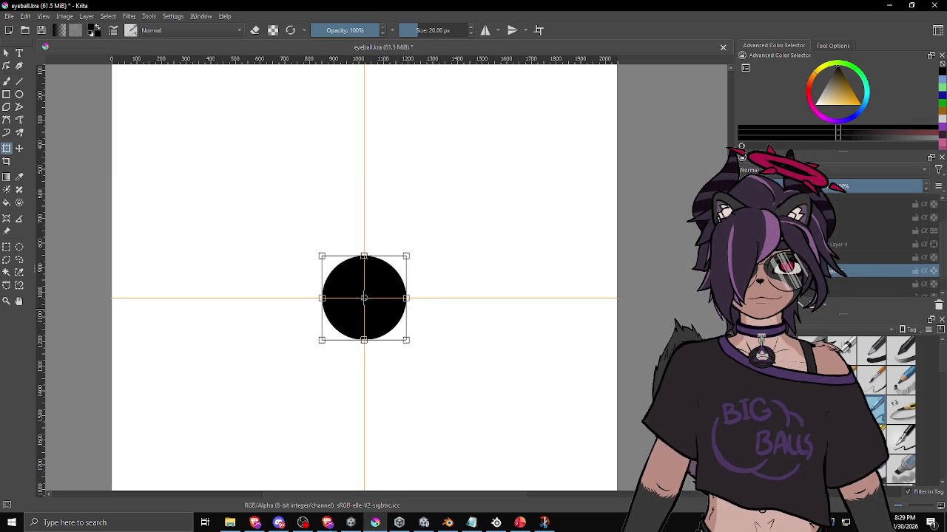
{"action": "key", "text": "ctrl+z"}
{"action": "key", "text": "ctrl+shift+z"}
{"action": "key", "text": "ctrl+z"}
{"action": "key", "text": "ctrl+shift+z"}
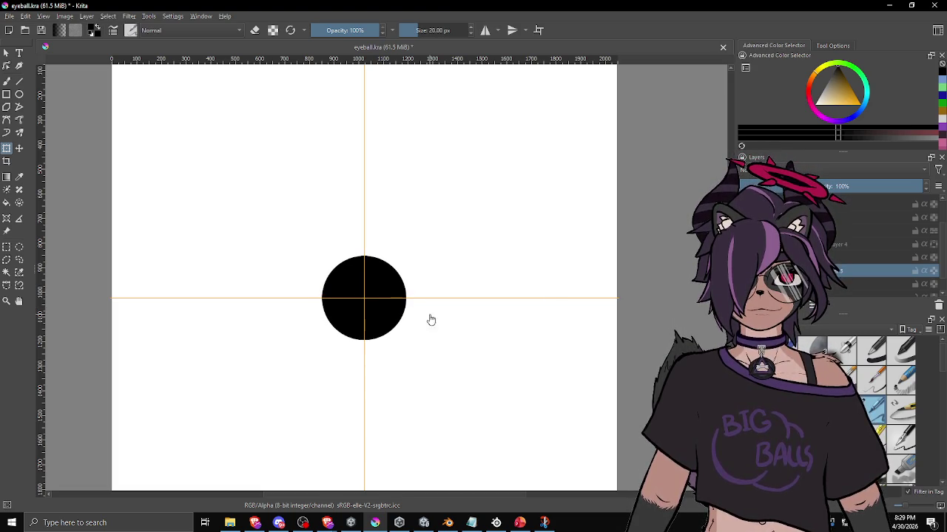
{"action": "left_click", "coordinate": [396, 310]}
{"action": "key", "text": "Return"}
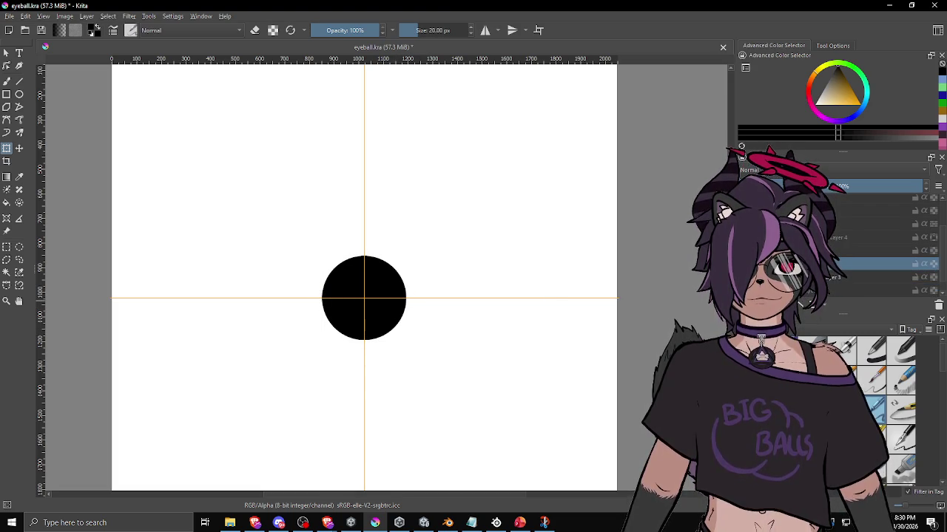
Try 23% opacity and a smaller circle on the large circle layer, then undo both
{"action": "left_click_drag", "start_coordinate": [921, 186], "coordinate": [816, 186]}
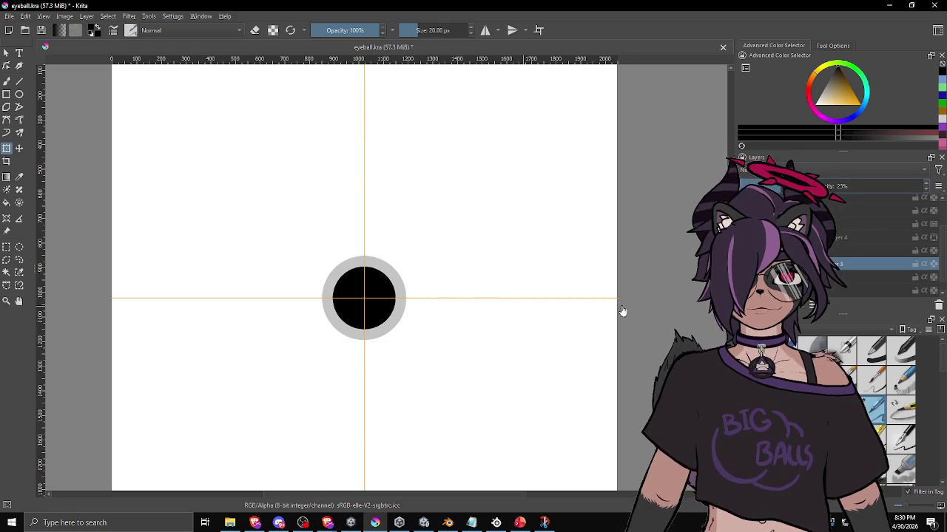
{"action": "left_click_drag", "start_coordinate": [403, 339], "coordinate": [399, 332]}
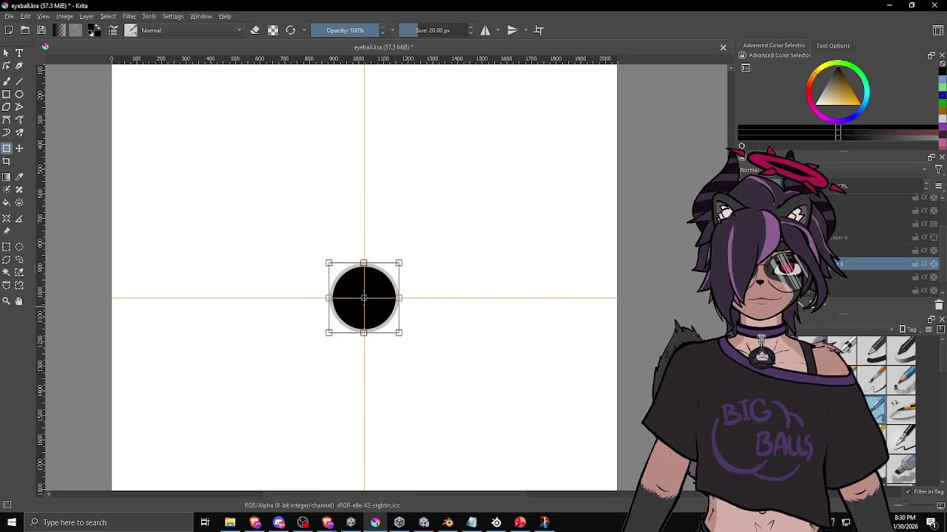
{"action": "key", "text": "Return"}
{"action": "key", "text": "ctrl+z"}
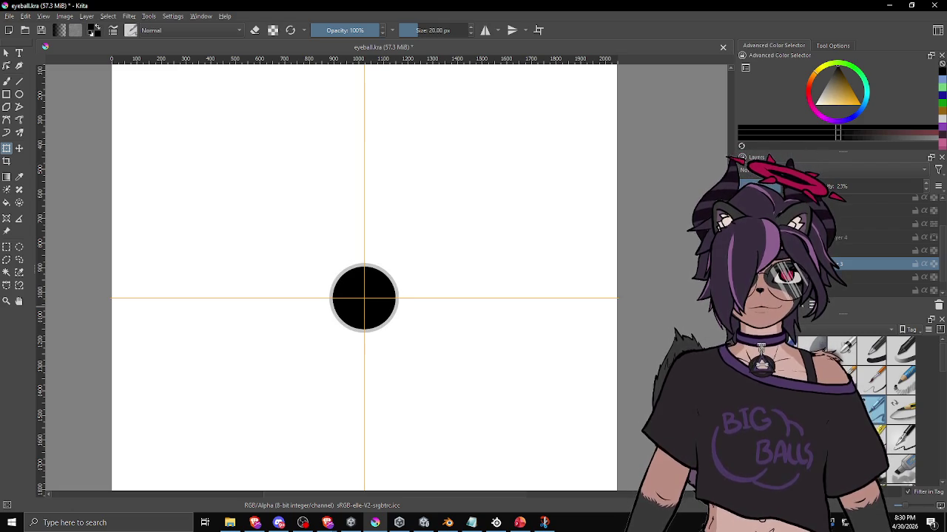
{"action": "key", "text": "ctrl+z"}
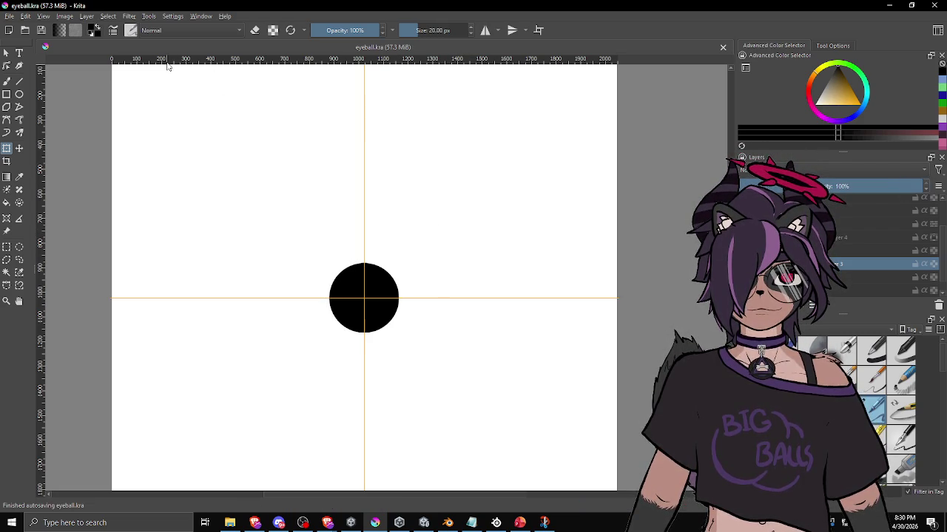
Export the drawing as eyeball_color.png and view the updated eyeball in Unity
{"action": "left_click", "coordinate": [10, 16]}
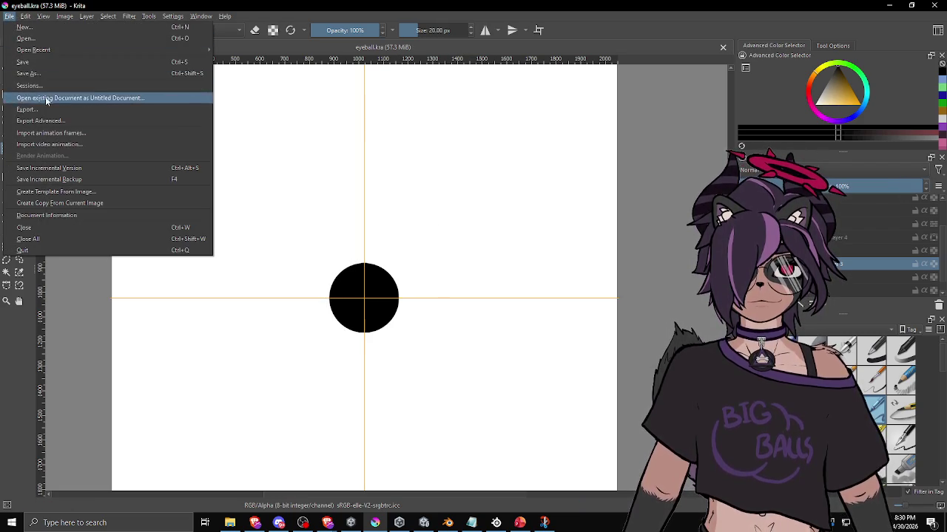
{"action": "key", "text": "Escape"}
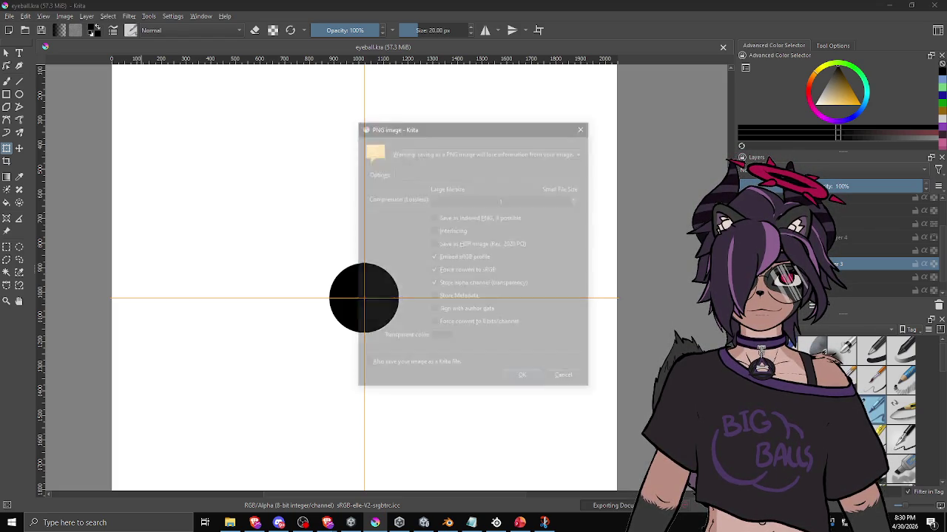
{"action": "left_click", "coordinate": [521, 377]}
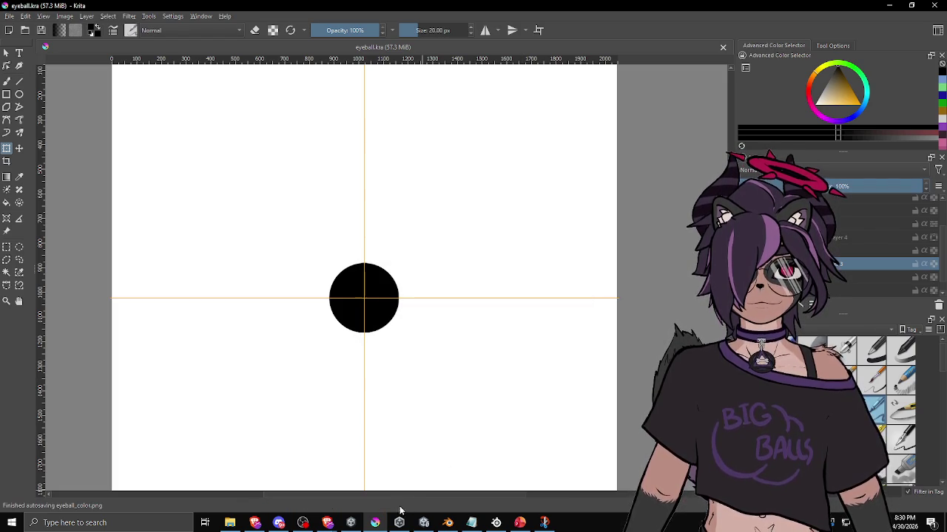
{"action": "key", "text": "alt+Tab"}
{"action": "mouse_move", "coordinate": [549, 321]}
{"action": "left_mouse_down"}
{"action": "mouse_move", "coordinate": [473, 326]}
{"action": "mouse_move", "coordinate": [515, 332]}
{"action": "mouse_move", "coordinate": [634, 301]}
{"action": "mouse_move", "coordinate": [484, 295]}
{"action": "left_mouse_up"}
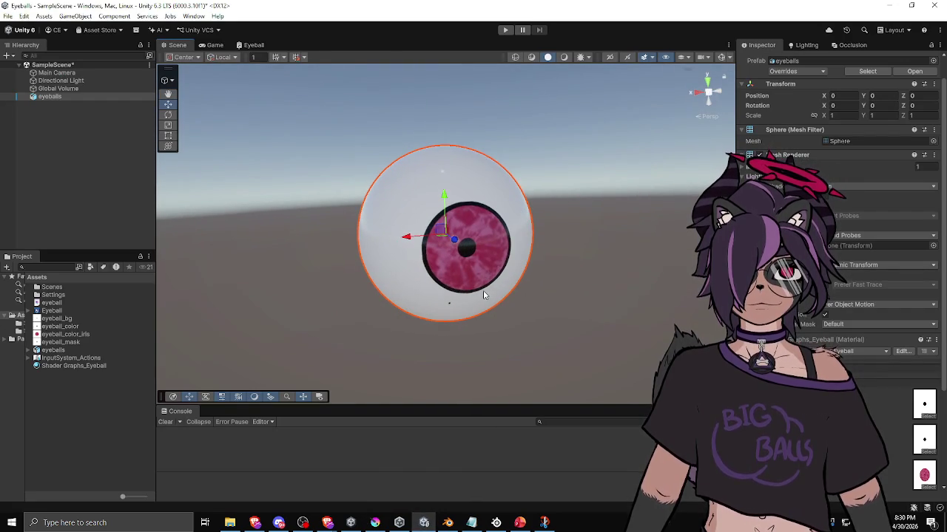
{"action": "left_click_drag", "start_coordinate": [579, 318], "coordinate": [621, 256]}
{"action": "right_click", "coordinate": [631, 290]}
{"action": "left_click", "coordinate": [610, 302]}
{"action": "mouse_move", "coordinate": [558, 319]}
{"action": "left_mouse_down"}
{"action": "mouse_move", "coordinate": [584, 361]}
{"action": "mouse_move", "coordinate": [602, 363]}
{"action": "mouse_move", "coordinate": [323, 354]}
{"action": "mouse_move", "coordinate": [344, 359]}
{"action": "mouse_move", "coordinate": [326, 334]}
{"action": "left_mouse_up"}
{"action": "left_click", "coordinate": [327, 334]}
{"action": "mouse_move", "coordinate": [327, 253]}
{"action": "left_mouse_down"}
{"action": "mouse_move", "coordinate": [375, 356]}
{"action": "mouse_move", "coordinate": [463, 353]}
{"action": "mouse_move", "coordinate": [502, 293]}
{"action": "left_mouse_up"}
{"action": "left_click", "coordinate": [501, 297]}
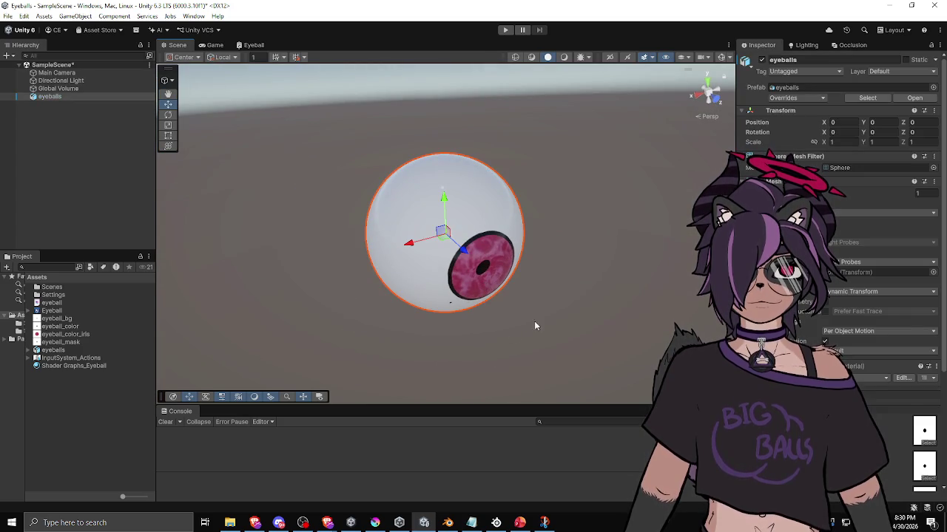
{"action": "scroll", "coordinate": [835, 222], "scroll_direction": "down", "scroll_amount": 5}
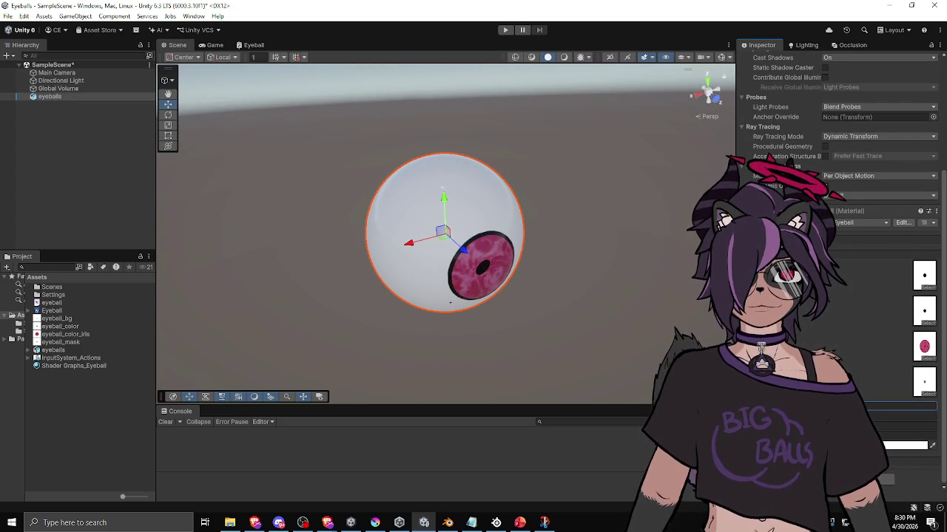
{"action": "mouse_move", "coordinate": [596, 322]}
{"action": "left_mouse_down"}
{"action": "mouse_move", "coordinate": [623, 285]}
{"action": "mouse_move", "coordinate": [602, 274]}
{"action": "mouse_move", "coordinate": [427, 276]}
{"action": "mouse_move", "coordinate": [460, 282]}
{"action": "left_mouse_up"}
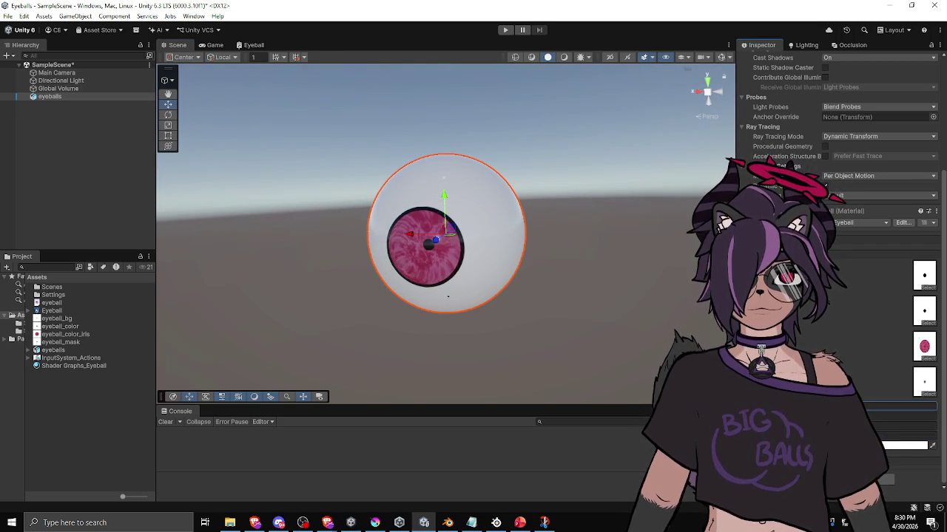
{"action": "mouse_move", "coordinate": [488, 339]}
{"action": "left_mouse_down"}
{"action": "mouse_move", "coordinate": [562, 329]}
{"action": "mouse_move", "coordinate": [422, 321]}
{"action": "mouse_move", "coordinate": [458, 386]}
{"action": "mouse_move", "coordinate": [570, 375]}
{"action": "mouse_move", "coordinate": [625, 326]}
{"action": "mouse_move", "coordinate": [590, 302]}
{"action": "mouse_move", "coordinate": [566, 313]}
{"action": "mouse_move", "coordinate": [575, 296]}
{"action": "left_mouse_up"}
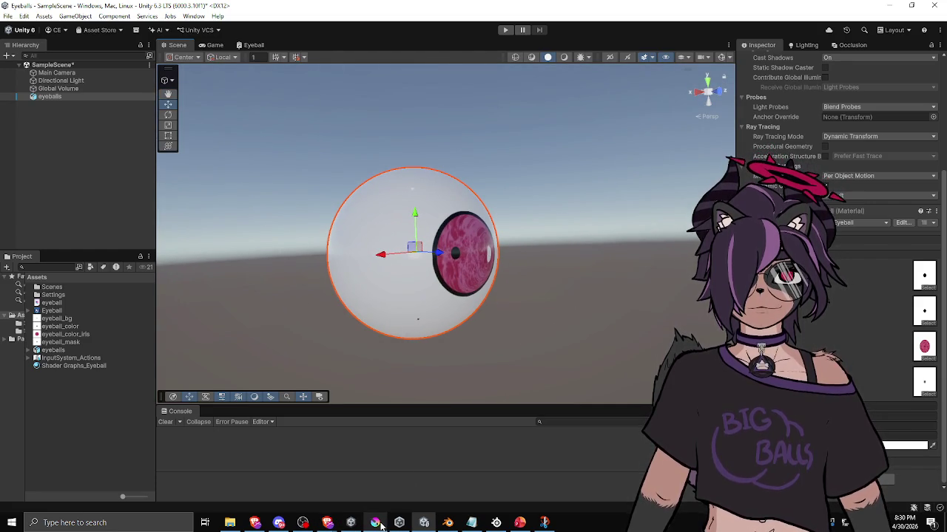
{"action": "left_click", "coordinate": [376, 523]}
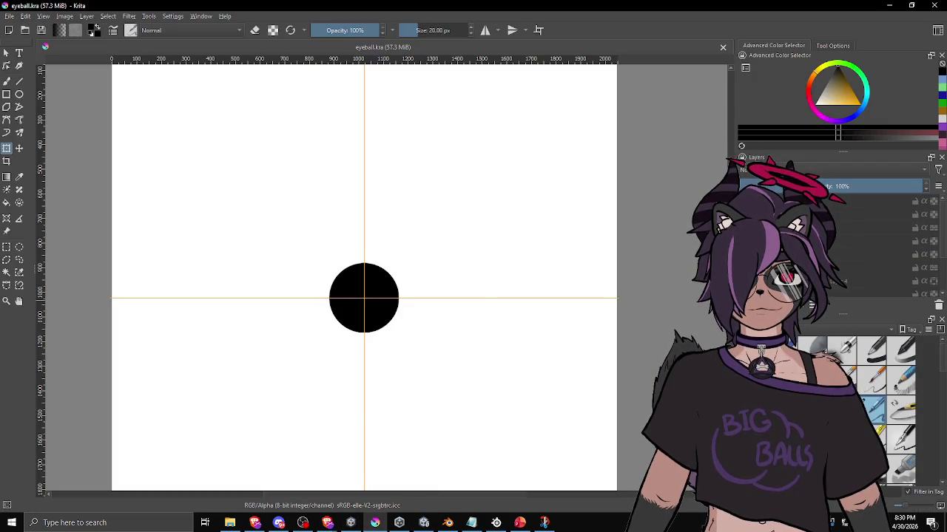
Hide the texture layer, fill the canvas with the circle's red, and paste the pink textured circle
{"action": "scroll", "coordinate": [651, 270], "scroll_direction": "down", "scroll_amount": 2}
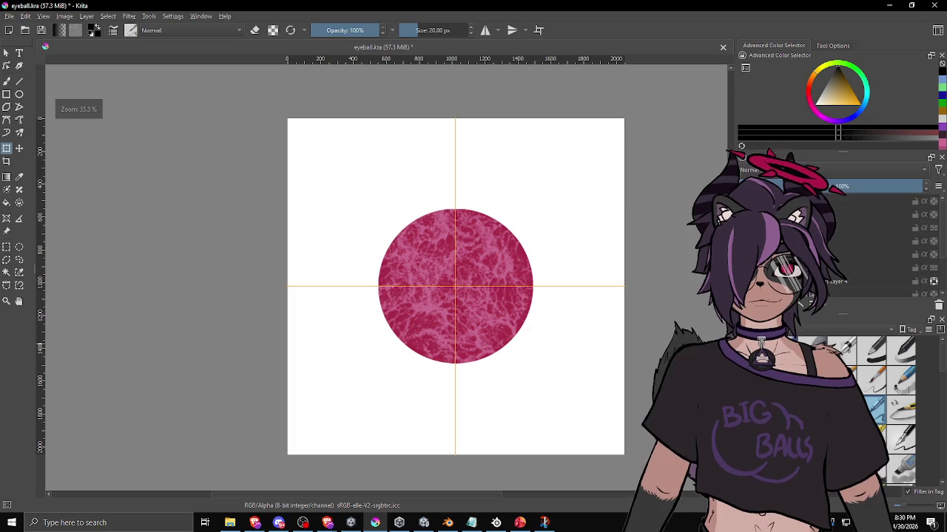
{"action": "key", "text": "Page_Down"}
{"action": "key", "text": "Page_Down"}
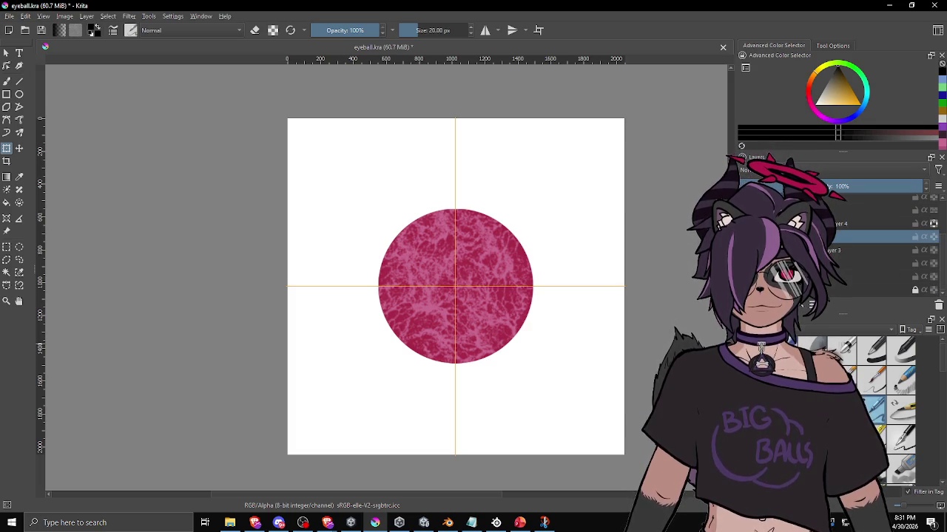
{"action": "left_click", "coordinate": [880, 223], "text": "shift"}
{"action": "left_click", "coordinate": [933, 224]}
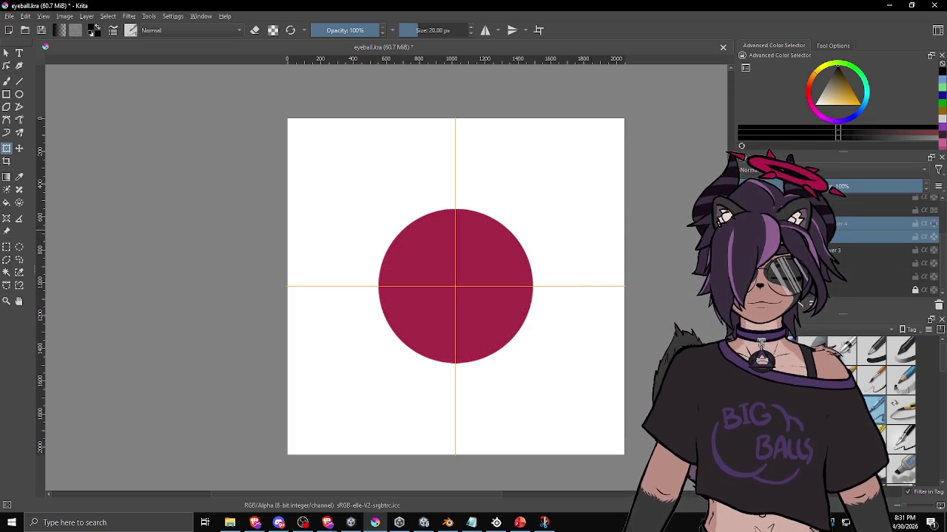
{"action": "key", "text": "b"}
{"action": "left_click", "coordinate": [484, 307], "text": "ctrl"}
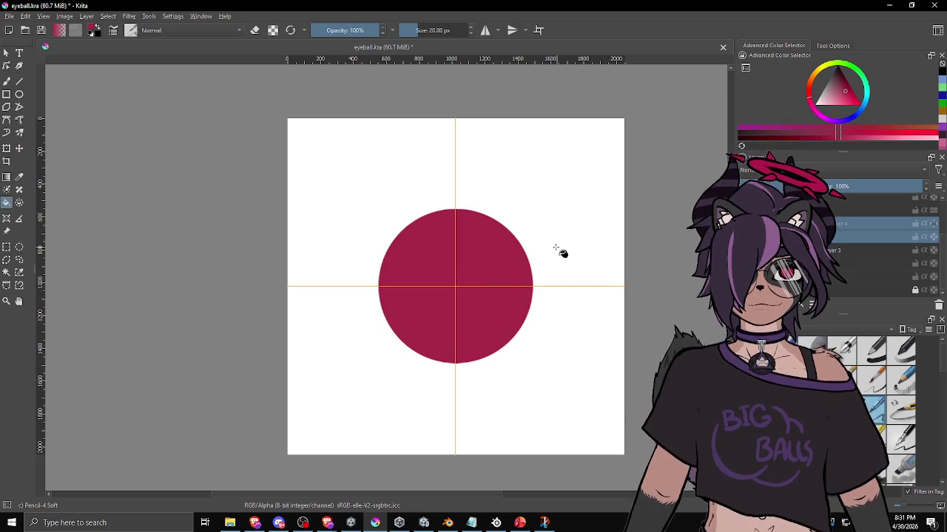
{"action": "key", "text": "ctrl+a"}
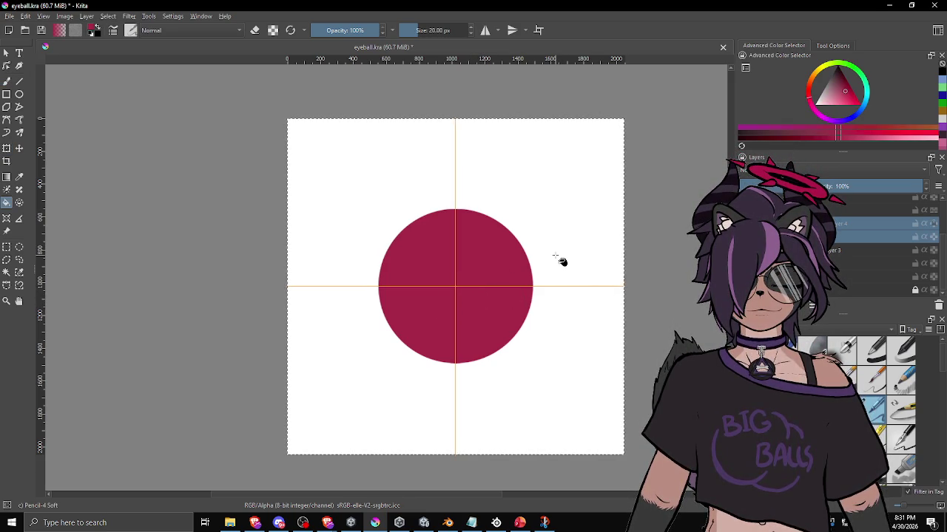
{"action": "key", "text": "Page_Down"}
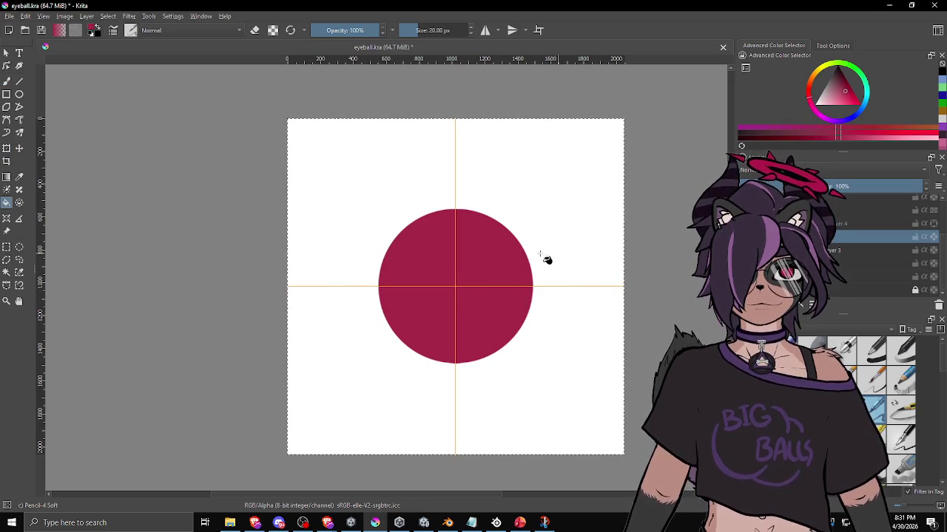
{"action": "key", "text": "shift+BackSpace"}
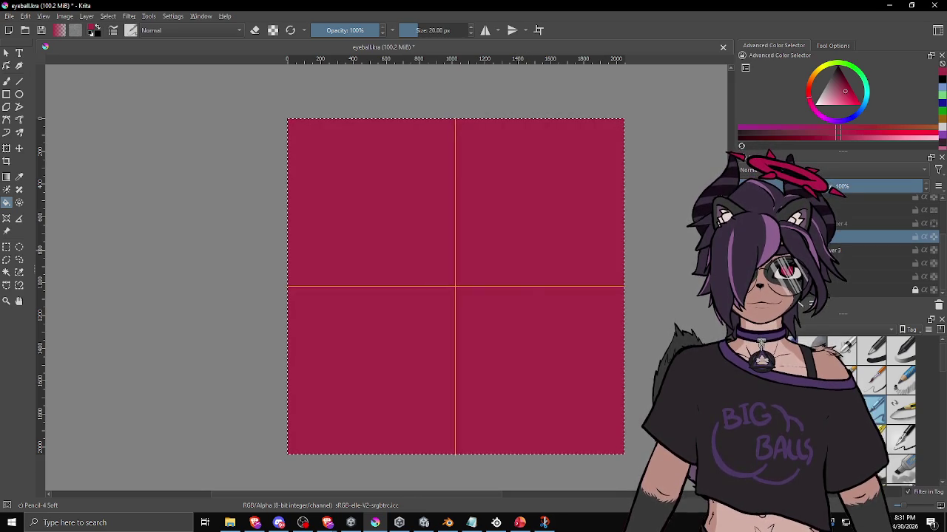
{"action": "key", "text": "ctrl+v"}
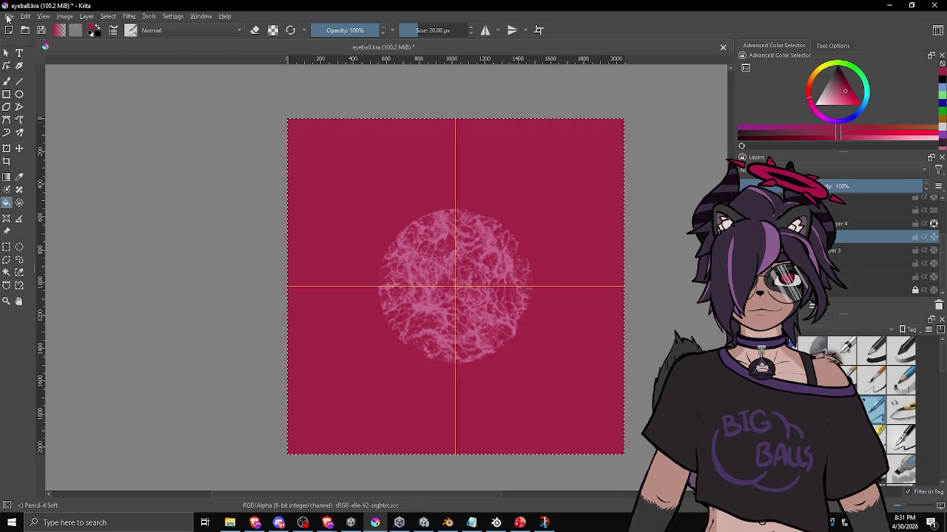
Export the iris texture as PNG and bring Unity to the front
{"action": "left_click", "coordinate": [10, 16]}
{"action": "left_click", "coordinate": [41, 111]}
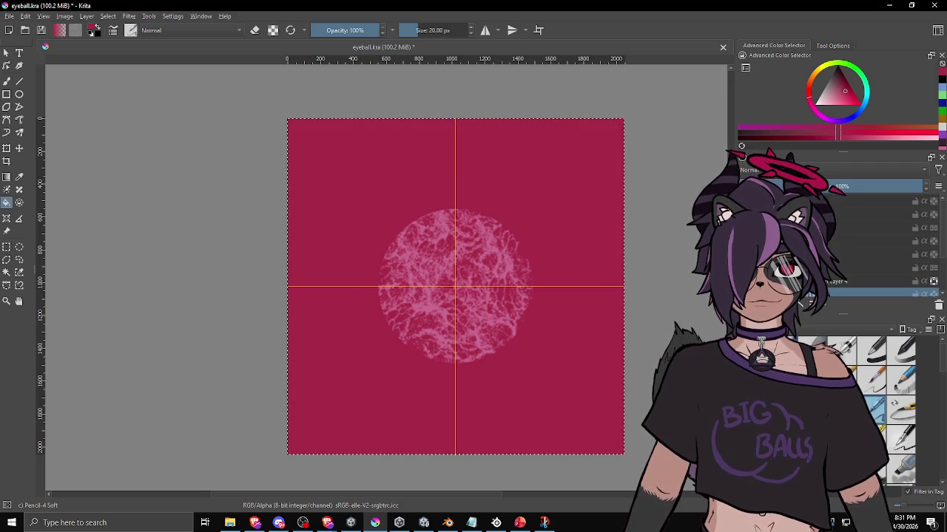
{"action": "left_click", "coordinate": [9, 16]}
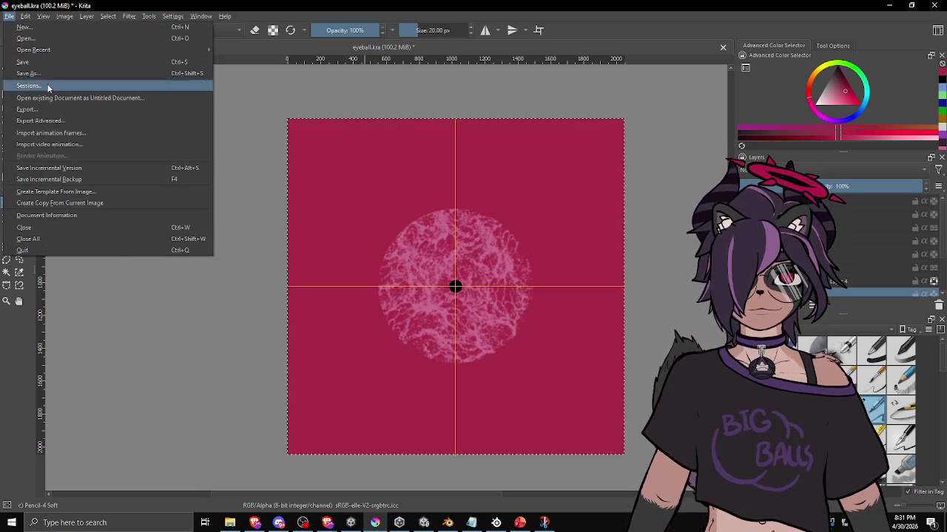
{"action": "left_click", "coordinate": [29, 112]}
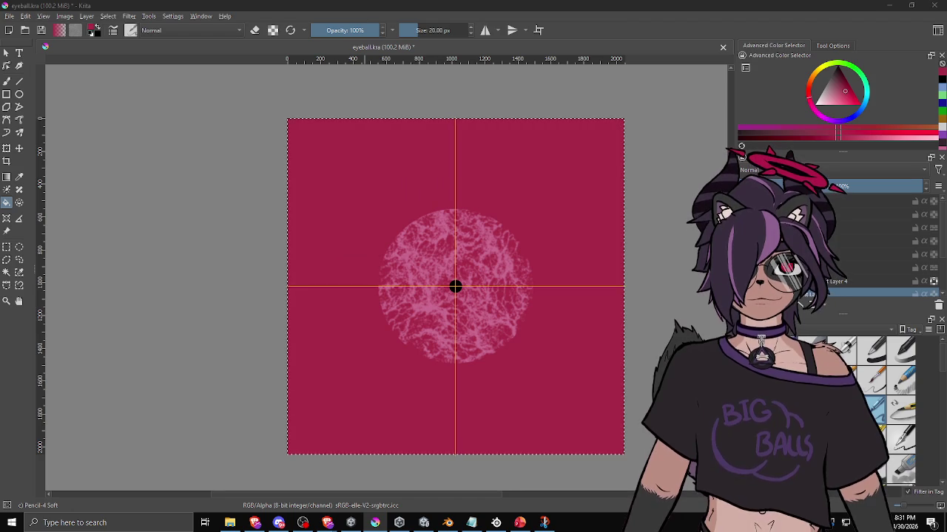
{"action": "left_click", "coordinate": [523, 378]}
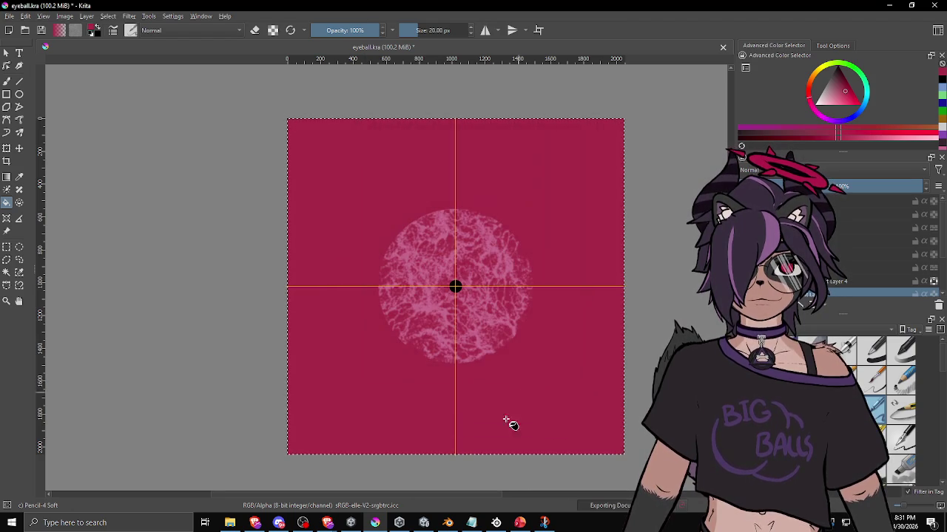
{"action": "left_click", "coordinate": [424, 522]}
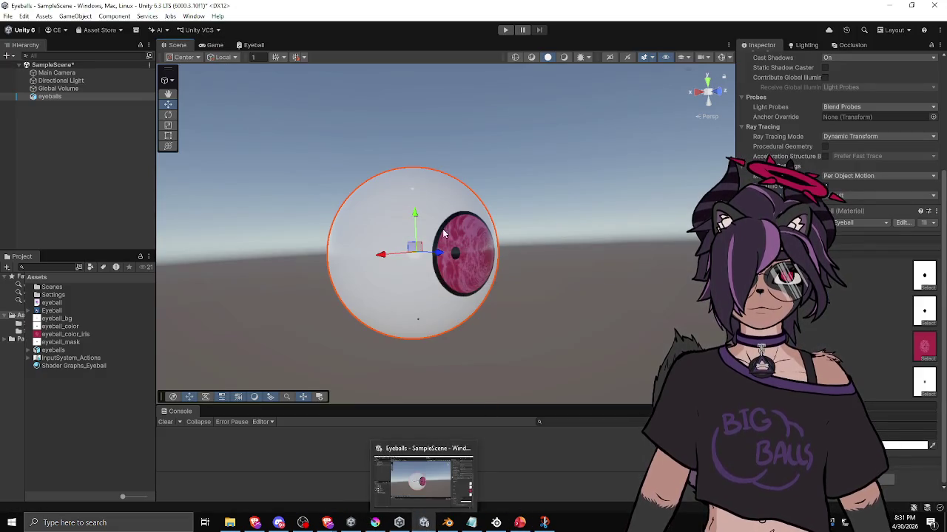
Orbit in on the Unity eyeball, deselect it, and return to Krita
{"action": "mouse_move", "coordinate": [573, 295]}
{"action": "left_mouse_down"}
{"action": "mouse_move", "coordinate": [589, 290]}
{"action": "mouse_move", "coordinate": [212, 300]}
{"action": "mouse_move", "coordinate": [190, 232]}
{"action": "mouse_move", "coordinate": [349, 184]}
{"action": "mouse_move", "coordinate": [465, 300]}
{"action": "mouse_move", "coordinate": [318, 296]}
{"action": "mouse_move", "coordinate": [348, 303]}
{"action": "mouse_move", "coordinate": [370, 326]}
{"action": "mouse_move", "coordinate": [384, 281]}
{"action": "mouse_move", "coordinate": [395, 333]}
{"action": "mouse_move", "coordinate": [490, 334]}
{"action": "mouse_move", "coordinate": [492, 362]}
{"action": "left_mouse_up"}
{"action": "scroll", "coordinate": [590, 290], "scroll_direction": "up", "scroll_amount": 4}
{"action": "left_click", "coordinate": [559, 298]}
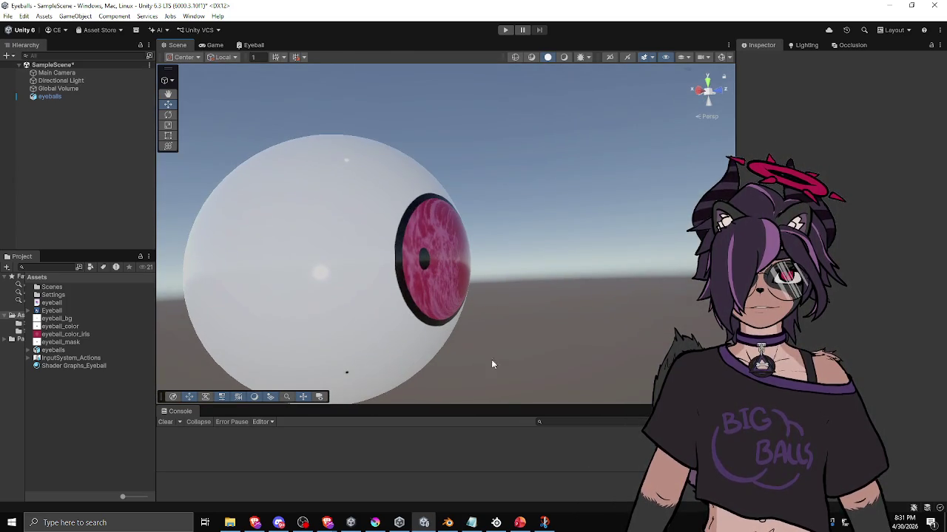
{"action": "left_click", "coordinate": [545, 523]}
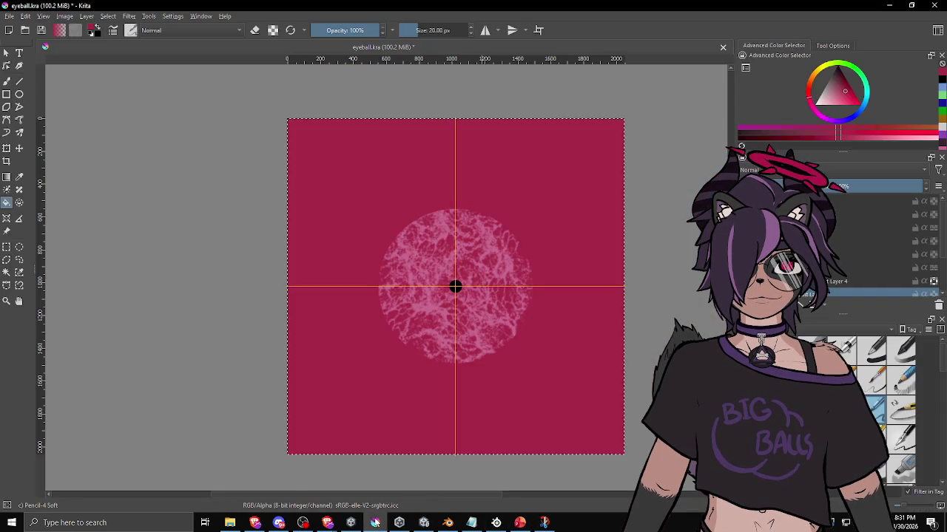
Pick a slightly different pink and the soft airbrush, painting on Layer 4
{"action": "mouse_move", "coordinate": [836, 88]}
{"action": "left_mouse_down"}
{"action": "mouse_move", "coordinate": [842, 83]}
{"action": "mouse_move", "coordinate": [834, 101]}
{"action": "mouse_move", "coordinate": [843, 102]}
{"action": "left_mouse_up"}
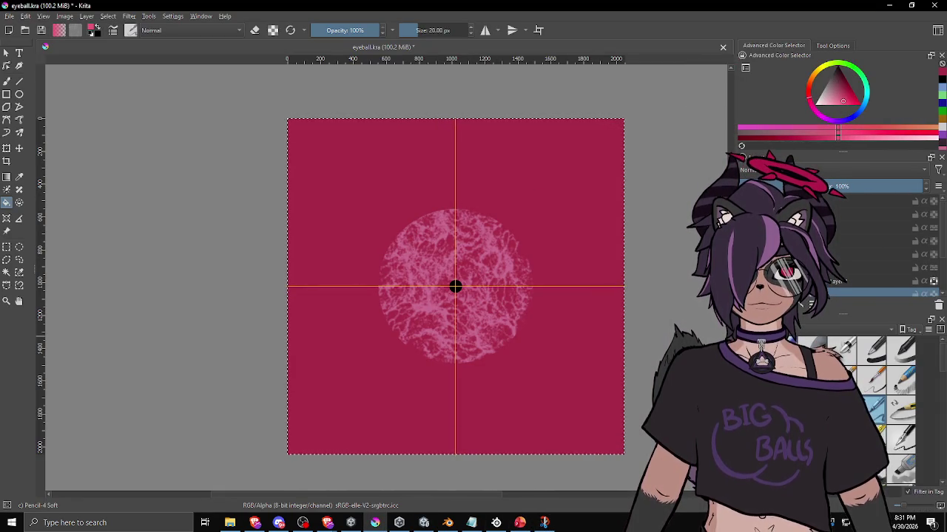
{"action": "left_click", "coordinate": [842, 350]}
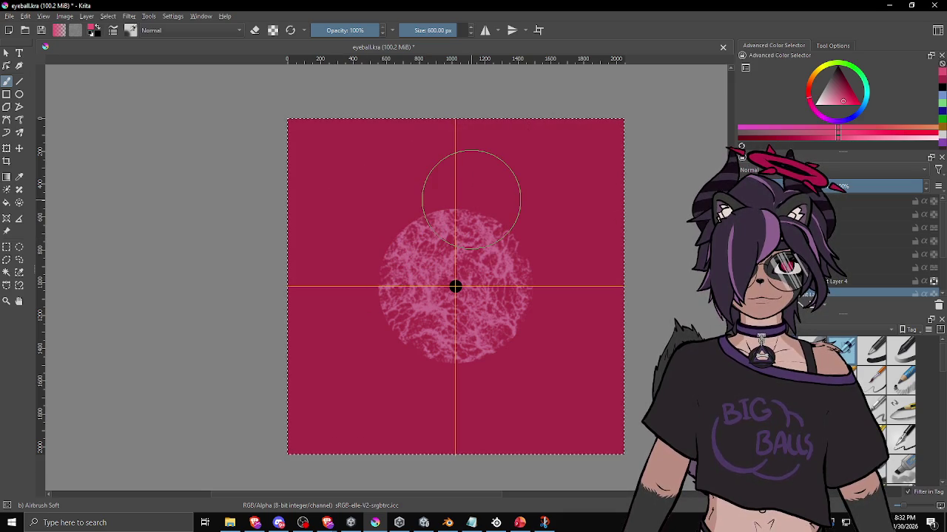
{"action": "left_click", "coordinate": [839, 281]}
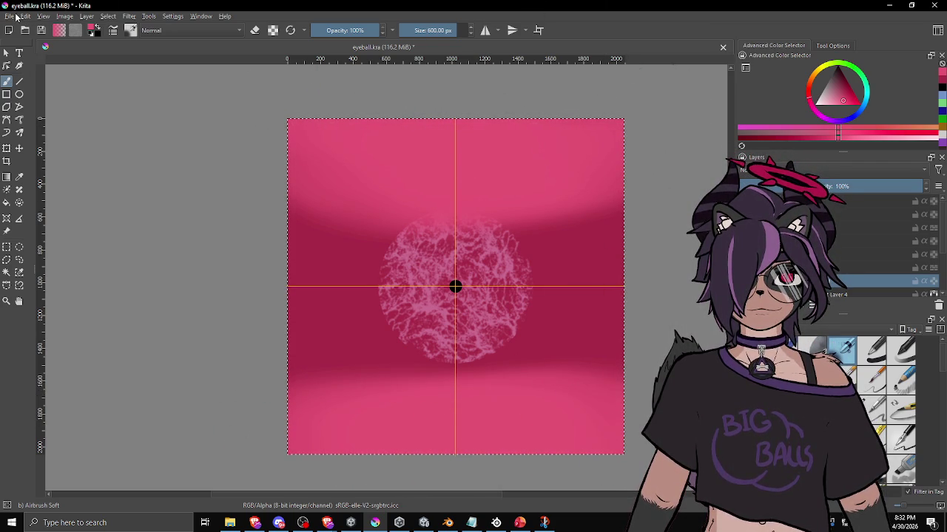
Re-export the updated iris texture as PNG and switch to Unity
{"action": "left_click", "coordinate": [9, 16]}
{"action": "left_click", "coordinate": [15, 110]}
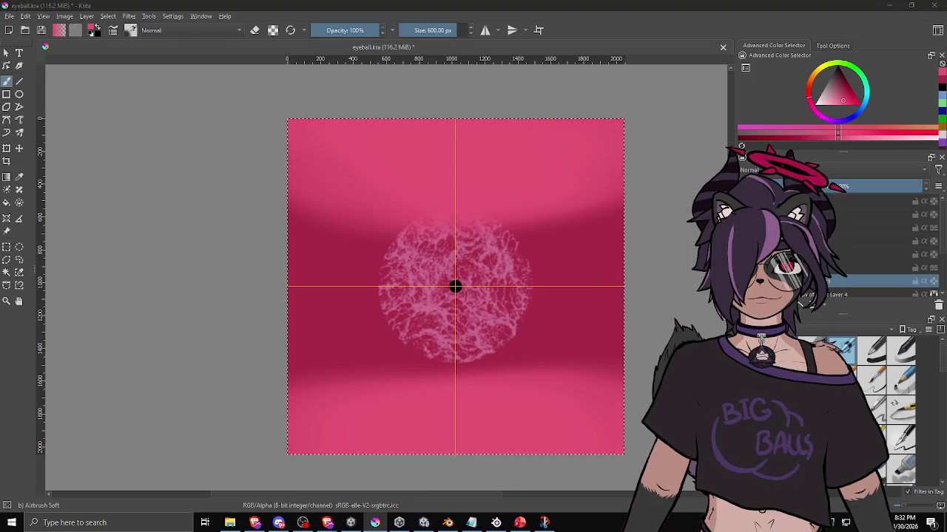
{"action": "key", "text": "Return"}
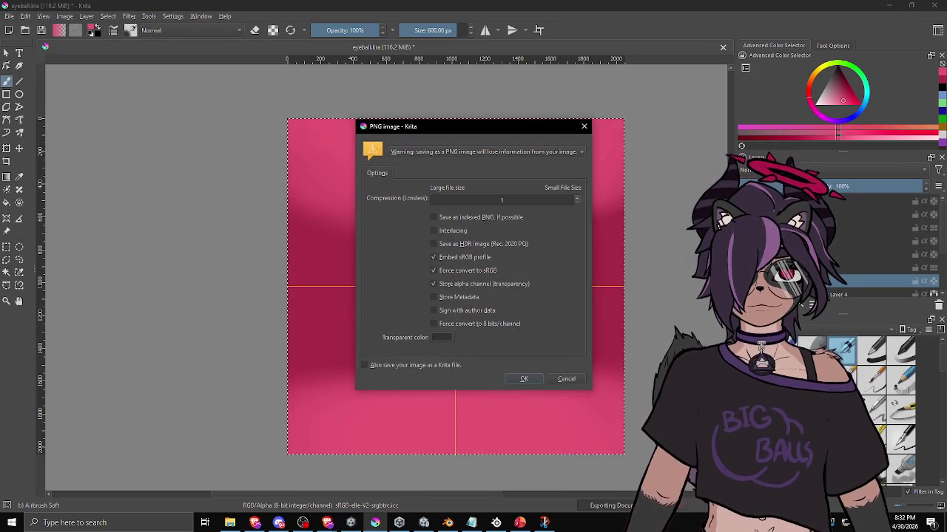
{"action": "left_click", "coordinate": [529, 378]}
{"action": "key", "text": "alt+Tab"}
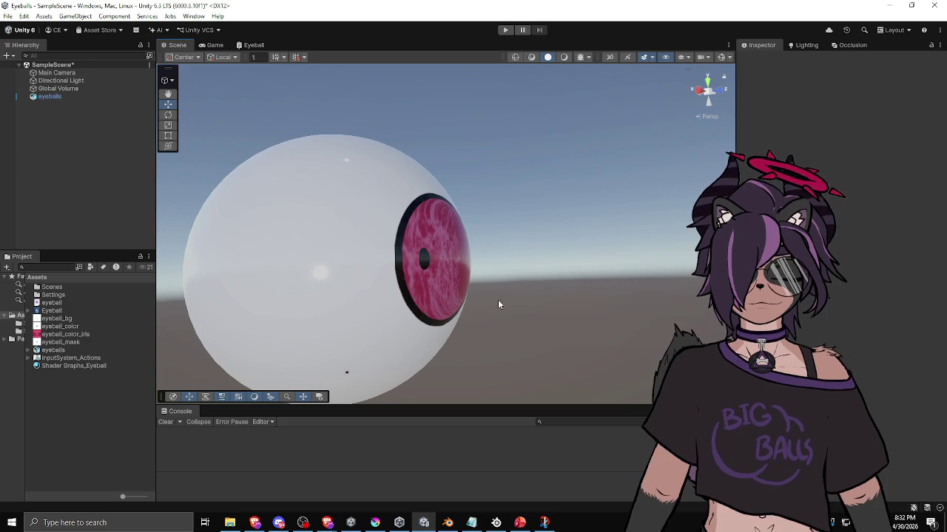
Orbit the Unity view until the iris faces forward, then return to Krita
{"action": "mouse_move", "coordinate": [493, 309]}
{"action": "left_mouse_down"}
{"action": "mouse_move", "coordinate": [390, 148]}
{"action": "mouse_move", "coordinate": [400, 207]}
{"action": "mouse_move", "coordinate": [355, 211]}
{"action": "mouse_move", "coordinate": [425, 222]}
{"action": "left_mouse_up"}
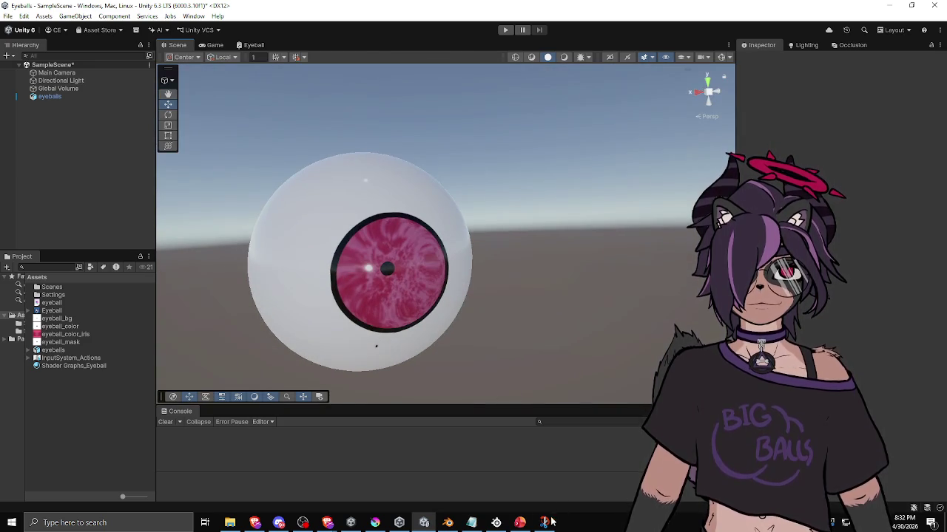
{"action": "left_click", "coordinate": [375, 523]}
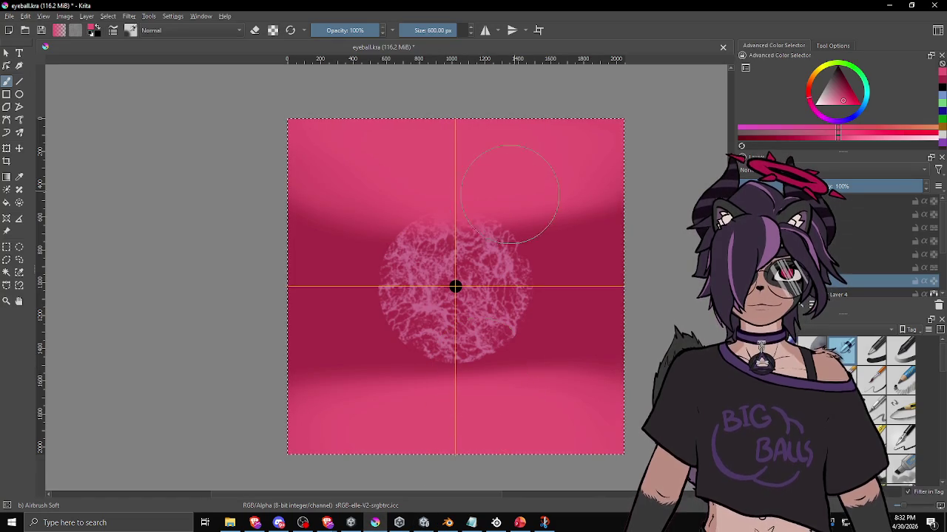
Airbrush lighter pink over the bands above and below the iris, undoing the last stroke
{"action": "mouse_move", "coordinate": [511, 222]}
{"action": "left_mouse_down"}
{"action": "mouse_move", "coordinate": [571, 191]}
{"action": "mouse_move", "coordinate": [565, 255]}
{"action": "left_mouse_up"}
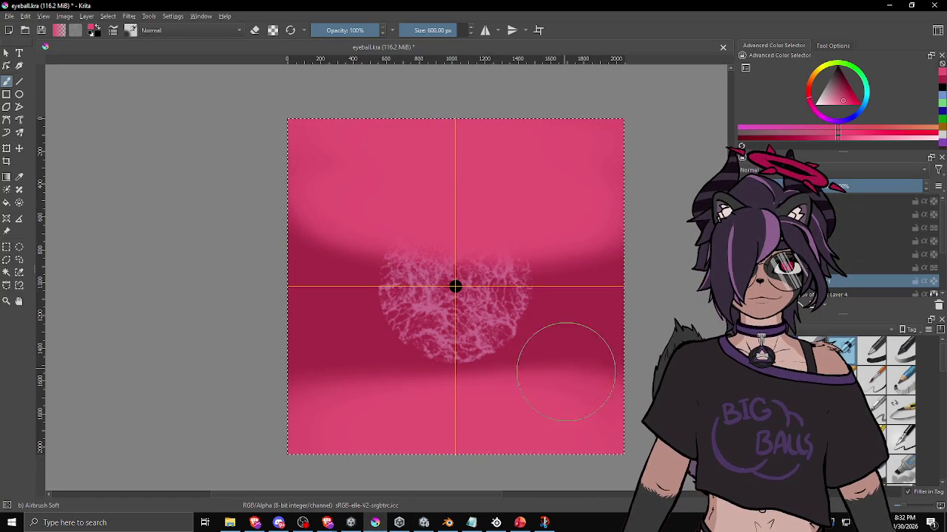
{"action": "left_click_drag", "start_coordinate": [570, 381], "coordinate": [295, 392]}
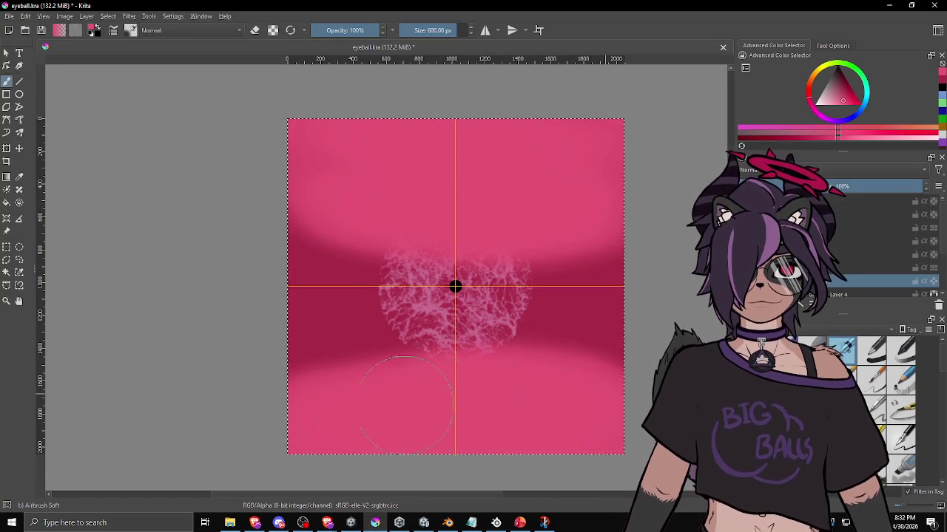
{"action": "key", "text": "ctrl+z"}
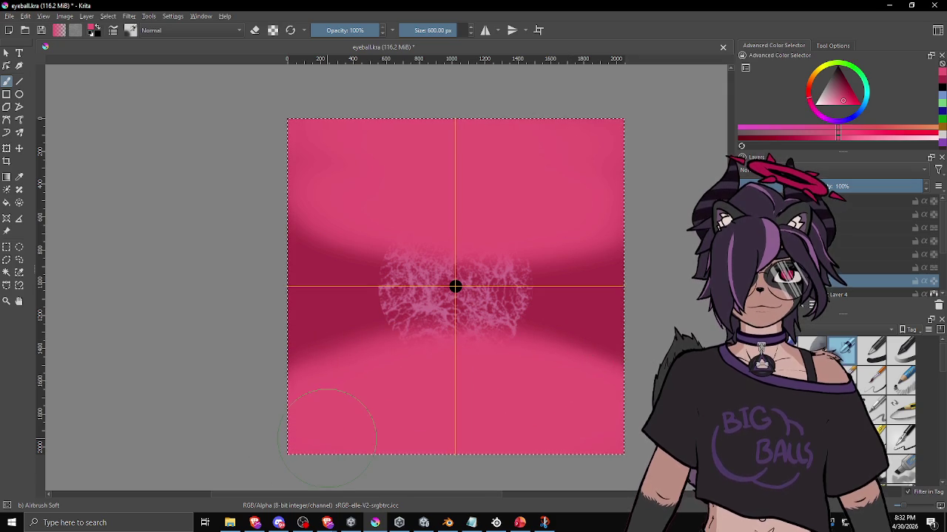
Export the texture as PNG again, inspect the eyeball in Unity, then return to Krita
{"action": "left_click", "coordinate": [9, 16]}
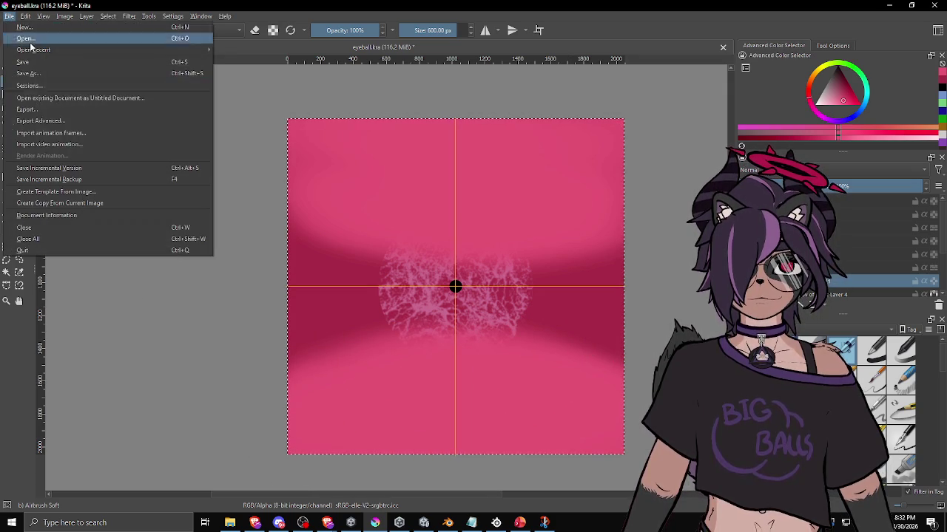
{"action": "left_click", "coordinate": [54, 114]}
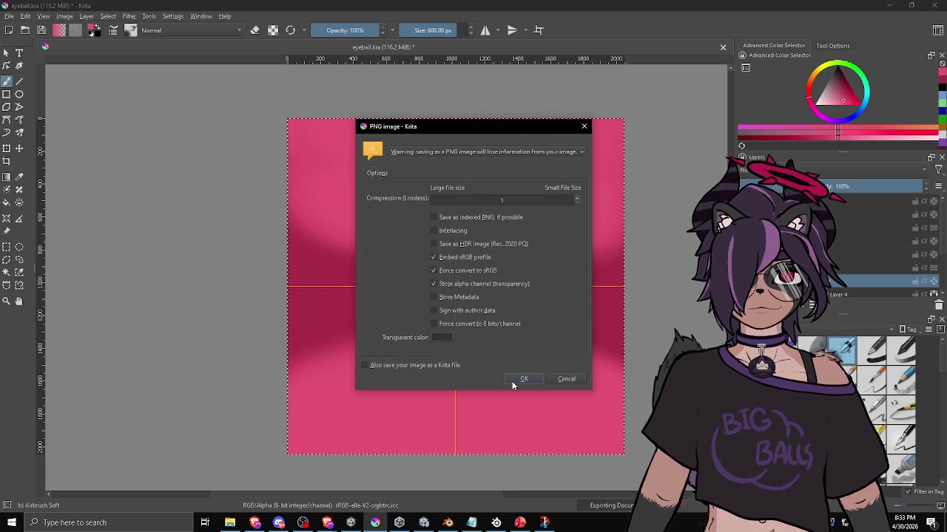
{"action": "left_click", "coordinate": [521, 378]}
{"action": "left_click", "coordinate": [424, 523]}
{"action": "mouse_move", "coordinate": [453, 288]}
{"action": "left_mouse_down"}
{"action": "mouse_move", "coordinate": [452, 193]}
{"action": "mouse_move", "coordinate": [349, 120]}
{"action": "mouse_move", "coordinate": [313, 312]}
{"action": "mouse_move", "coordinate": [455, 331]}
{"action": "mouse_move", "coordinate": [587, 245]}
{"action": "mouse_move", "coordinate": [435, 151]}
{"action": "mouse_move", "coordinate": [333, 222]}
{"action": "mouse_move", "coordinate": [303, 321]}
{"action": "mouse_move", "coordinate": [397, 244]}
{"action": "left_mouse_up"}
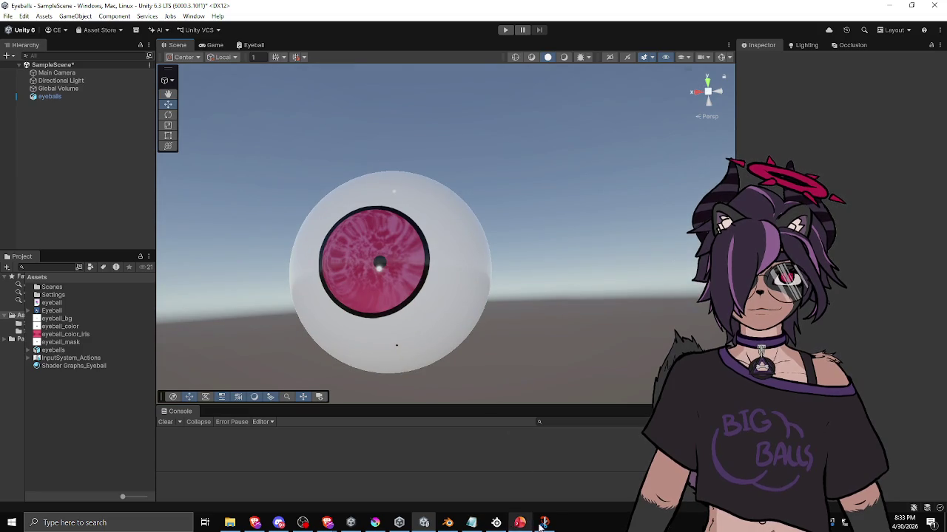
{"action": "mouse_move", "coordinate": [547, 525]}
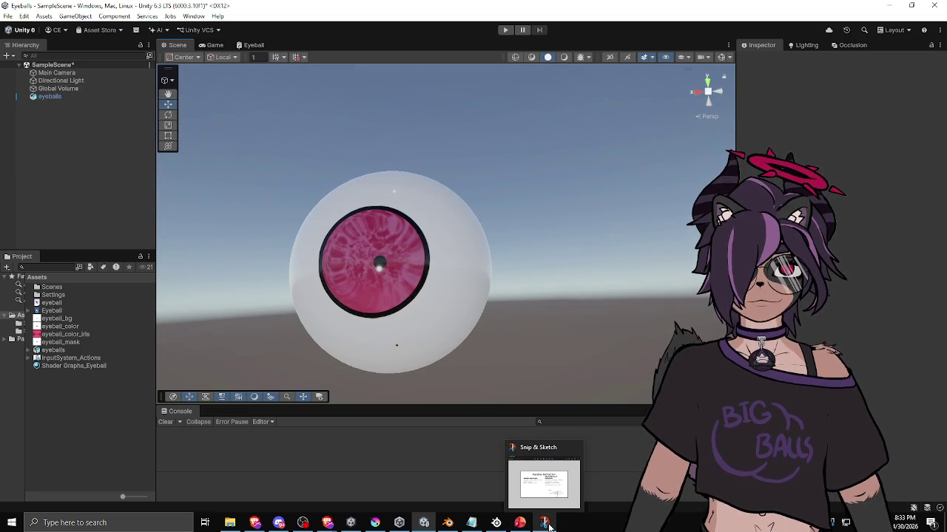
{"action": "left_click", "coordinate": [375, 523]}
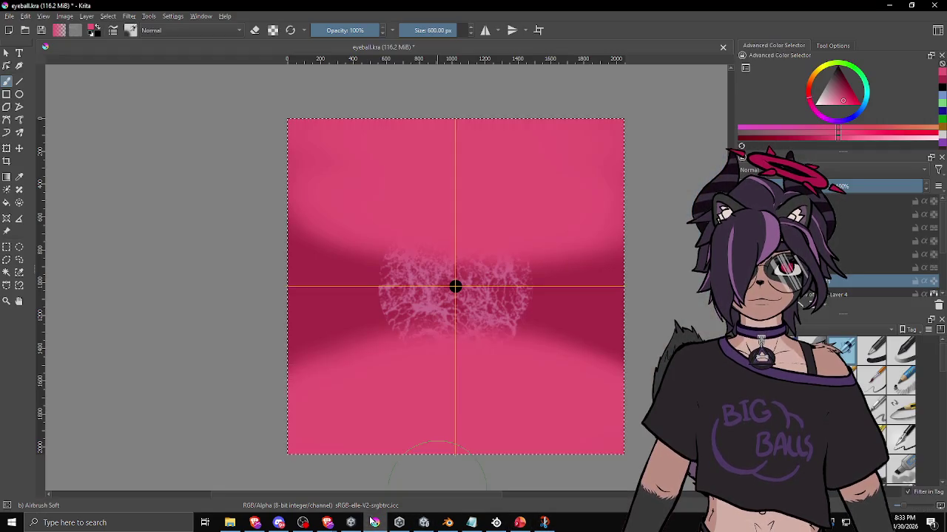
Paint soft light-pink glows across the top and bottom of the iris texture
{"action": "left_click", "coordinate": [831, 101]}
{"action": "left_click_drag", "start_coordinate": [832, 102], "coordinate": [837, 105]}
{"action": "left_click_drag", "start_coordinate": [460, 183], "coordinate": [537, 151]}
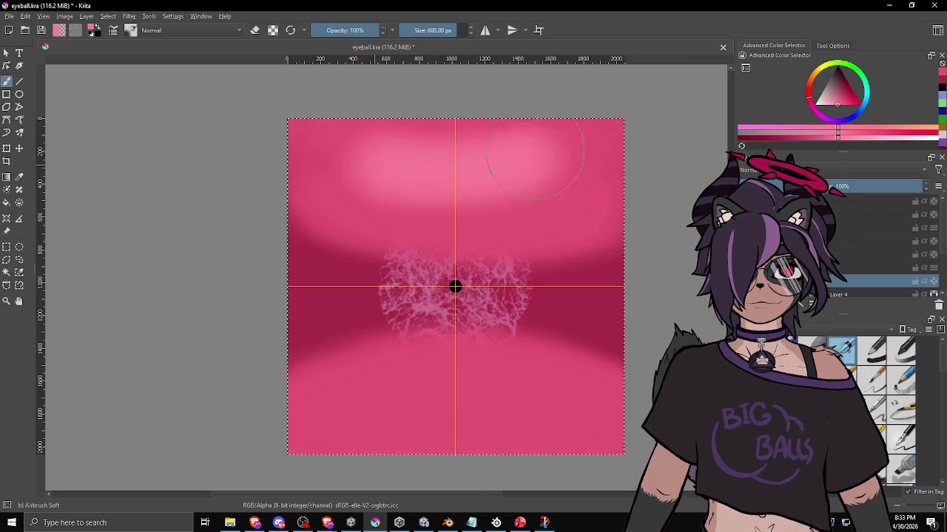
{"action": "mouse_move", "coordinate": [641, 139]}
{"action": "left_mouse_down"}
{"action": "mouse_move", "coordinate": [560, 178]}
{"action": "mouse_move", "coordinate": [568, 166]}
{"action": "mouse_move", "coordinate": [599, 185]}
{"action": "left_mouse_up"}
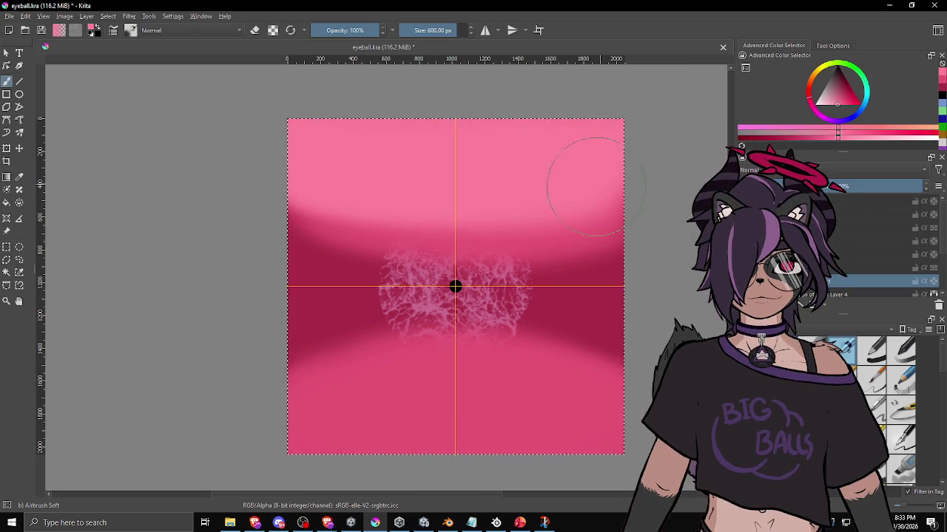
{"action": "left_click_drag", "start_coordinate": [525, 431], "coordinate": [542, 405]}
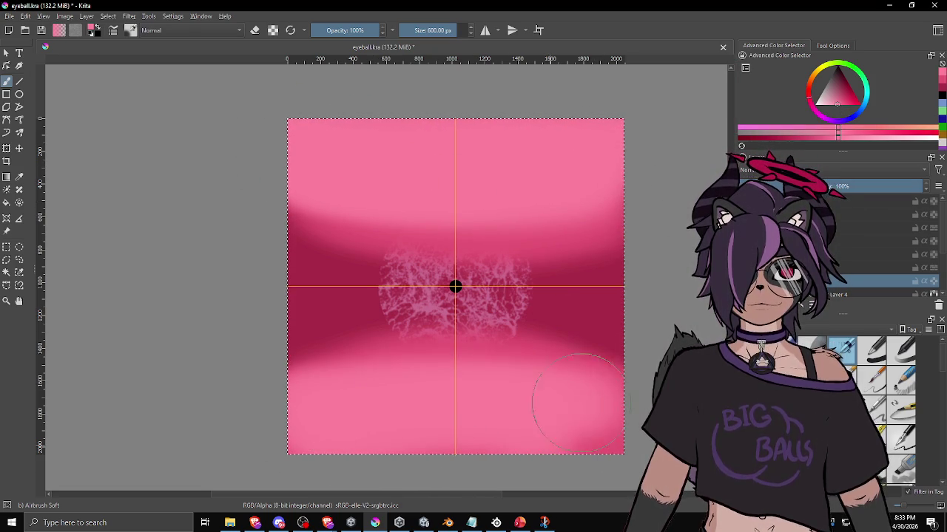
Try a near-white highlight across the upper band with a smaller brush, then undo it
{"action": "key", "text": "e"}
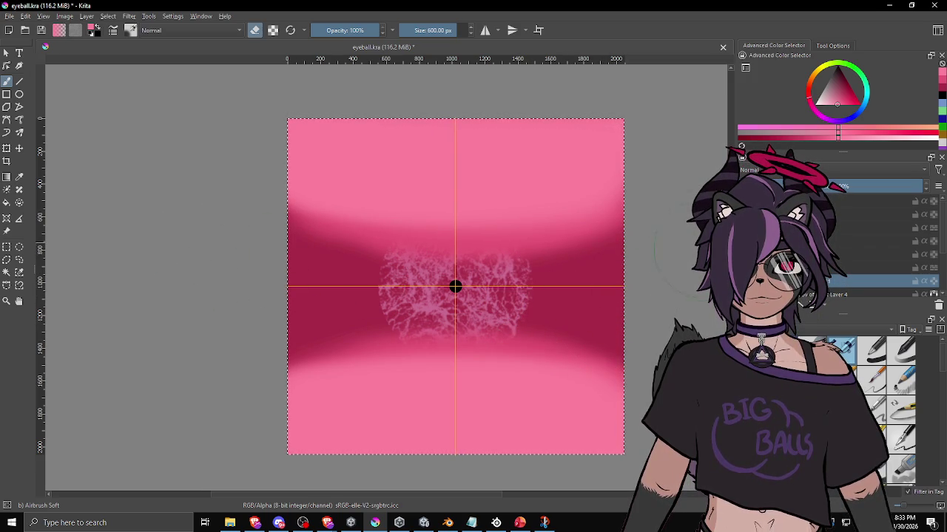
{"action": "key", "text": "e"}
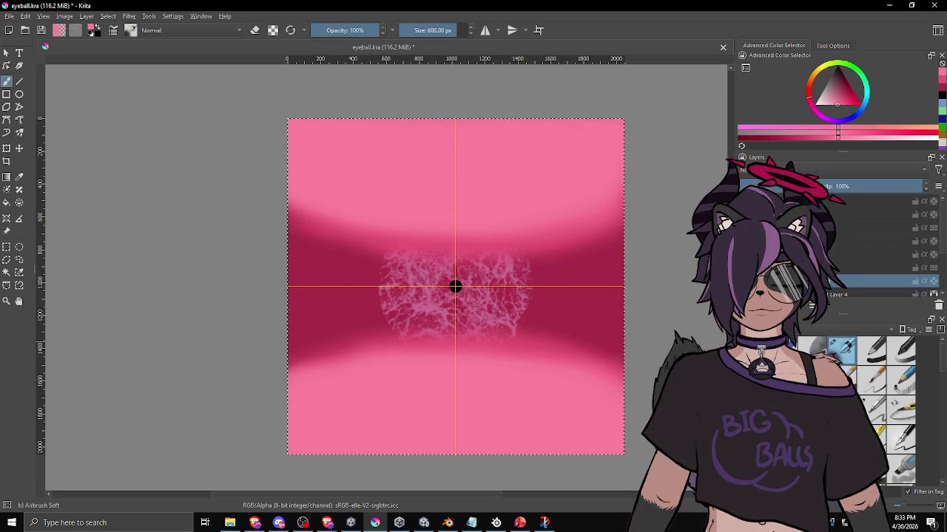
{"action": "left_click", "coordinate": [834, 95]}
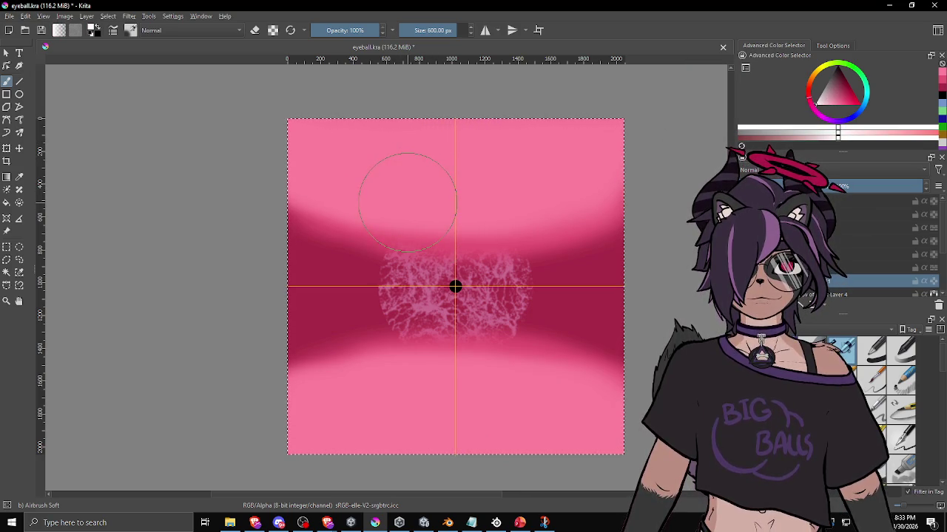
{"action": "key", "text": "bracketleft"}
{"action": "key", "text": "bracketleft"}
{"action": "key", "text": "bracketleft"}
{"action": "key", "text": "bracketleft"}
{"action": "left_click_drag", "start_coordinate": [320, 191], "coordinate": [609, 206]}
{"action": "key", "text": "minus"}
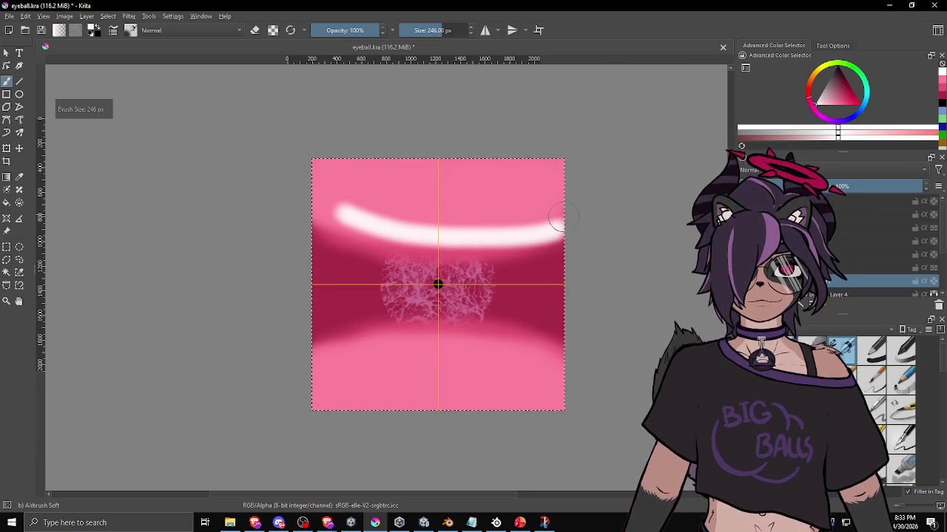
{"action": "key", "text": "ctrl+z"}
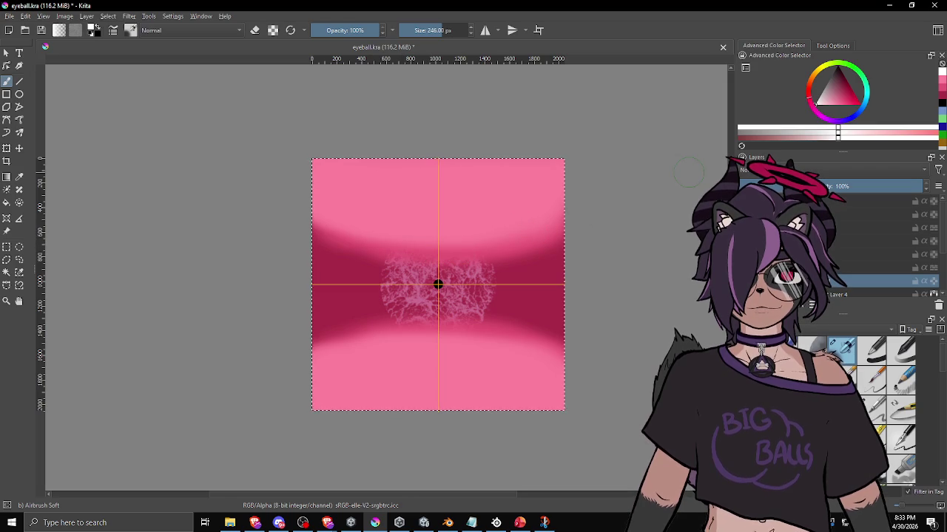
Paint pale pink highlight arcs along the upper and lower dark bands
{"action": "left_click", "coordinate": [455, 246], "text": "ctrl"}
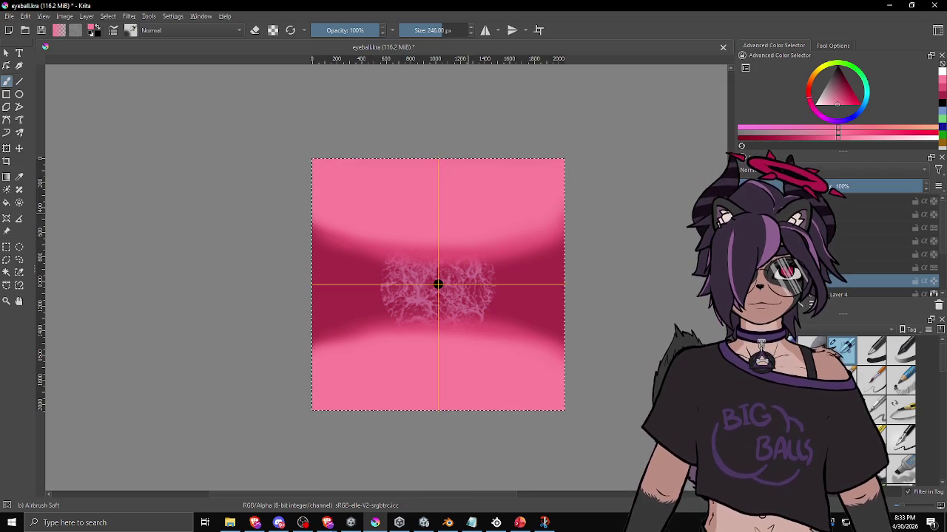
{"action": "left_click", "coordinate": [826, 103]}
{"action": "mouse_move", "coordinate": [347, 238]}
{"action": "left_mouse_down"}
{"action": "mouse_move", "coordinate": [570, 241]}
{"action": "mouse_move", "coordinate": [352, 237]}
{"action": "mouse_move", "coordinate": [562, 222]}
{"action": "left_mouse_up"}
{"action": "key", "text": "ctrl+z"}
{"action": "key", "text": "ctrl+z"}
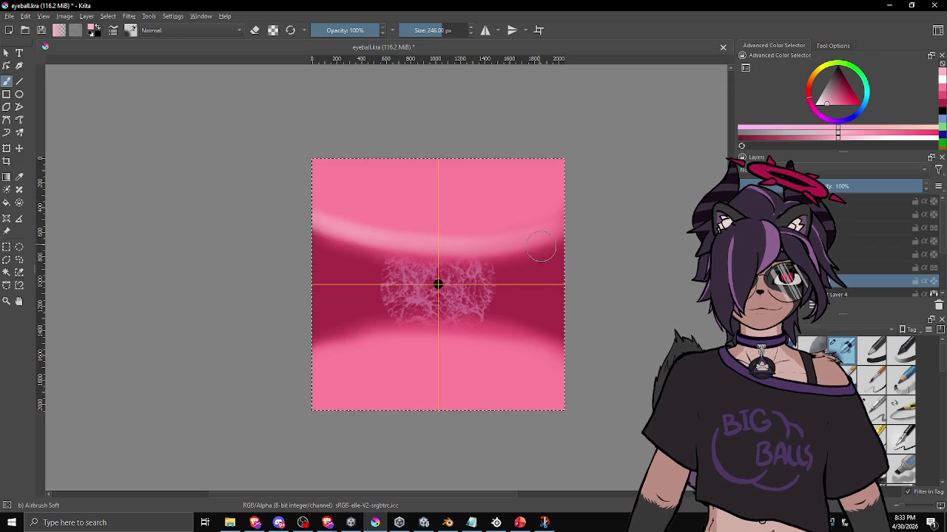
{"action": "mouse_move", "coordinate": [318, 336]}
{"action": "left_mouse_down"}
{"action": "mouse_move", "coordinate": [565, 338]}
{"action": "mouse_move", "coordinate": [355, 334]}
{"action": "left_mouse_up"}
{"action": "key", "text": "ctrl+z"}
{"action": "key", "text": "ctrl+z"}
{"action": "left_click_drag", "start_coordinate": [547, 348], "coordinate": [325, 341]}
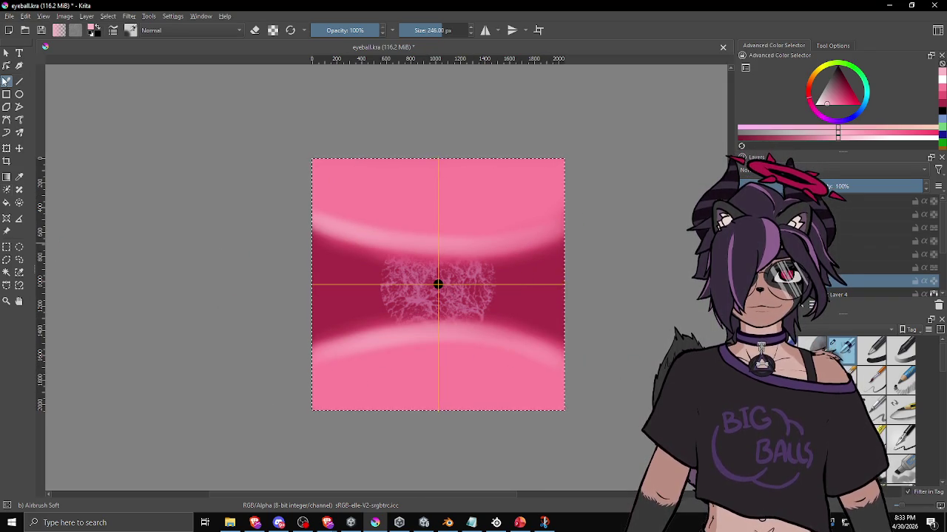
Export the texture as eyeball_color_iris.png, accepting the PNG settings
{"action": "left_click", "coordinate": [5, 16]}
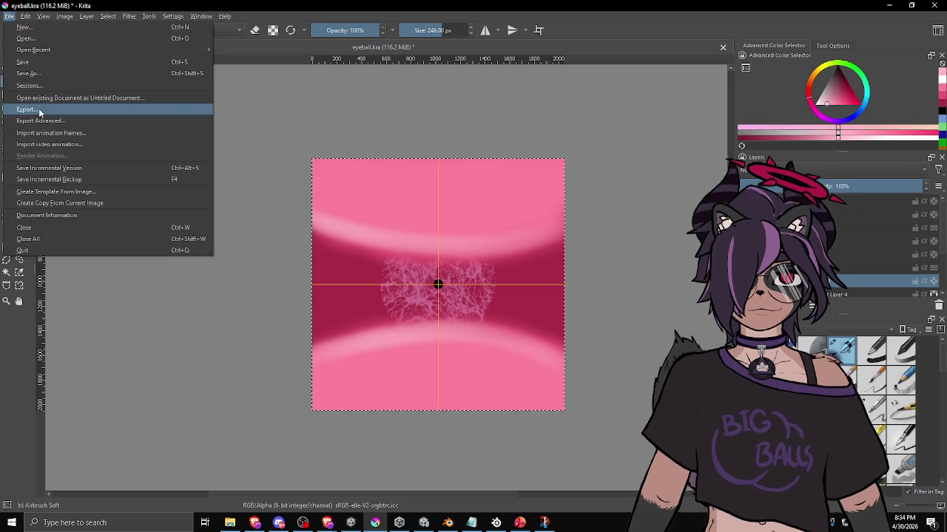
{"action": "left_click", "coordinate": [51, 111]}
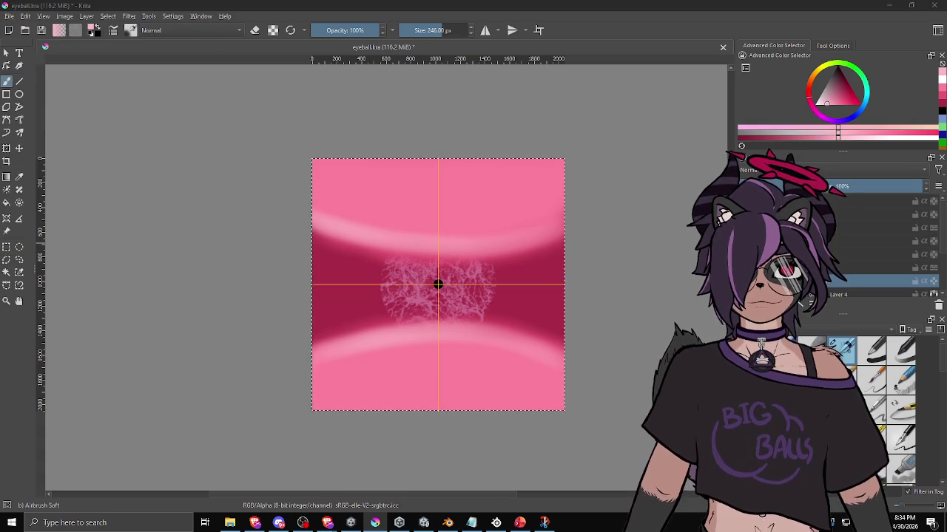
{"action": "key", "text": "Return"}
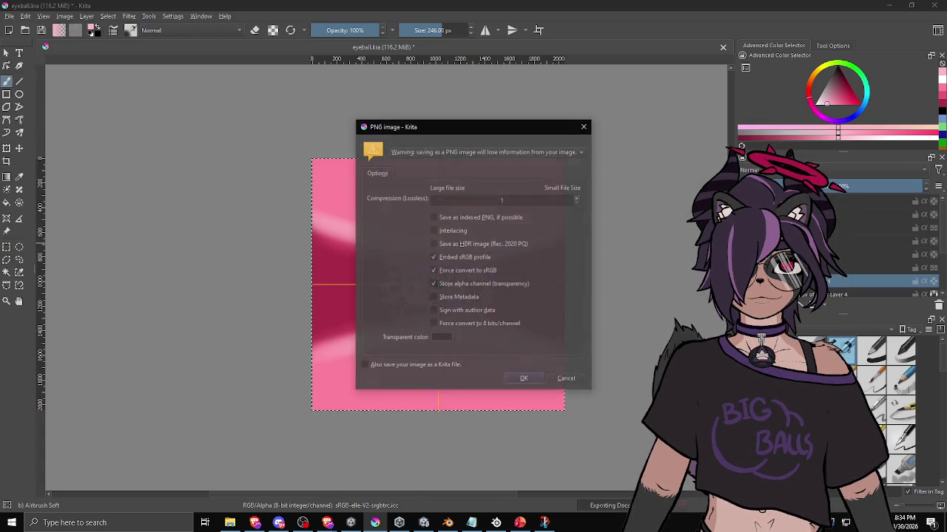
{"action": "left_click", "coordinate": [524, 378]}
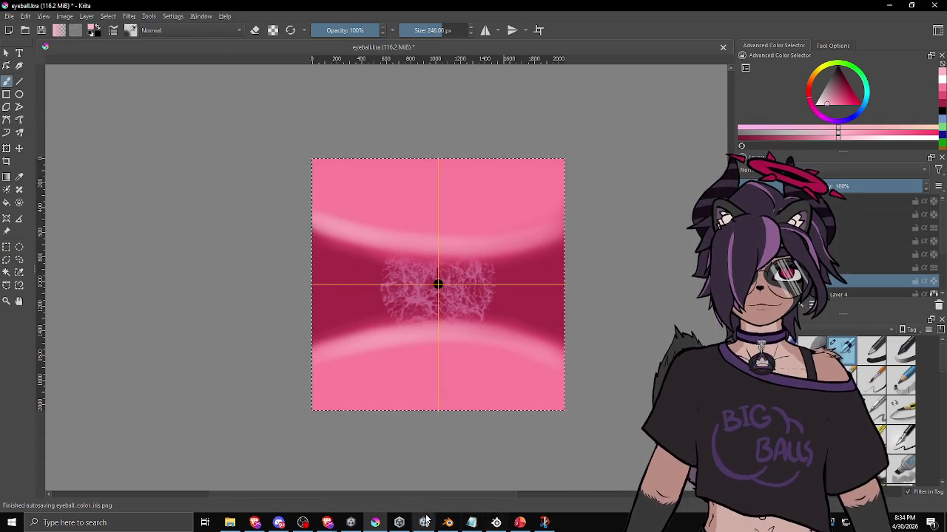
{"action": "left_click", "coordinate": [424, 523]}
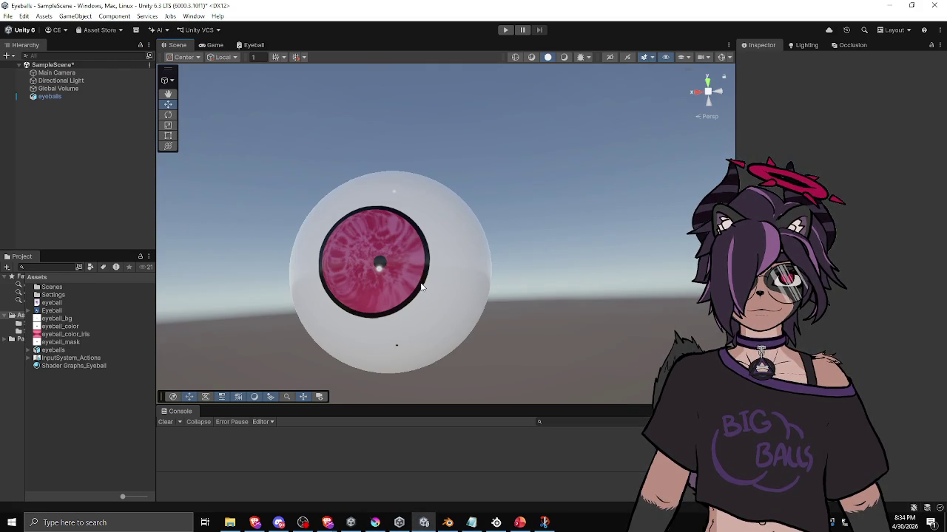
Orbit around Unity's eyeball to inspect the new pink iris, then return to eyeball.kra in Krita
{"action": "mouse_move", "coordinate": [419, 285]}
{"action": "left_mouse_down"}
{"action": "mouse_move", "coordinate": [452, 262]}
{"action": "mouse_move", "coordinate": [442, 200]}
{"action": "mouse_move", "coordinate": [329, 244]}
{"action": "mouse_move", "coordinate": [505, 335]}
{"action": "mouse_move", "coordinate": [443, 259]}
{"action": "mouse_move", "coordinate": [323, 175]}
{"action": "mouse_move", "coordinate": [313, 273]}
{"action": "mouse_move", "coordinate": [448, 313]}
{"action": "mouse_move", "coordinate": [480, 249]}
{"action": "mouse_move", "coordinate": [414, 281]}
{"action": "mouse_move", "coordinate": [435, 323]}
{"action": "mouse_move", "coordinate": [510, 363]}
{"action": "mouse_move", "coordinate": [581, 303]}
{"action": "mouse_move", "coordinate": [483, 295]}
{"action": "mouse_move", "coordinate": [348, 208]}
{"action": "mouse_move", "coordinate": [333, 148]}
{"action": "mouse_move", "coordinate": [277, 266]}
{"action": "mouse_move", "coordinate": [514, 313]}
{"action": "mouse_move", "coordinate": [508, 392]}
{"action": "left_mouse_up"}
{"action": "mouse_move", "coordinate": [545, 525]}
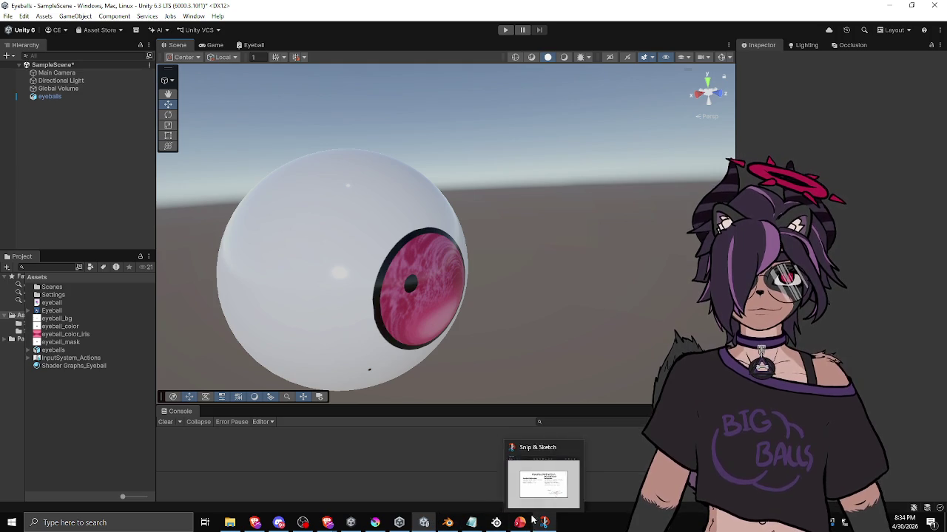
{"action": "left_click", "coordinate": [375, 523]}
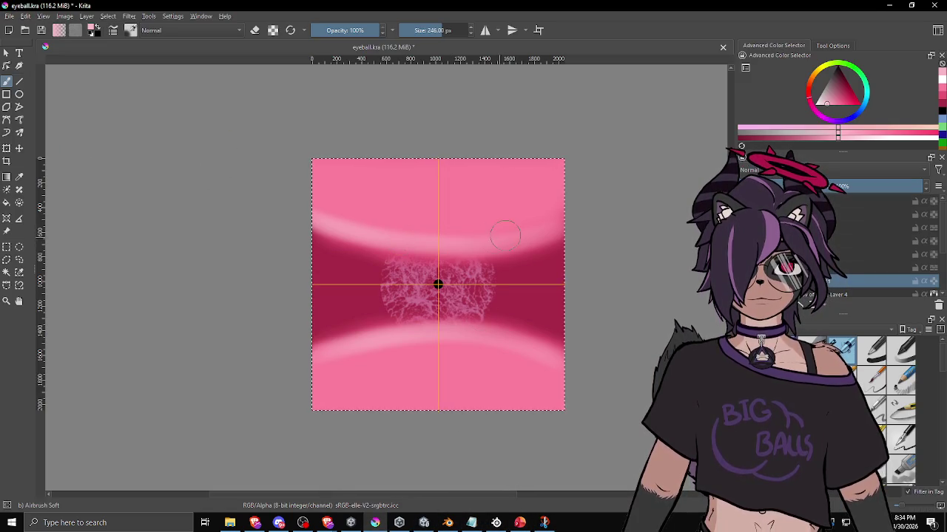
Erase along the upper dark band's edge and brighten the band's right side
{"action": "left_click", "coordinate": [474, 205], "text": "ctrl"}
{"action": "key", "text": "e"}
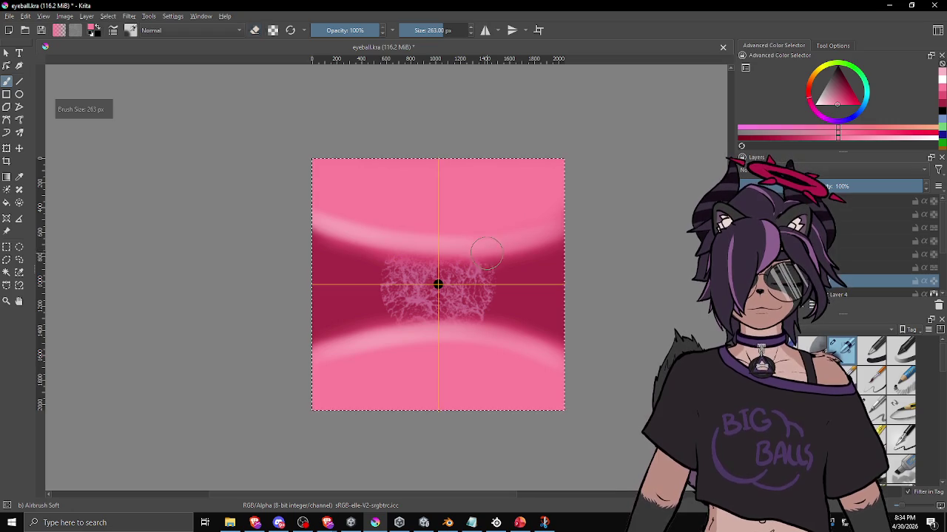
{"action": "left_click_drag", "start_coordinate": [326, 235], "coordinate": [542, 235]}
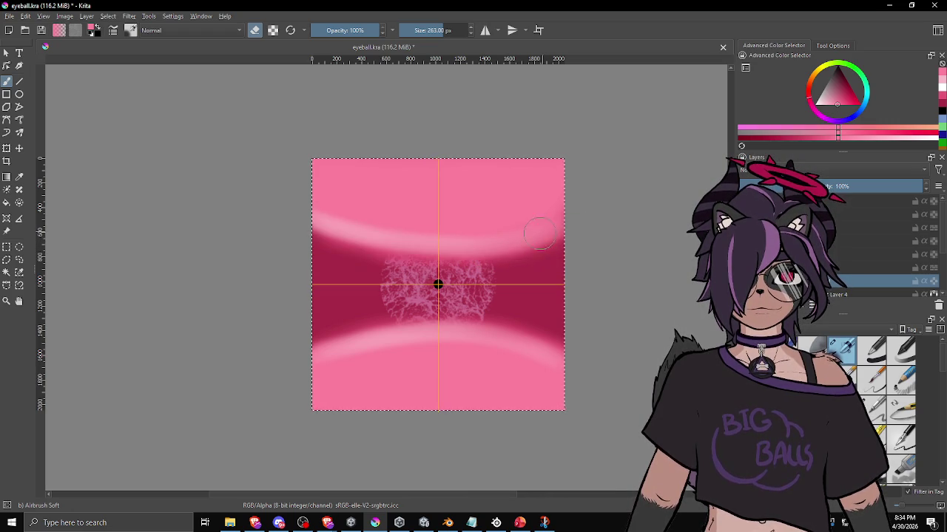
{"action": "key", "text": "e"}
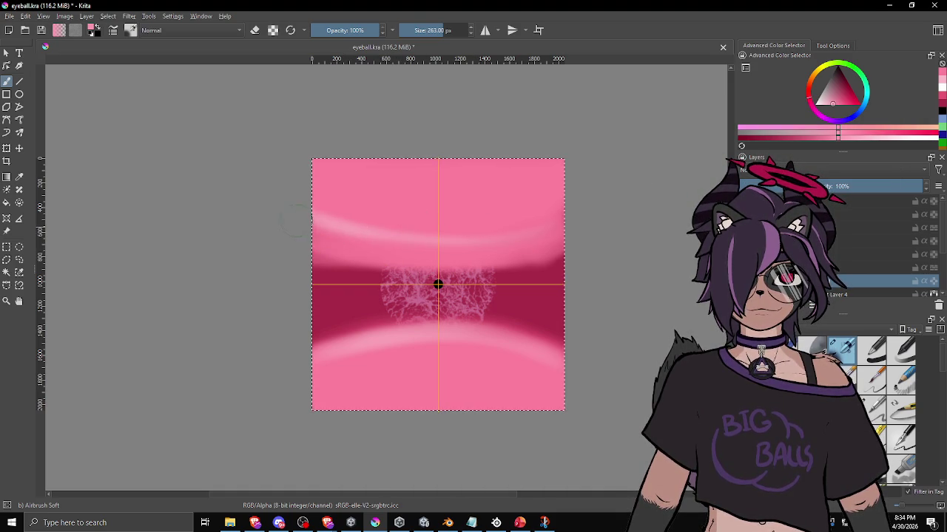
{"action": "left_click_drag", "start_coordinate": [414, 264], "coordinate": [497, 264]}
{"action": "key", "text": "ctrl+z"}
{"action": "key", "text": "ctrl+shift+z"}
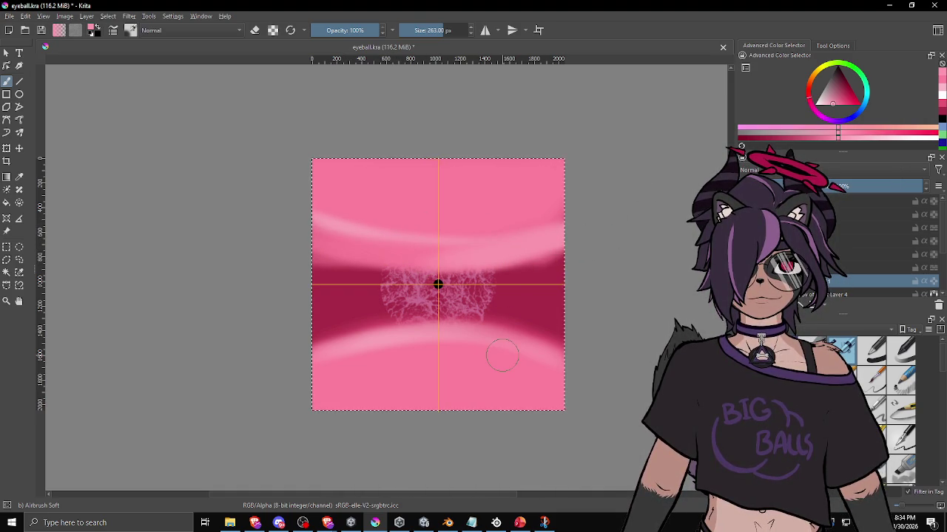
Re-export eyeball_color_iris.png and check the iris in Unity's Scene view before returning to Krita
{"action": "left_click", "coordinate": [9, 16]}
{"action": "left_click", "coordinate": [54, 121]}
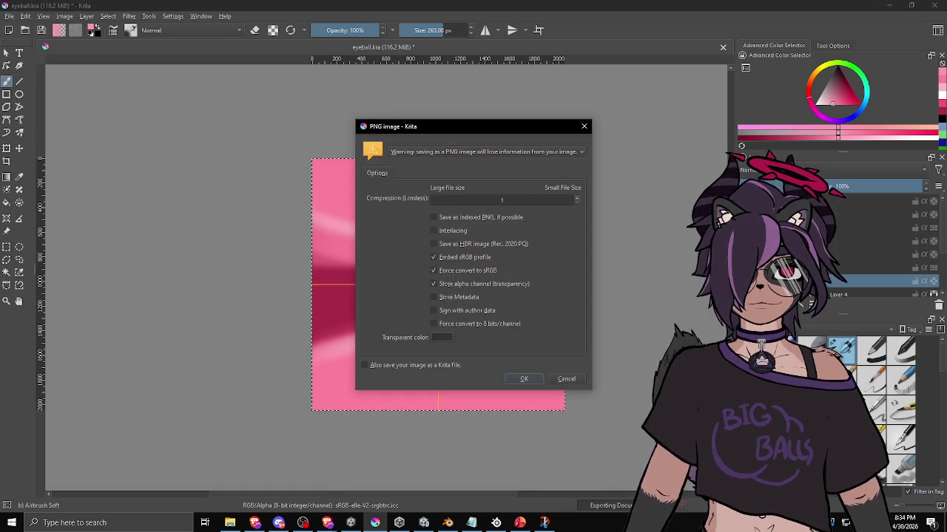
{"action": "left_click", "coordinate": [525, 379]}
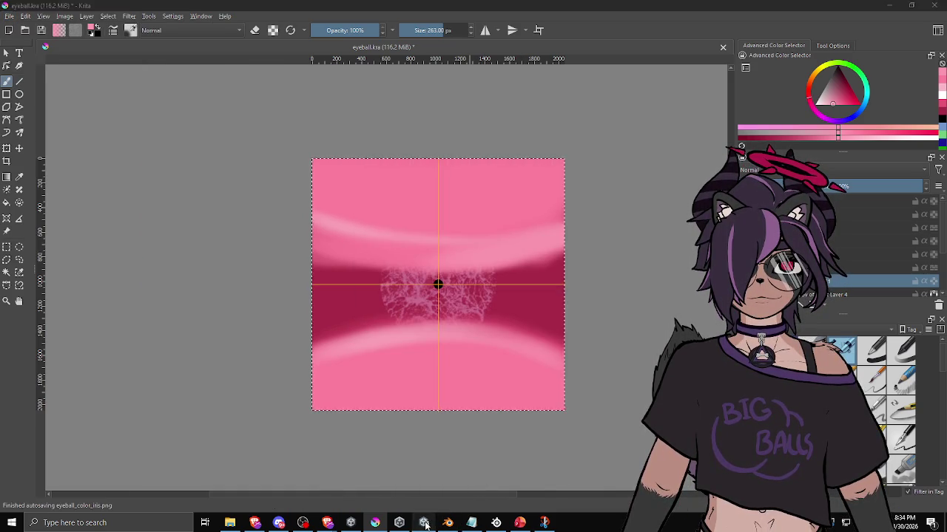
{"action": "key", "text": "alt+Tab"}
{"action": "mouse_move", "coordinate": [438, 285]}
{"action": "left_mouse_down"}
{"action": "mouse_move", "coordinate": [444, 251]}
{"action": "mouse_move", "coordinate": [458, 310]}
{"action": "mouse_move", "coordinate": [473, 283]}
{"action": "mouse_move", "coordinate": [377, 307]}
{"action": "mouse_move", "coordinate": [333, 281]}
{"action": "mouse_move", "coordinate": [380, 286]}
{"action": "mouse_move", "coordinate": [414, 235]}
{"action": "mouse_move", "coordinate": [421, 242]}
{"action": "left_mouse_up"}
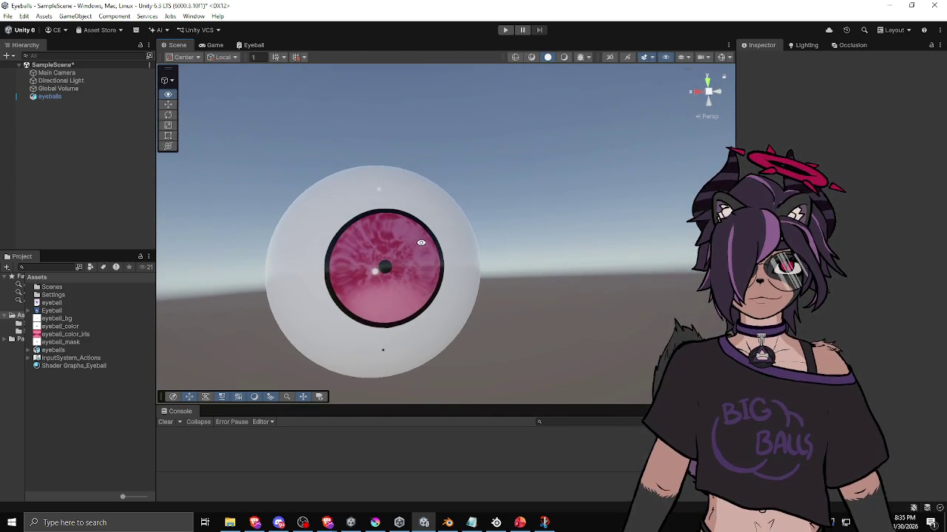
{"action": "left_click", "coordinate": [375, 523]}
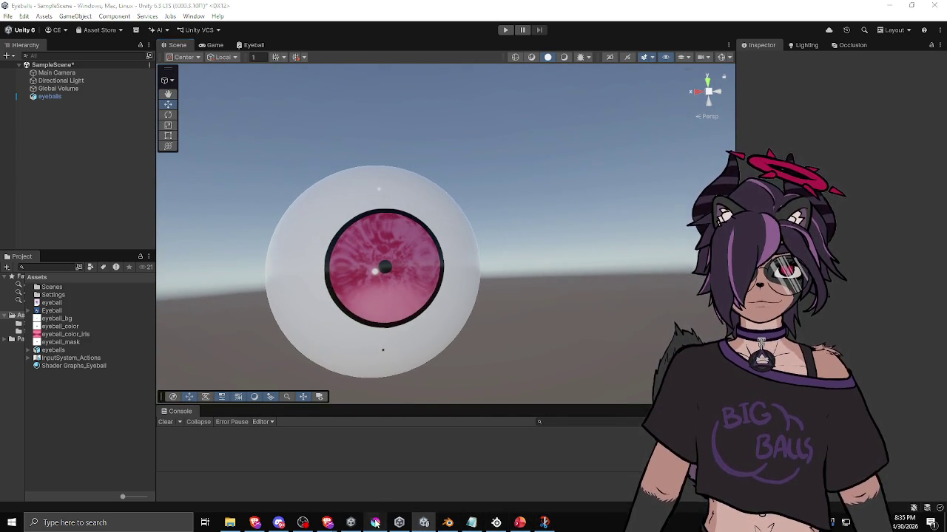
{"action": "scroll", "coordinate": [433, 295], "scroll_direction": "up", "scroll_amount": 3}
{"action": "scroll", "coordinate": [433, 296], "scroll_direction": "down", "scroll_amount": 2}
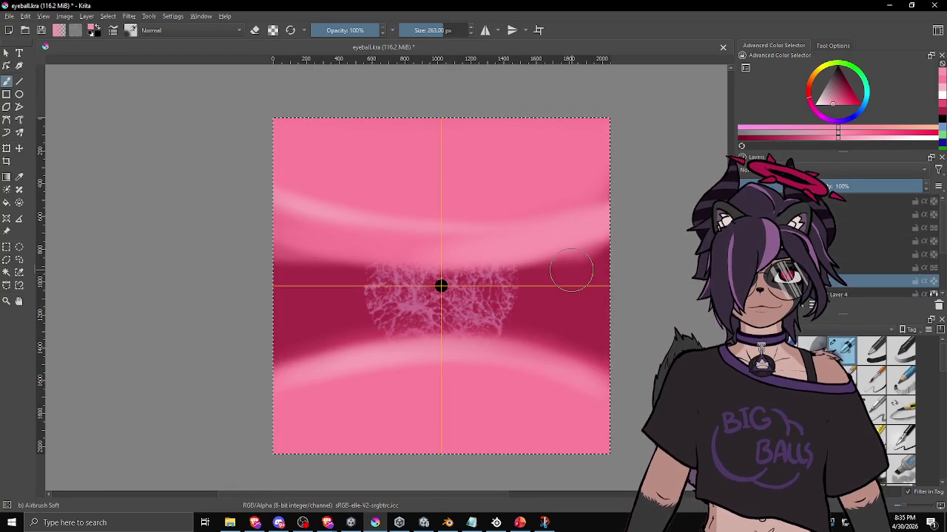
Erase part of the upper light band and move Layer 3 up so the black pupil shows
{"action": "key", "text": "e"}
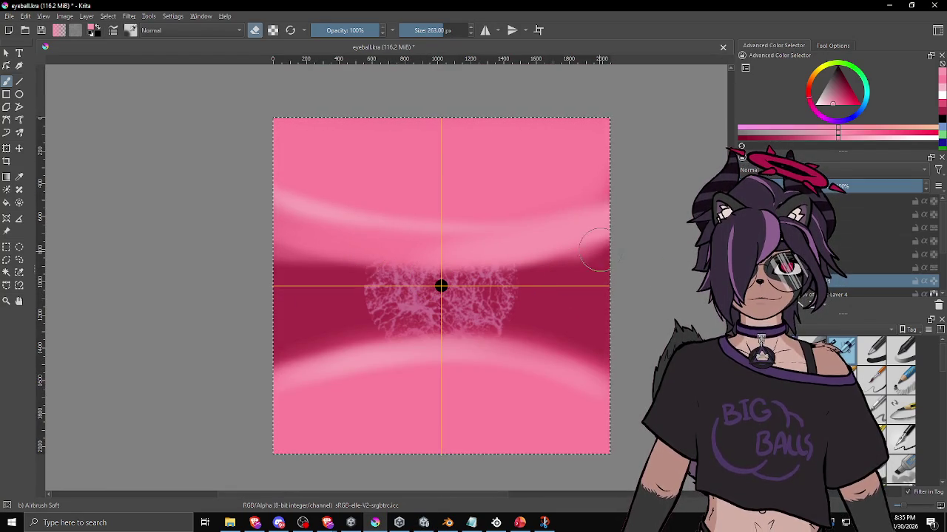
{"action": "mouse_move", "coordinate": [562, 257]}
{"action": "left_mouse_down"}
{"action": "mouse_move", "coordinate": [333, 255]}
{"action": "mouse_move", "coordinate": [270, 242]}
{"action": "left_mouse_up"}
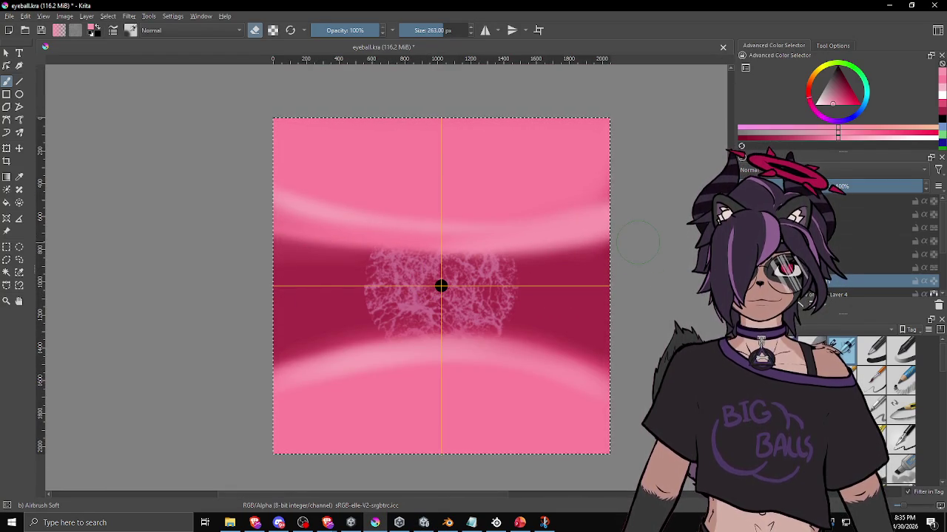
{"action": "scroll", "coordinate": [836, 230], "scroll_direction": "up", "scroll_amount": 2}
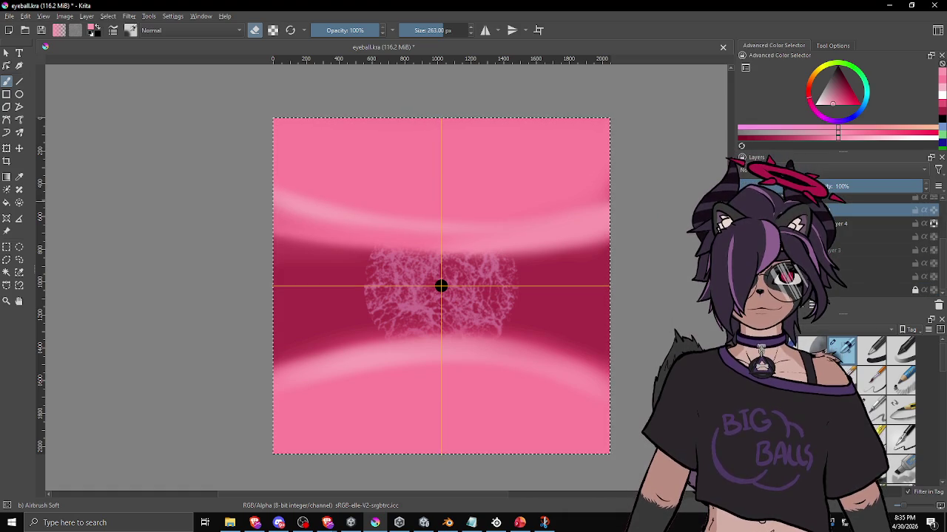
{"action": "scroll", "coordinate": [836, 230], "scroll_direction": "up", "scroll_amount": 1}
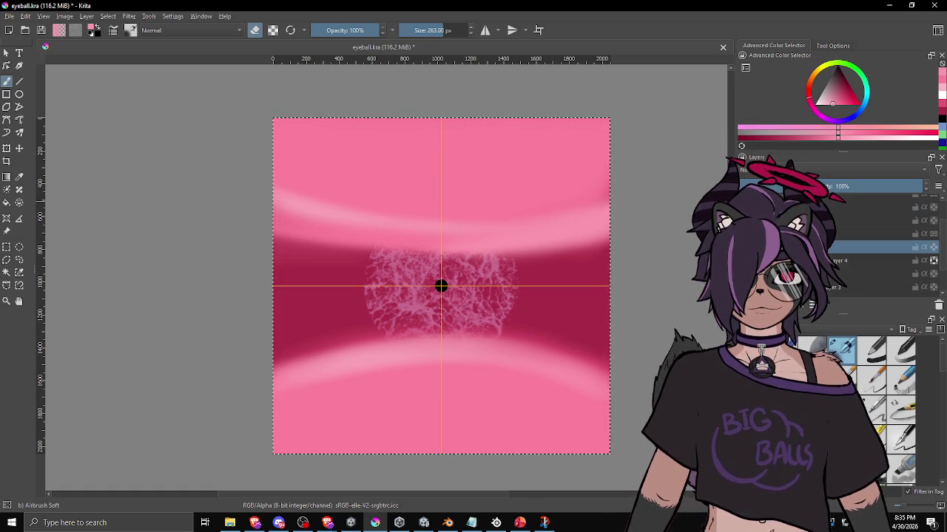
{"action": "left_click", "coordinate": [873, 287]}
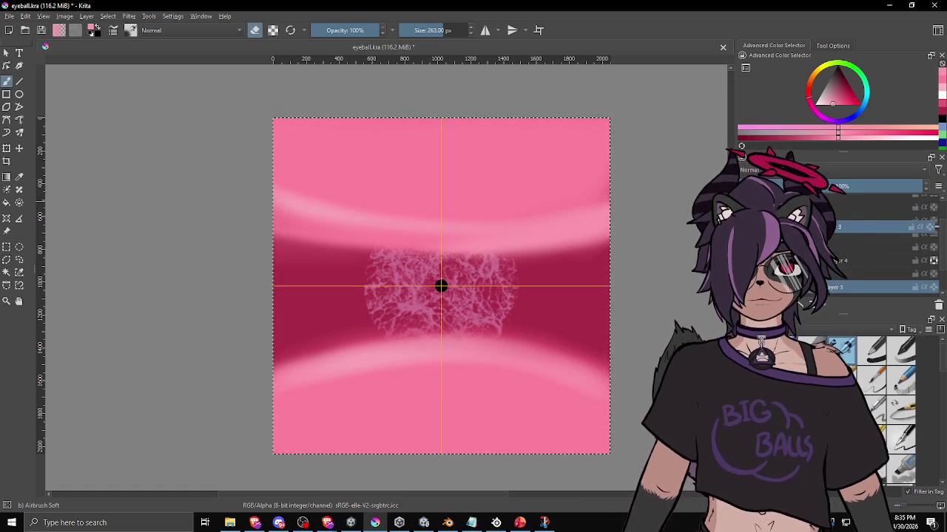
{"action": "left_click_drag", "start_coordinate": [843, 287], "coordinate": [834, 232]}
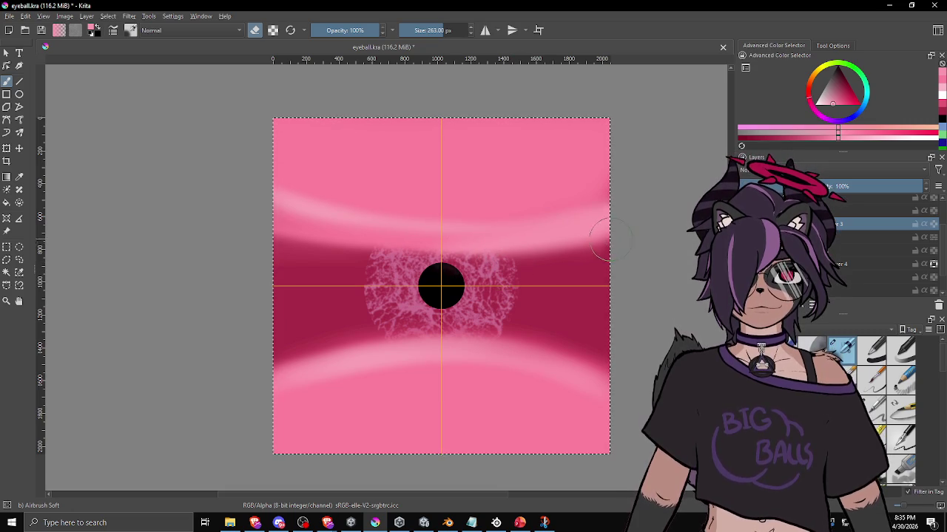
Sample canvas pinks and brighten the right side of the lower light band
{"action": "left_click", "coordinate": [500, 194], "text": "ctrl"}
{"action": "key", "text": "e"}
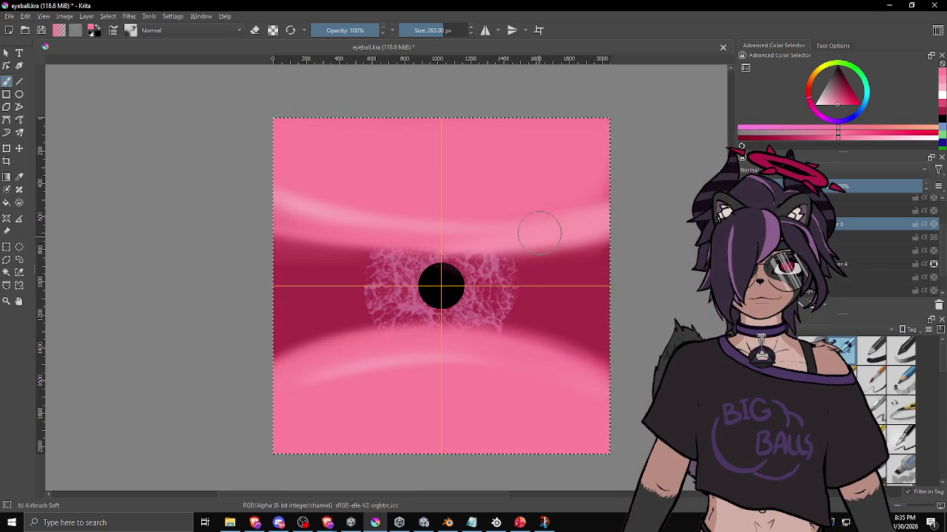
{"action": "left_click", "coordinate": [462, 348], "text": "ctrl"}
{"action": "mouse_move", "coordinate": [462, 347]}
{"action": "left_mouse_down"}
{"action": "mouse_move", "coordinate": [475, 338]}
{"action": "mouse_move", "coordinate": [636, 396]}
{"action": "left_mouse_up"}
Paint light pink on the band below the pupil and the lower light band
{"action": "left_click", "coordinate": [461, 362], "text": "ctrl"}
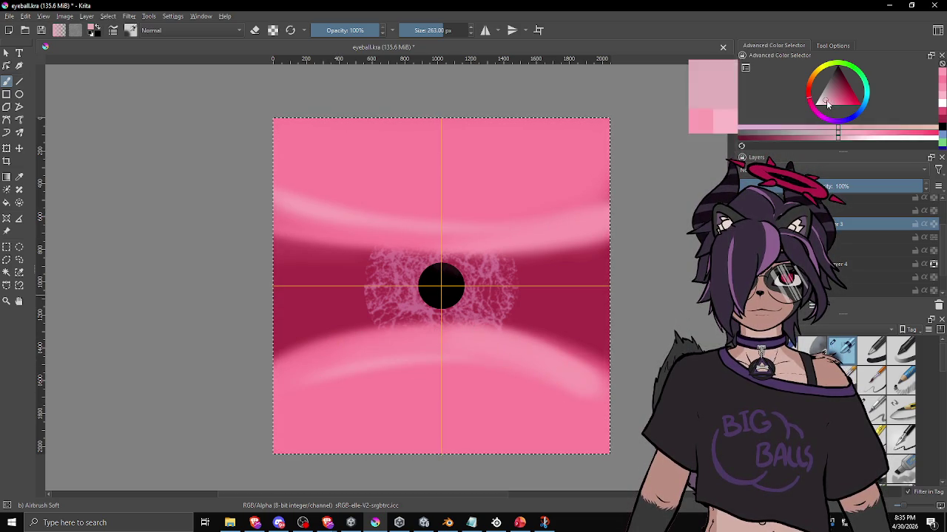
{"action": "left_click_drag", "start_coordinate": [602, 306], "coordinate": [503, 343]}
{"action": "mouse_move", "coordinate": [493, 396]}
{"action": "left_mouse_down"}
{"action": "mouse_move", "coordinate": [492, 357]}
{"action": "mouse_move", "coordinate": [450, 338]}
{"action": "mouse_move", "coordinate": [515, 377]}
{"action": "mouse_move", "coordinate": [539, 378]}
{"action": "mouse_move", "coordinate": [567, 414]}
{"action": "mouse_move", "coordinate": [522, 363]}
{"action": "mouse_move", "coordinate": [559, 402]}
{"action": "mouse_move", "coordinate": [503, 355]}
{"action": "mouse_move", "coordinate": [454, 359]}
{"action": "mouse_move", "coordinate": [538, 415]}
{"action": "left_mouse_up"}
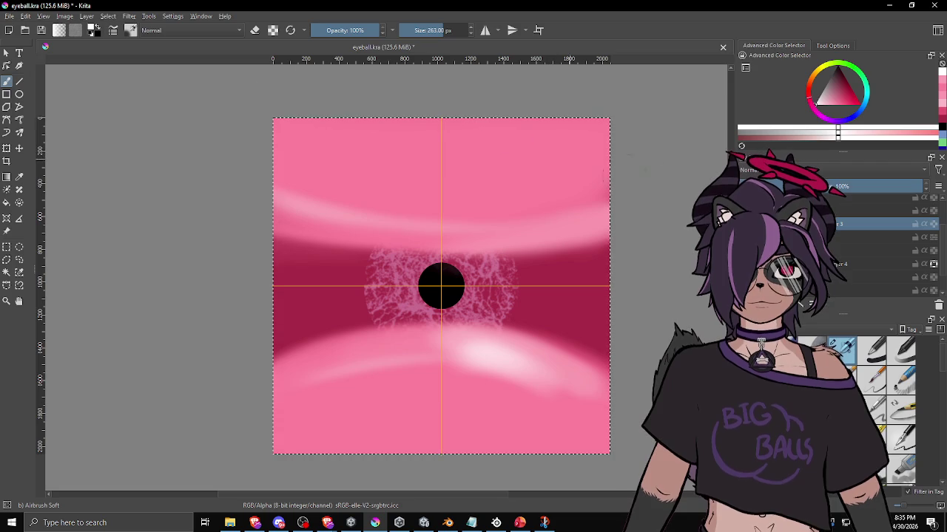
Go back to Layer 3 and undo the large black pupil, leaving the small dot
{"action": "scroll", "coordinate": [880, 244], "scroll_direction": "up", "scroll_amount": 1}
{"action": "scroll", "coordinate": [880, 244], "scroll_direction": "up", "scroll_amount": 1}
{"action": "scroll", "coordinate": [880, 244], "scroll_direction": "down", "scroll_amount": 2}
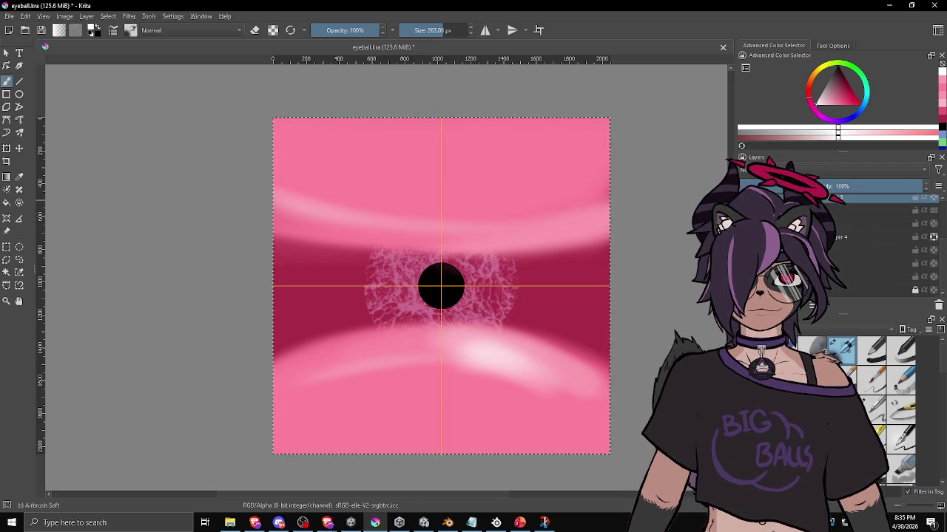
{"action": "scroll", "coordinate": [880, 244], "scroll_direction": "up", "scroll_amount": 2}
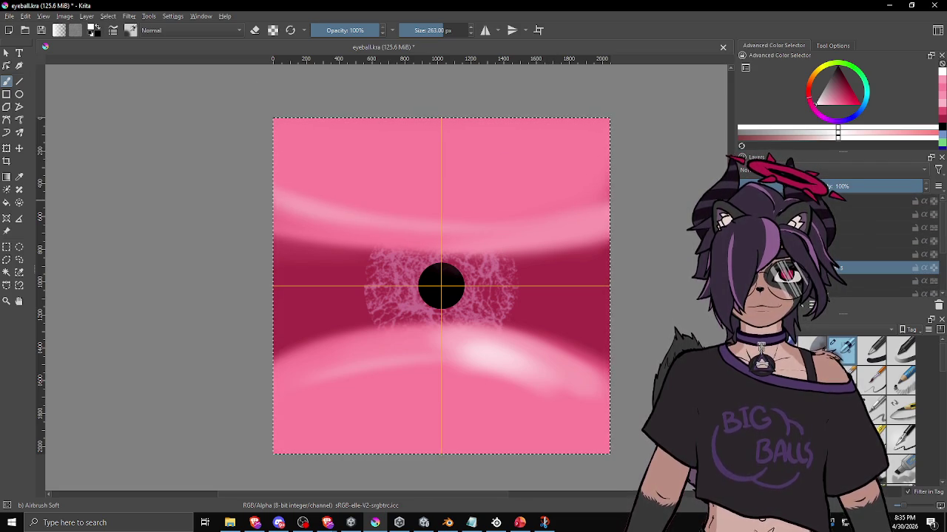
{"action": "left_click", "coordinate": [880, 241]}
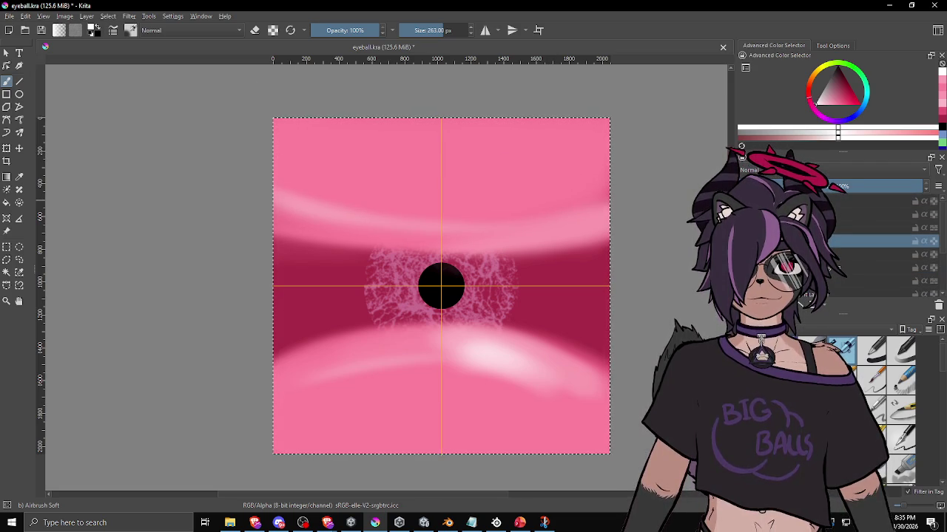
{"action": "left_click", "coordinate": [880, 268]}
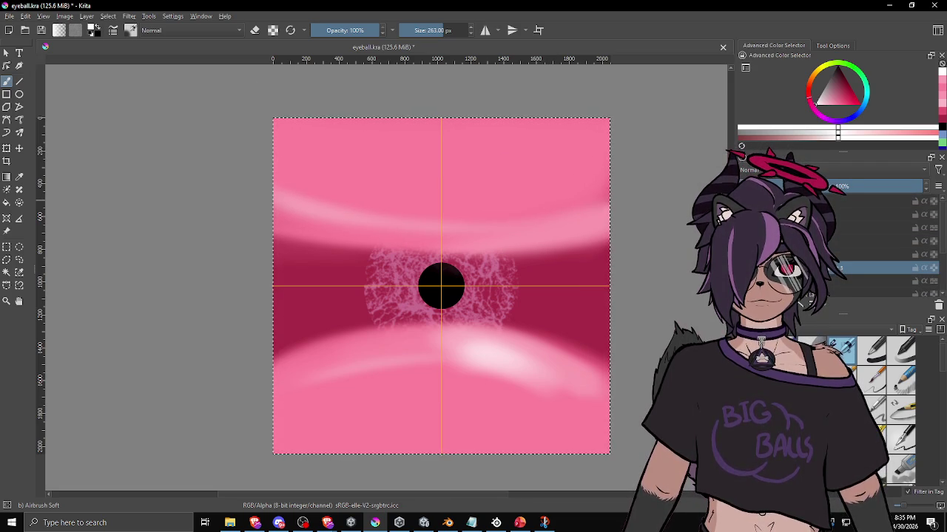
{"action": "key", "text": "ctrl+z"}
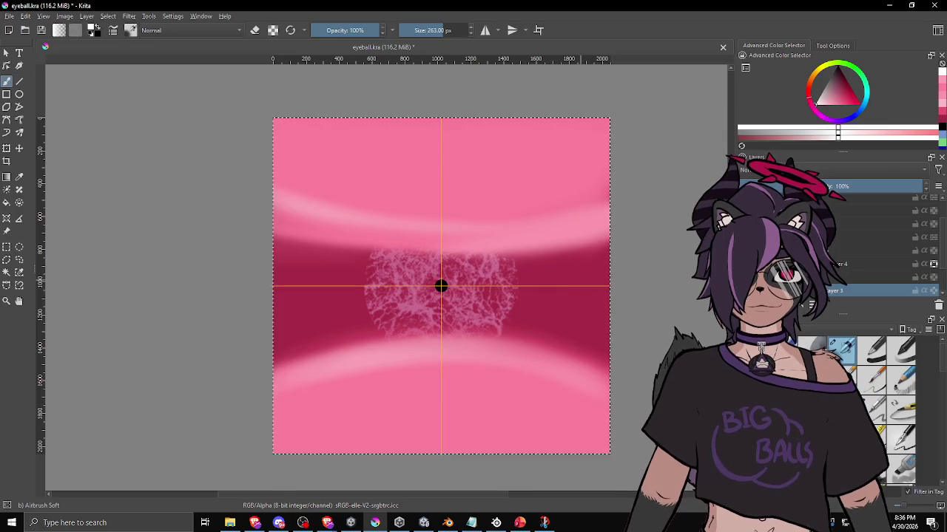
Touch up the central dot and reorder layers in the Layers docker
{"action": "left_click_drag", "start_coordinate": [440, 286], "coordinate": [441, 287]}
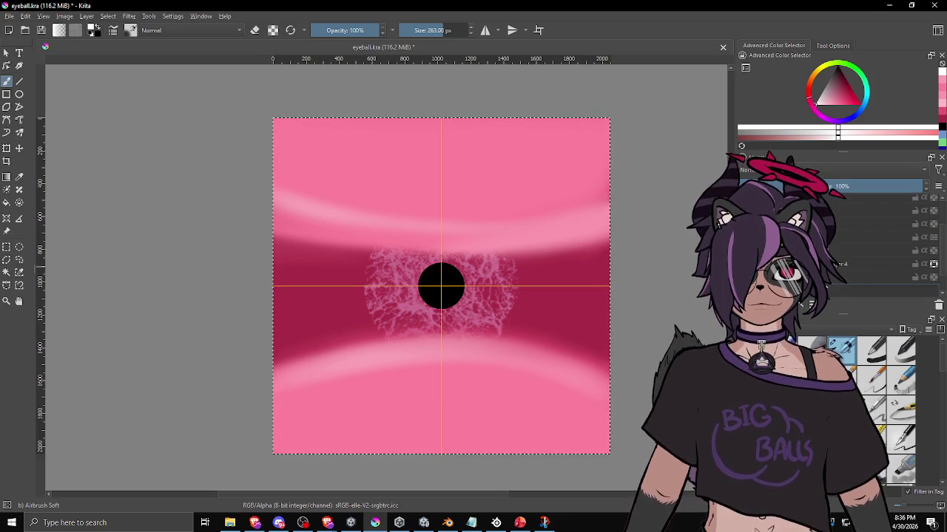
{"action": "left_click", "coordinate": [880, 291]}
{"action": "left_click", "coordinate": [880, 233]}
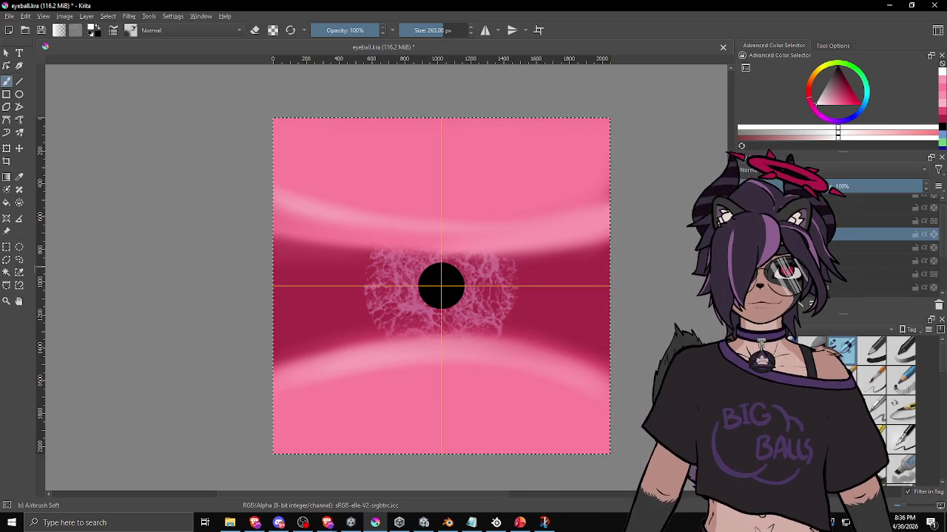
{"action": "left_click", "coordinate": [880, 261]}
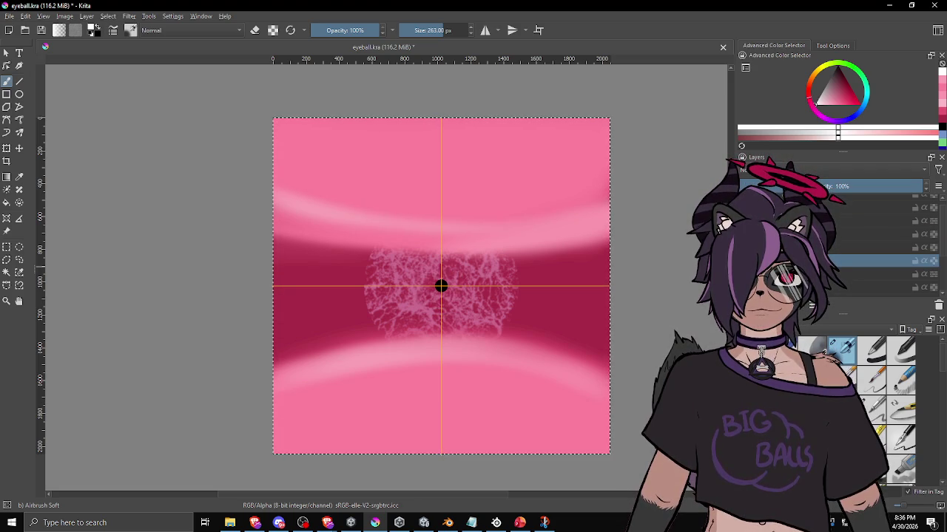
{"action": "mouse_move", "coordinate": [880, 260]}
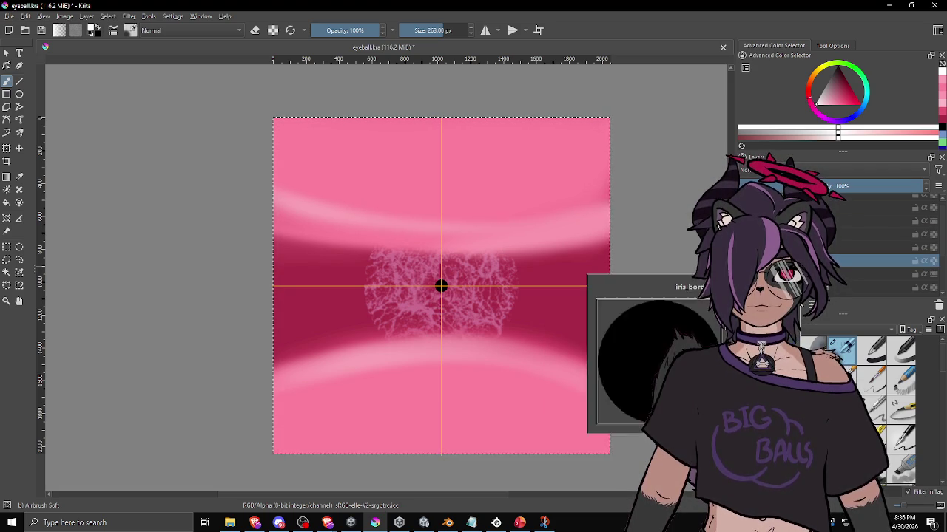
{"action": "left_click", "coordinate": [880, 221]}
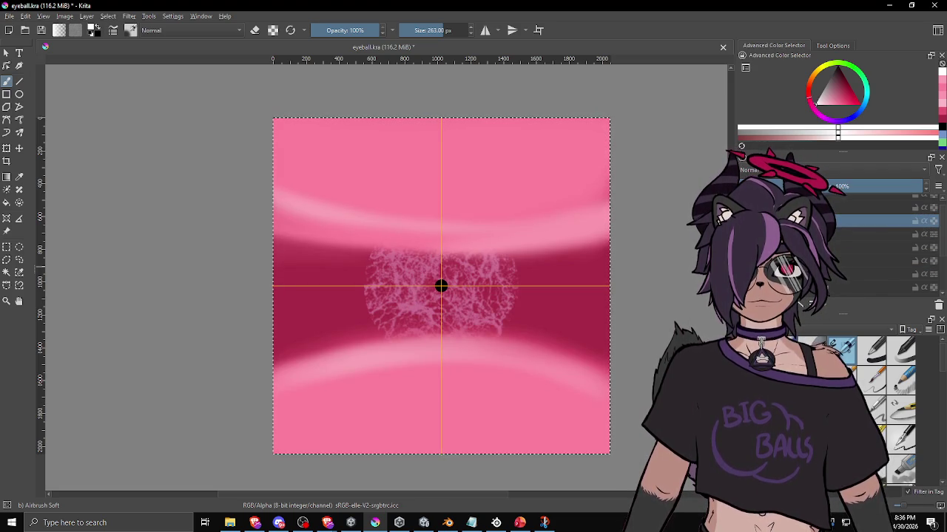
{"action": "left_click_drag", "start_coordinate": [880, 220], "coordinate": [880, 248]}
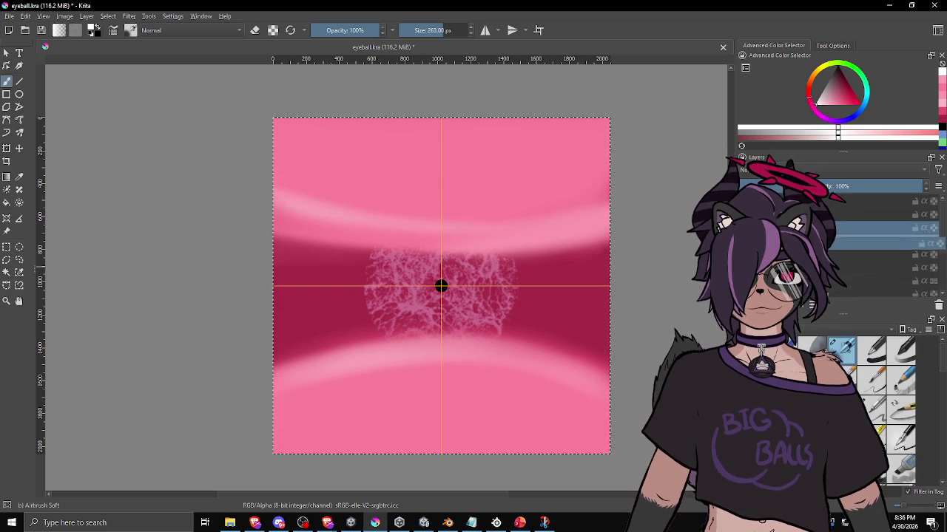
{"action": "left_click", "coordinate": [880, 290]}
{"action": "scroll", "coordinate": [880, 259], "scroll_direction": "down", "scroll_amount": 1}
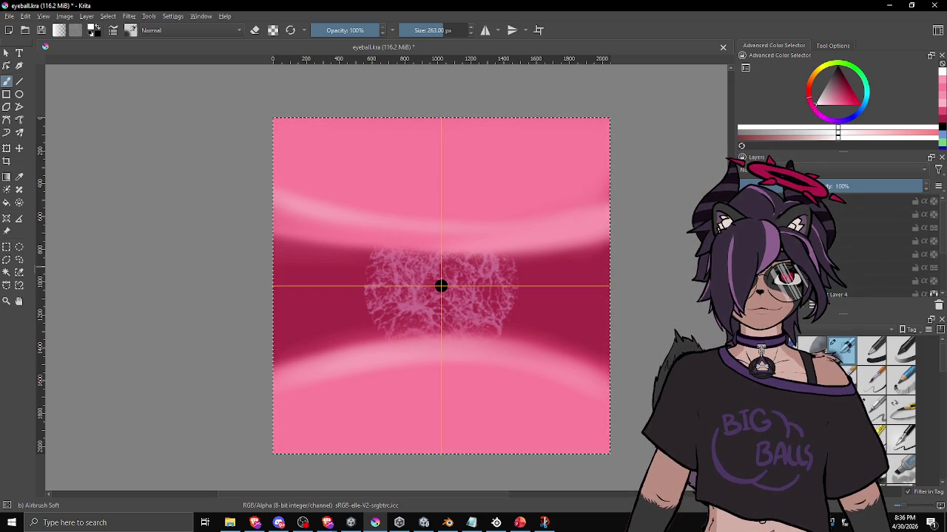
{"action": "left_click", "coordinate": [880, 250]}
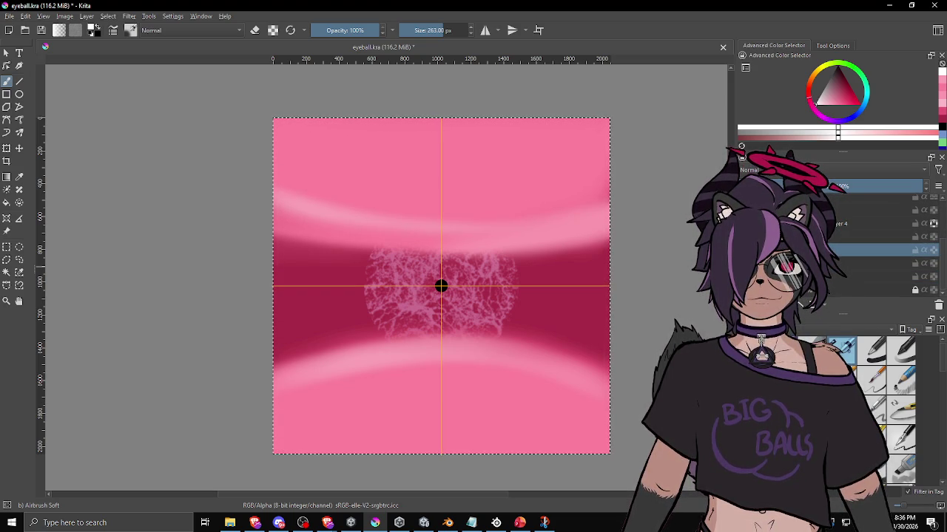
{"action": "scroll", "coordinate": [880, 244], "scroll_direction": "up", "scroll_amount": 1}
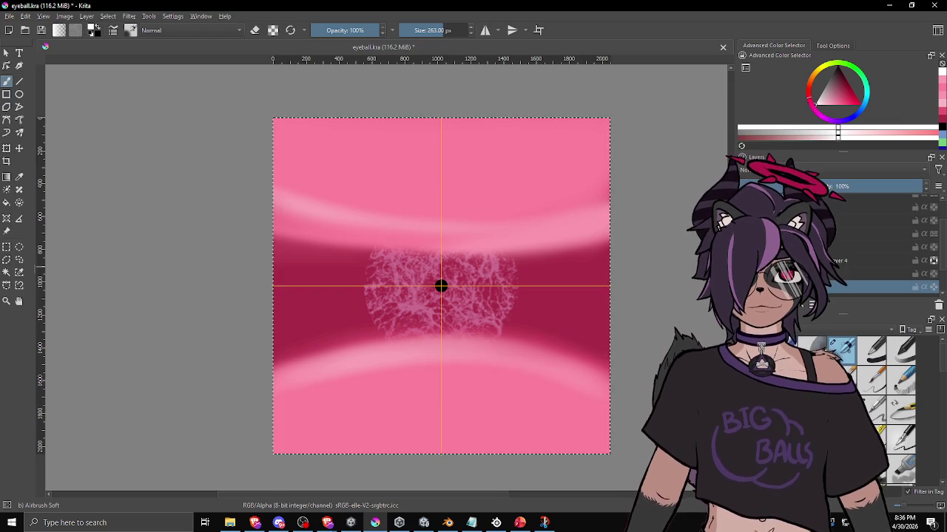
{"action": "scroll", "coordinate": [880, 259], "scroll_direction": "down", "scroll_amount": 1}
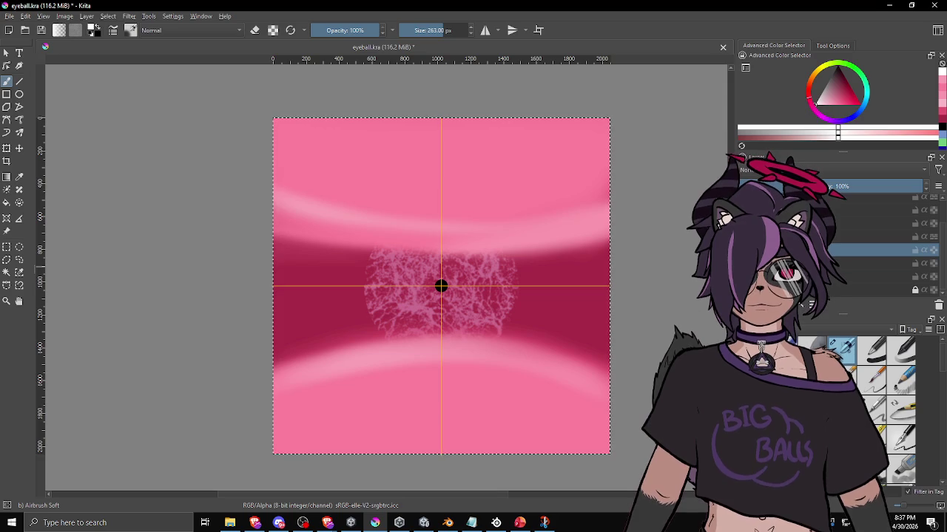
Remove the unneeded layer and save eyeball.kra
{"action": "right_click", "coordinate": [802, 223]}
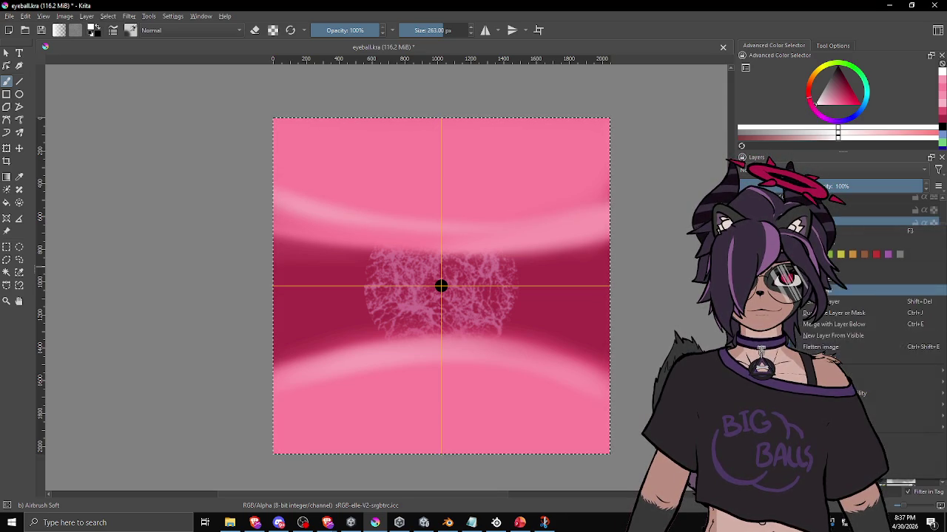
{"action": "left_click", "coordinate": [818, 320]}
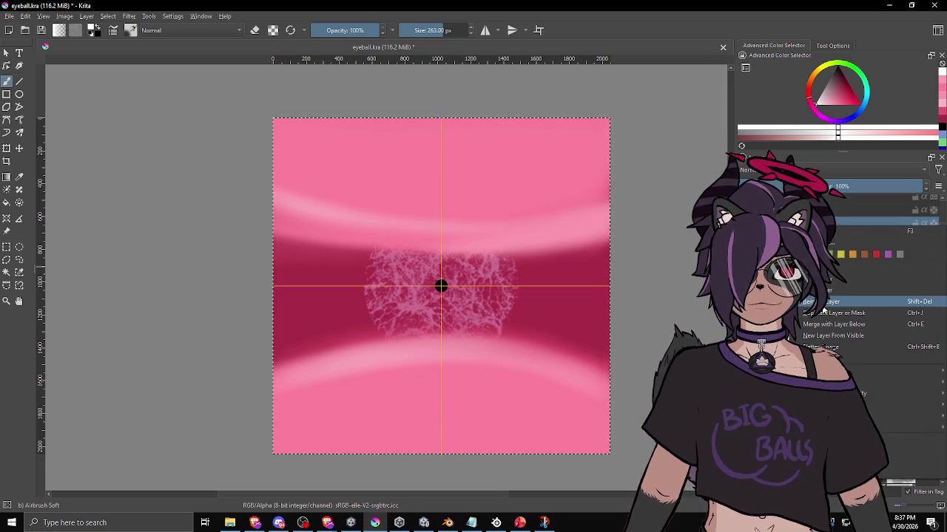
{"action": "key", "text": "ctrl+s"}
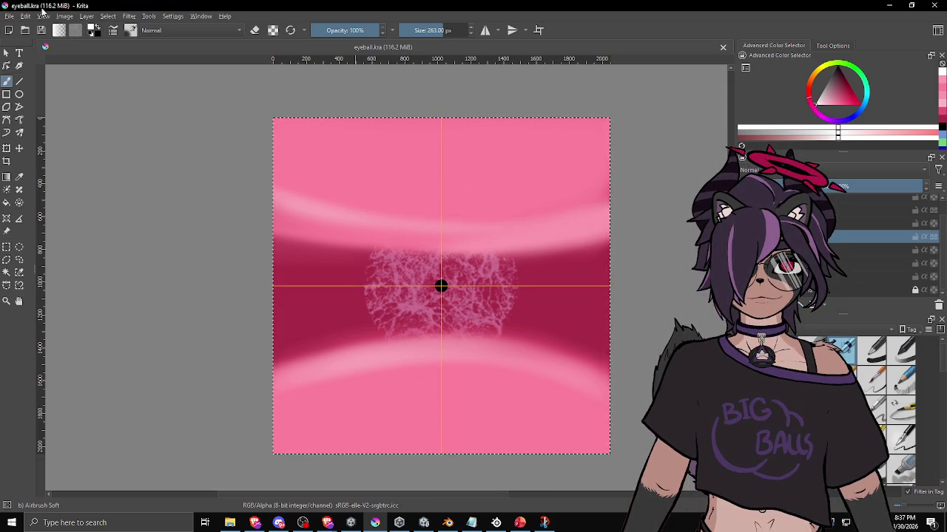
Re-export the texture to eyeball_color_iris.png with the default PNG options and bring Unity forward
{"action": "left_click", "coordinate": [9, 15]}
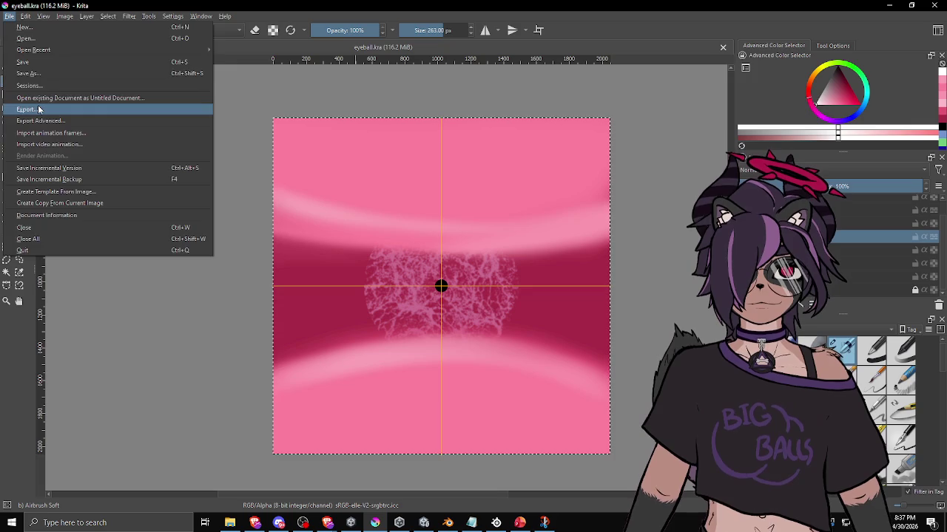
{"action": "left_click", "coordinate": [37, 109]}
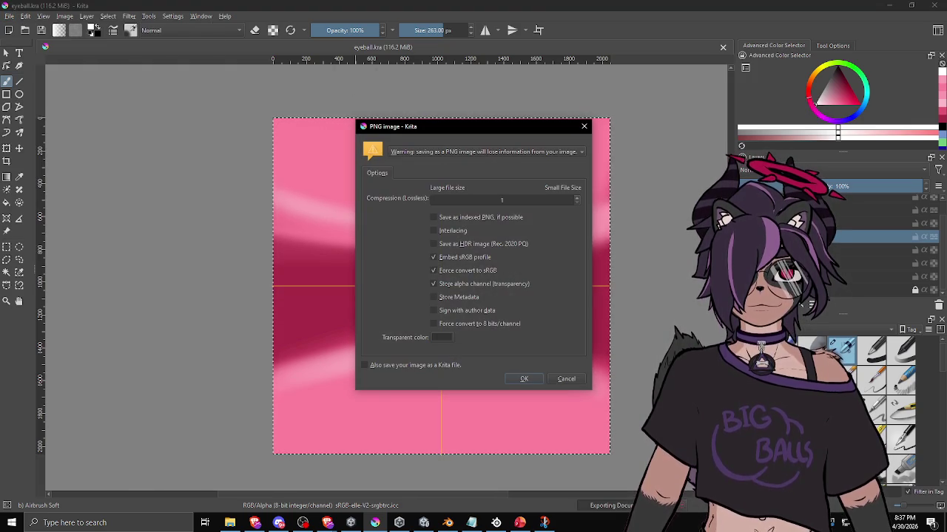
{"action": "left_click", "coordinate": [522, 380]}
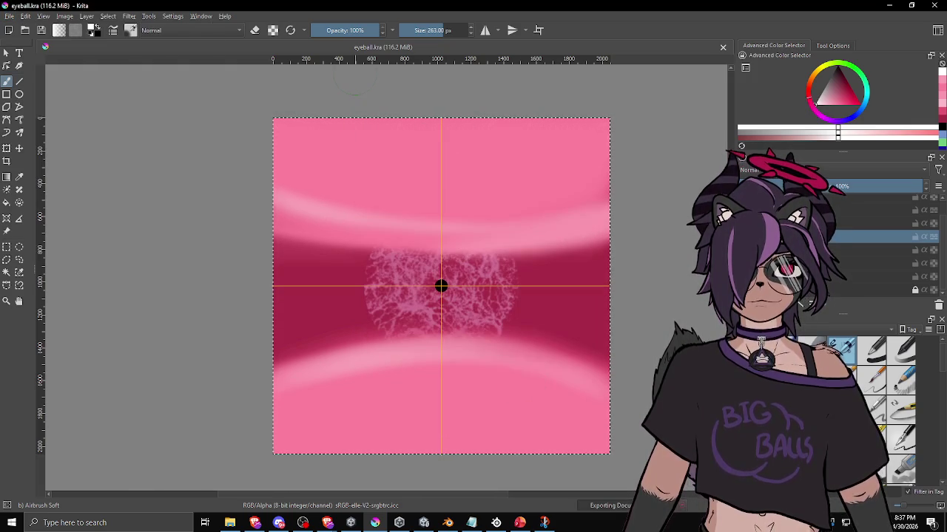
{"action": "left_click", "coordinate": [424, 523]}
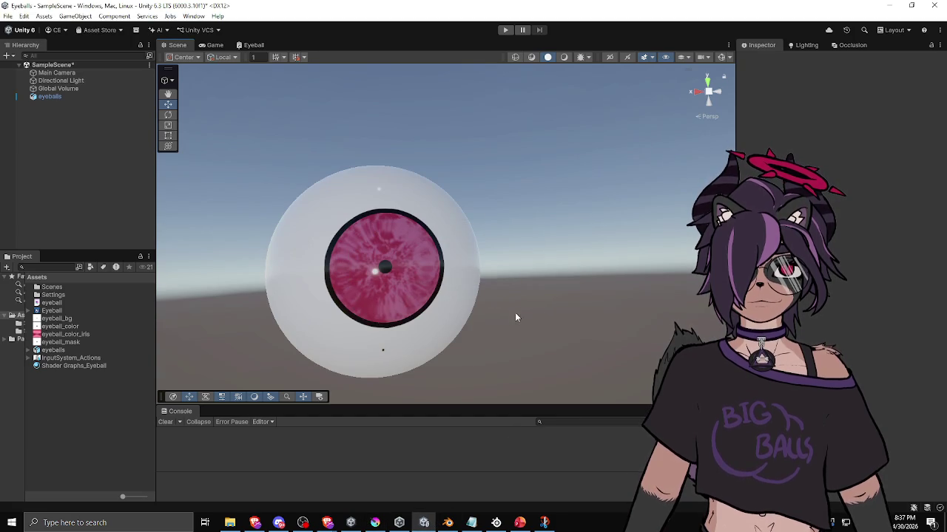
{"action": "mouse_move", "coordinate": [433, 302]}
{"action": "left_mouse_down"}
{"action": "mouse_move", "coordinate": [473, 296]}
{"action": "mouse_move", "coordinate": [451, 251]}
{"action": "mouse_move", "coordinate": [383, 366]}
{"action": "mouse_move", "coordinate": [510, 374]}
{"action": "mouse_move", "coordinate": [583, 344]}
{"action": "mouse_move", "coordinate": [572, 295]}
{"action": "mouse_move", "coordinate": [469, 197]}
{"action": "mouse_move", "coordinate": [391, 163]}
{"action": "mouse_move", "coordinate": [326, 211]}
{"action": "mouse_move", "coordinate": [330, 167]}
{"action": "mouse_move", "coordinate": [407, 146]}
{"action": "mouse_move", "coordinate": [381, 244]}
{"action": "mouse_move", "coordinate": [484, 363]}
{"action": "mouse_move", "coordinate": [533, 356]}
{"action": "mouse_move", "coordinate": [481, 269]}
{"action": "mouse_move", "coordinate": [481, 192]}
{"action": "mouse_move", "coordinate": [474, 211]}
{"action": "mouse_move", "coordinate": [491, 345]}
{"action": "mouse_move", "coordinate": [550, 321]}
{"action": "mouse_move", "coordinate": [476, 311]}
{"action": "mouse_move", "coordinate": [311, 177]}
{"action": "mouse_move", "coordinate": [446, 160]}
{"action": "mouse_move", "coordinate": [535, 291]}
{"action": "mouse_move", "coordinate": [427, 285]}
{"action": "mouse_move", "coordinate": [451, 300]}
{"action": "mouse_move", "coordinate": [469, 292]}
{"action": "left_mouse_up"}
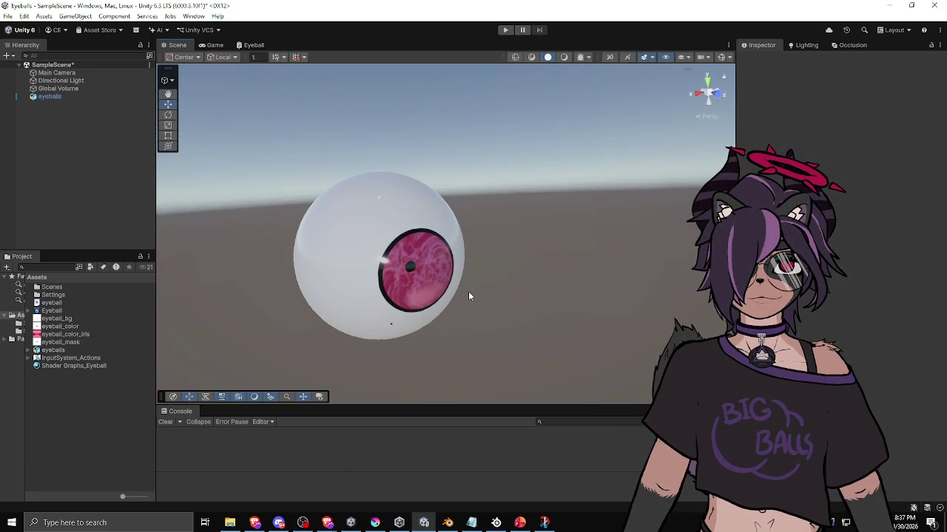
{"action": "left_click", "coordinate": [434, 277]}
{"action": "scroll", "coordinate": [843, 259], "scroll_direction": "down", "scroll_amount": 5}
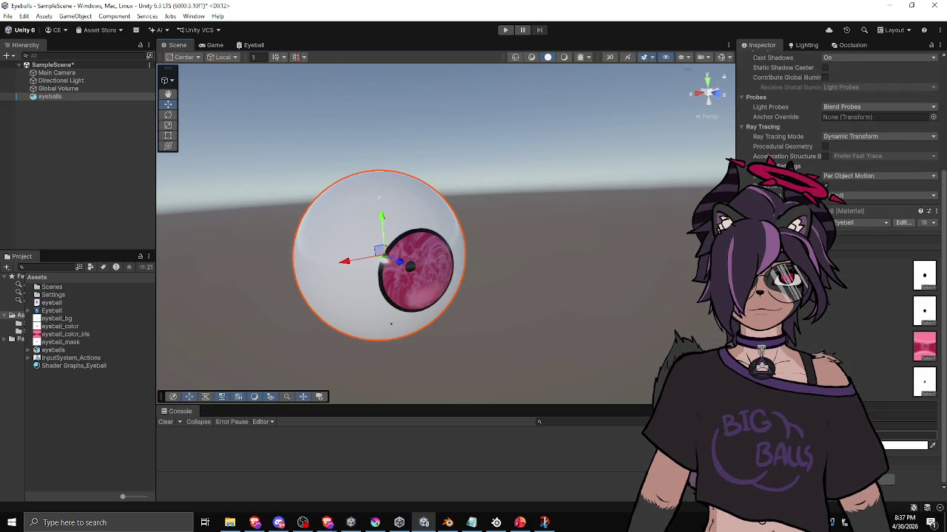
{"action": "mouse_move", "coordinate": [441, 263]}
{"action": "left_mouse_down"}
{"action": "mouse_move", "coordinate": [443, 251]}
{"action": "mouse_move", "coordinate": [461, 348]}
{"action": "mouse_move", "coordinate": [650, 357]}
{"action": "mouse_move", "coordinate": [618, 334]}
{"action": "mouse_move", "coordinate": [491, 342]}
{"action": "mouse_move", "coordinate": [506, 359]}
{"action": "left_mouse_up"}
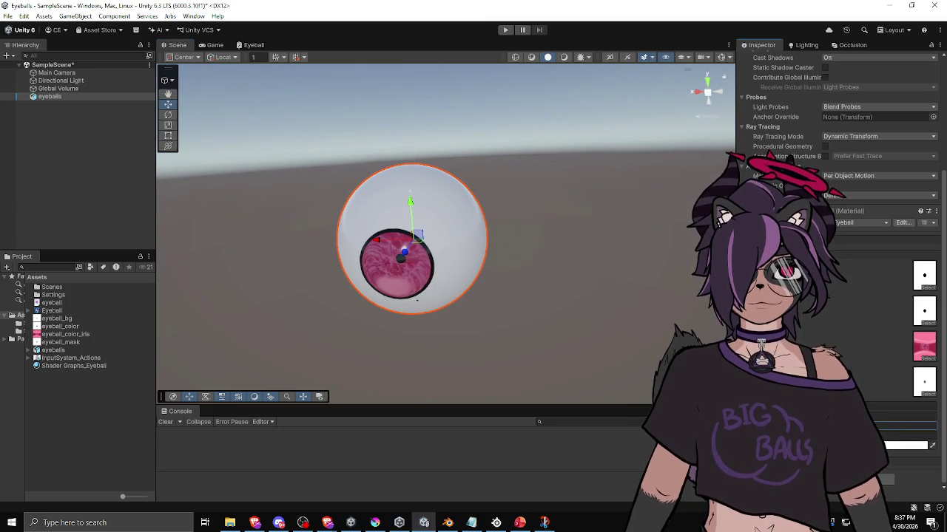
{"action": "mouse_move", "coordinate": [441, 307]}
{"action": "left_mouse_down"}
{"action": "mouse_move", "coordinate": [554, 205]}
{"action": "mouse_move", "coordinate": [592, 270]}
{"action": "left_mouse_up"}
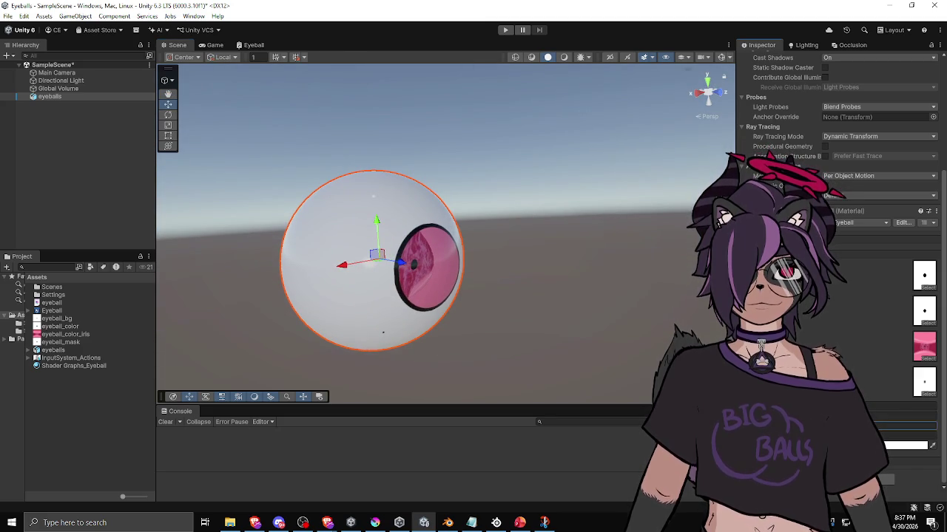
{"action": "mouse_move", "coordinate": [424, 337]}
{"action": "left_mouse_down"}
{"action": "mouse_move", "coordinate": [468, 323]}
{"action": "mouse_move", "coordinate": [298, 321]}
{"action": "mouse_move", "coordinate": [254, 370]}
{"action": "mouse_move", "coordinate": [393, 389]}
{"action": "mouse_move", "coordinate": [481, 333]}
{"action": "mouse_move", "coordinate": [245, 321]}
{"action": "mouse_move", "coordinate": [535, 320]}
{"action": "mouse_move", "coordinate": [461, 321]}
{"action": "mouse_move", "coordinate": [543, 239]}
{"action": "mouse_move", "coordinate": [596, 289]}
{"action": "mouse_move", "coordinate": [596, 363]}
{"action": "mouse_move", "coordinate": [518, 345]}
{"action": "mouse_move", "coordinate": [490, 306]}
{"action": "mouse_move", "coordinate": [426, 264]}
{"action": "mouse_move", "coordinate": [491, 320]}
{"action": "left_mouse_up"}
{"action": "left_click", "coordinate": [534, 323]}
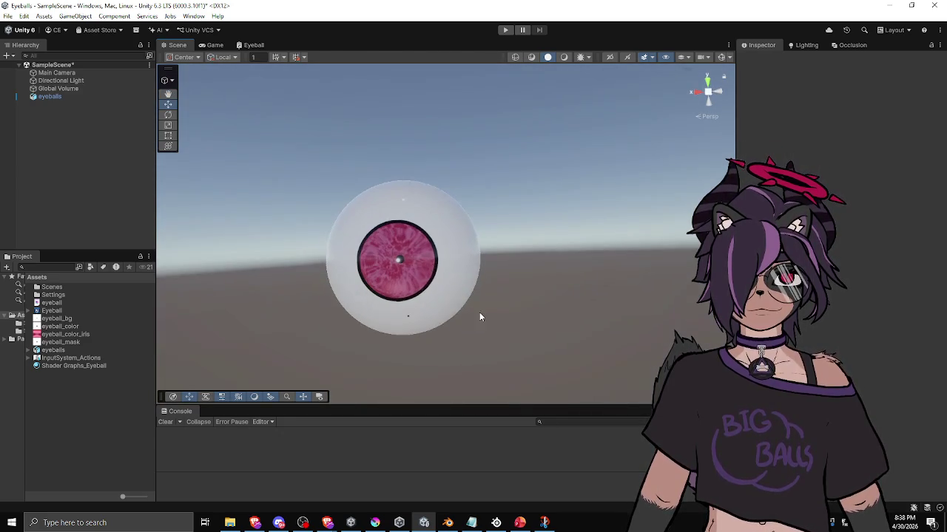
{"action": "left_click", "coordinate": [453, 298]}
{"action": "scroll", "coordinate": [840, 259], "scroll_direction": "down", "scroll_amount": 3}
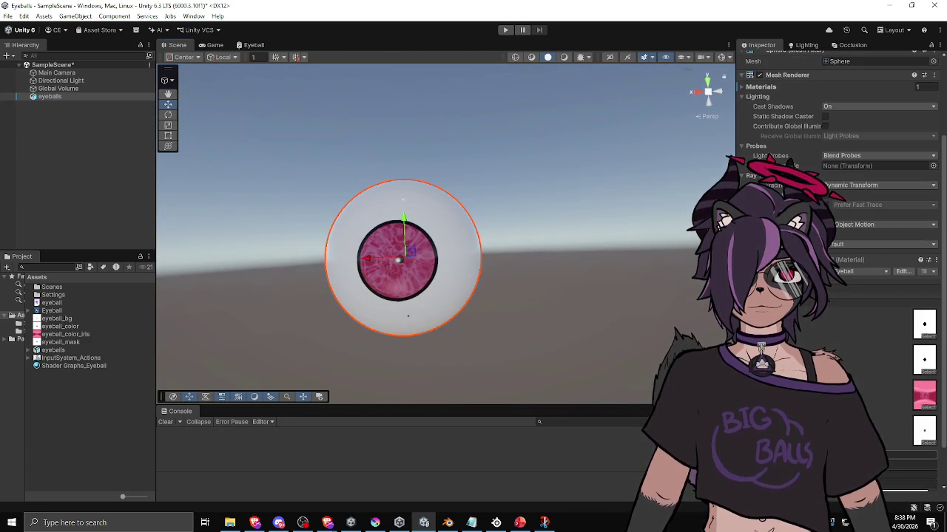
{"action": "mouse_move", "coordinate": [562, 288]}
{"action": "left_mouse_down"}
{"action": "mouse_move", "coordinate": [523, 286]}
{"action": "mouse_move", "coordinate": [528, 312]}
{"action": "mouse_move", "coordinate": [562, 299]}
{"action": "mouse_move", "coordinate": [332, 310]}
{"action": "mouse_move", "coordinate": [403, 369]}
{"action": "mouse_move", "coordinate": [607, 372]}
{"action": "left_mouse_up"}
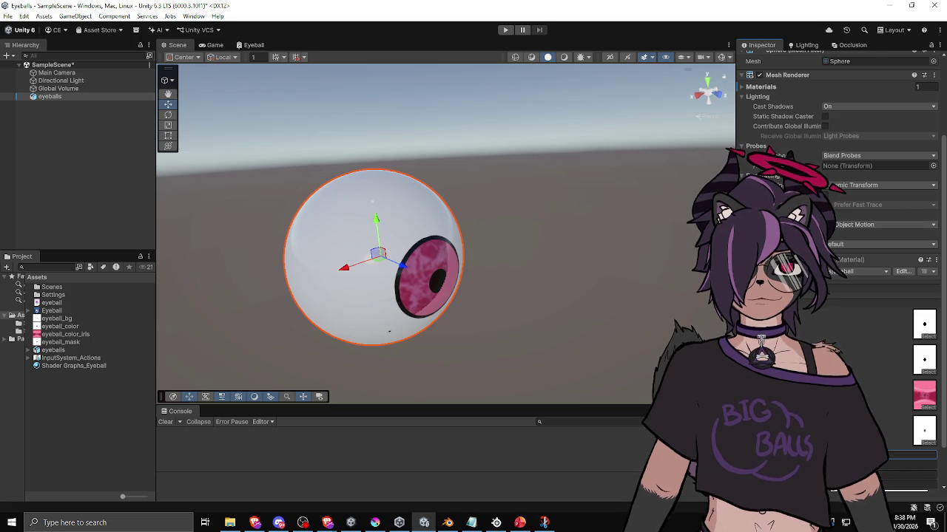
{"action": "mouse_move", "coordinate": [607, 372]}
{"action": "left_mouse_down"}
{"action": "mouse_move", "coordinate": [553, 271]}
{"action": "mouse_move", "coordinate": [473, 206]}
{"action": "mouse_move", "coordinate": [482, 312]}
{"action": "mouse_move", "coordinate": [554, 254]}
{"action": "mouse_move", "coordinate": [571, 226]}
{"action": "mouse_move", "coordinate": [302, 250]}
{"action": "mouse_move", "coordinate": [503, 259]}
{"action": "mouse_move", "coordinate": [431, 332]}
{"action": "mouse_move", "coordinate": [468, 329]}
{"action": "mouse_move", "coordinate": [545, 279]}
{"action": "mouse_move", "coordinate": [469, 236]}
{"action": "mouse_move", "coordinate": [437, 249]}
{"action": "mouse_move", "coordinate": [462, 255]}
{"action": "left_mouse_up"}
{"action": "left_click", "coordinate": [469, 329]}
{"action": "left_click", "coordinate": [462, 255]}
{"action": "scroll", "coordinate": [835, 222], "scroll_direction": "down", "scroll_amount": 5}
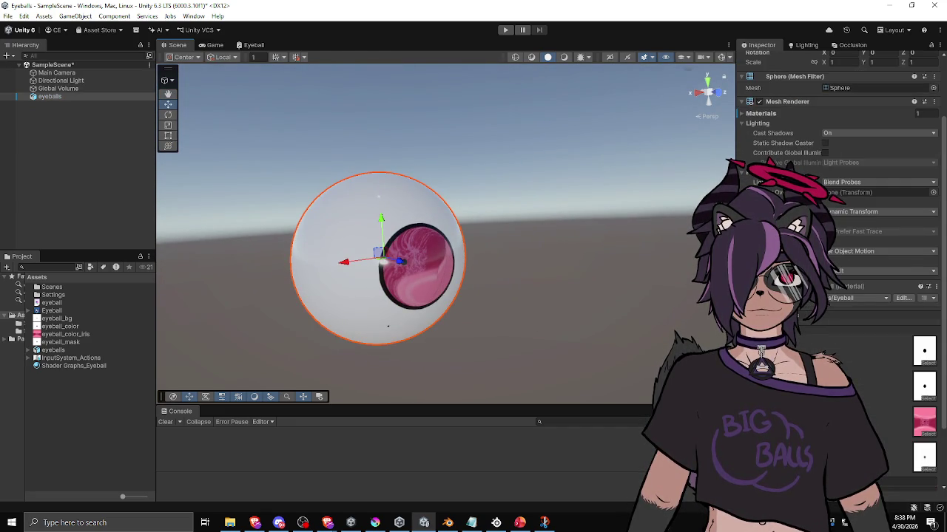
{"action": "scroll", "coordinate": [836, 221], "scroll_direction": "down", "scroll_amount": 3}
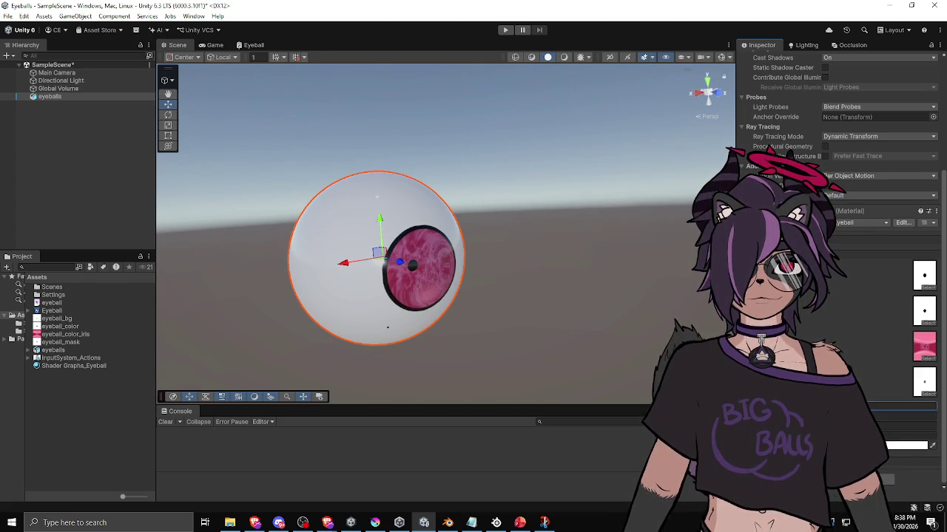
{"action": "mouse_move", "coordinate": [593, 222]}
{"action": "left_mouse_down"}
{"action": "mouse_move", "coordinate": [325, 279]}
{"action": "mouse_move", "coordinate": [405, 337]}
{"action": "mouse_move", "coordinate": [509, 315]}
{"action": "left_mouse_up"}
{"action": "mouse_move", "coordinate": [579, 311]}
{"action": "left_mouse_down"}
{"action": "mouse_move", "coordinate": [316, 283]}
{"action": "mouse_move", "coordinate": [528, 219]}
{"action": "mouse_move", "coordinate": [587, 276]}
{"action": "mouse_move", "coordinate": [526, 299]}
{"action": "mouse_move", "coordinate": [459, 261]}
{"action": "mouse_move", "coordinate": [448, 332]}
{"action": "mouse_move", "coordinate": [567, 330]}
{"action": "mouse_move", "coordinate": [595, 295]}
{"action": "mouse_move", "coordinate": [558, 212]}
{"action": "mouse_move", "coordinate": [522, 177]}
{"action": "mouse_move", "coordinate": [511, 323]}
{"action": "mouse_move", "coordinate": [592, 303]}
{"action": "mouse_move", "coordinate": [366, 295]}
{"action": "left_mouse_up"}
{"action": "left_click", "coordinate": [332, 274]}
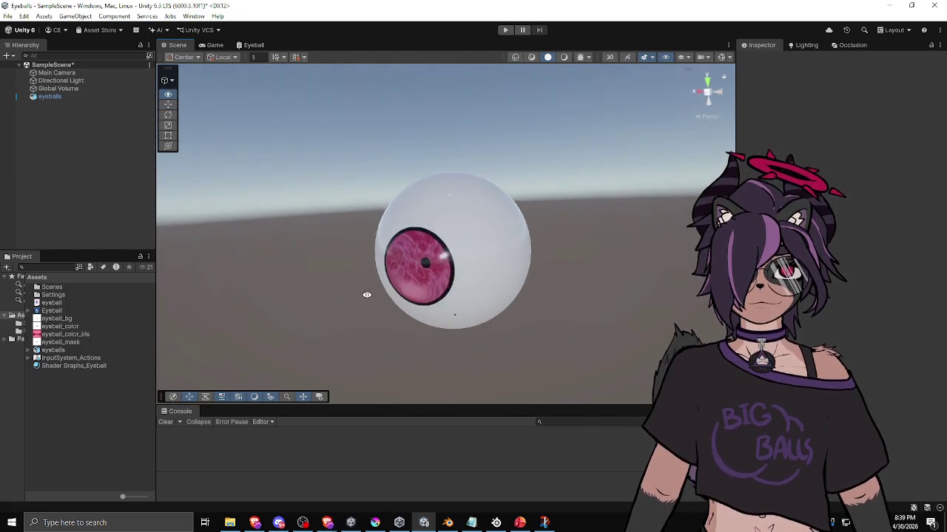
{"action": "left_click", "coordinate": [460, 308]}
{"action": "scroll", "coordinate": [839, 258], "scroll_direction": "down", "scroll_amount": 5}
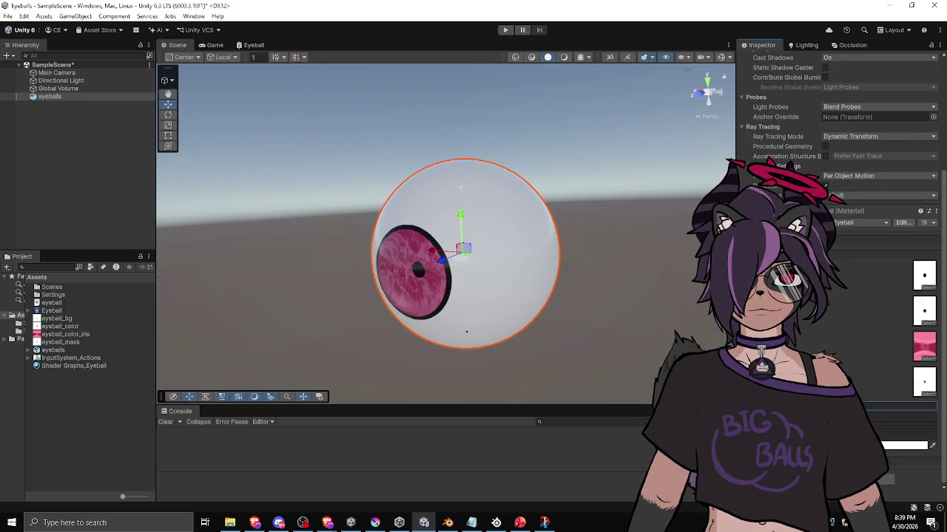
{"action": "left_click_drag", "start_coordinate": [641, 381], "coordinate": [392, 358]}
{"action": "left_click", "coordinate": [603, 348]}
{"action": "mouse_move", "coordinate": [603, 348]}
{"action": "left_mouse_down"}
{"action": "mouse_move", "coordinate": [620, 344]}
{"action": "mouse_move", "coordinate": [612, 296]}
{"action": "mouse_move", "coordinate": [533, 223]}
{"action": "mouse_move", "coordinate": [585, 325]}
{"action": "mouse_move", "coordinate": [597, 386]}
{"action": "mouse_move", "coordinate": [593, 329]}
{"action": "mouse_move", "coordinate": [296, 333]}
{"action": "mouse_move", "coordinate": [415, 394]}
{"action": "mouse_move", "coordinate": [412, 359]}
{"action": "mouse_move", "coordinate": [524, 391]}
{"action": "mouse_move", "coordinate": [613, 317]}
{"action": "mouse_move", "coordinate": [443, 297]}
{"action": "left_mouse_up"}
{"action": "left_click", "coordinate": [375, 338]}
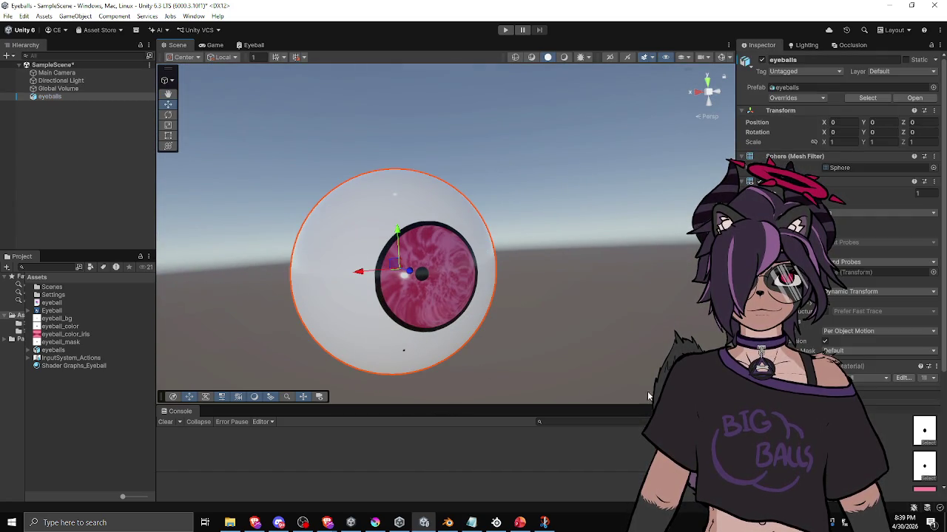
{"action": "scroll", "coordinate": [843, 222], "scroll_direction": "down", "scroll_amount": 2}
{"action": "scroll", "coordinate": [843, 222], "scroll_direction": "down", "scroll_amount": 2}
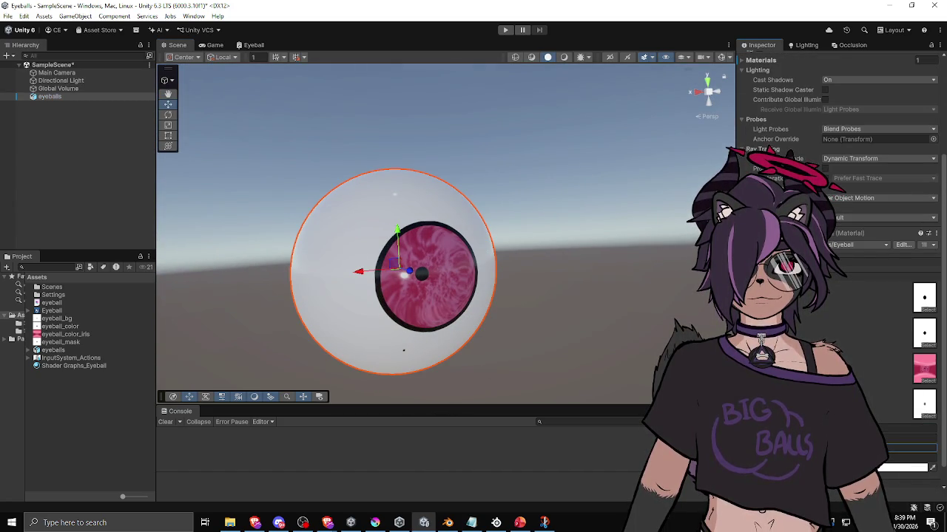
{"action": "mouse_move", "coordinate": [446, 294]}
{"action": "left_mouse_down"}
{"action": "mouse_move", "coordinate": [555, 296]}
{"action": "mouse_move", "coordinate": [240, 305]}
{"action": "mouse_move", "coordinate": [291, 327]}
{"action": "mouse_move", "coordinate": [481, 321]}
{"action": "mouse_move", "coordinate": [584, 289]}
{"action": "mouse_move", "coordinate": [557, 285]}
{"action": "left_mouse_up"}
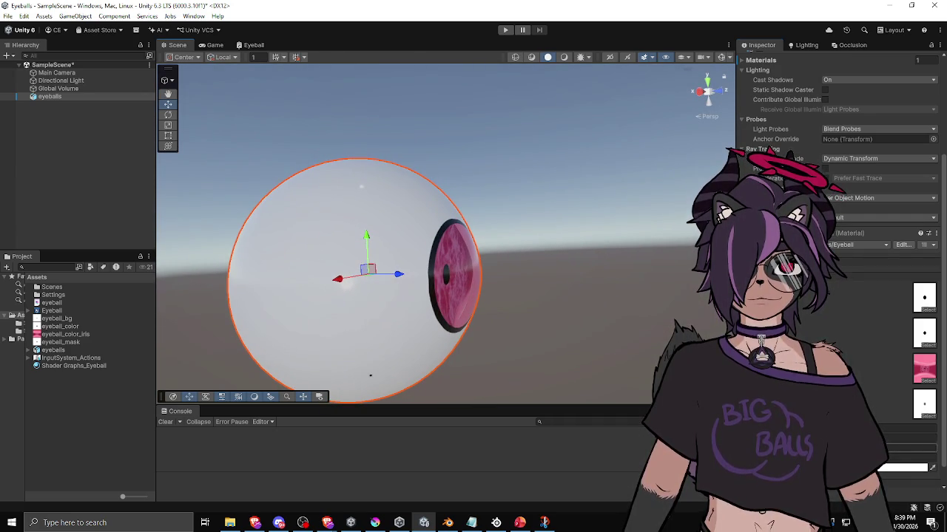
{"action": "mouse_move", "coordinate": [513, 357]}
{"action": "left_mouse_down"}
{"action": "mouse_move", "coordinate": [156, 364]}
{"action": "mouse_move", "coordinate": [234, 429]}
{"action": "mouse_move", "coordinate": [331, 463]}
{"action": "mouse_move", "coordinate": [451, 427]}
{"action": "mouse_move", "coordinate": [517, 332]}
{"action": "mouse_move", "coordinate": [460, 322]}
{"action": "mouse_move", "coordinate": [431, 336]}
{"action": "left_mouse_up"}
{"action": "left_click", "coordinate": [84, 335]}
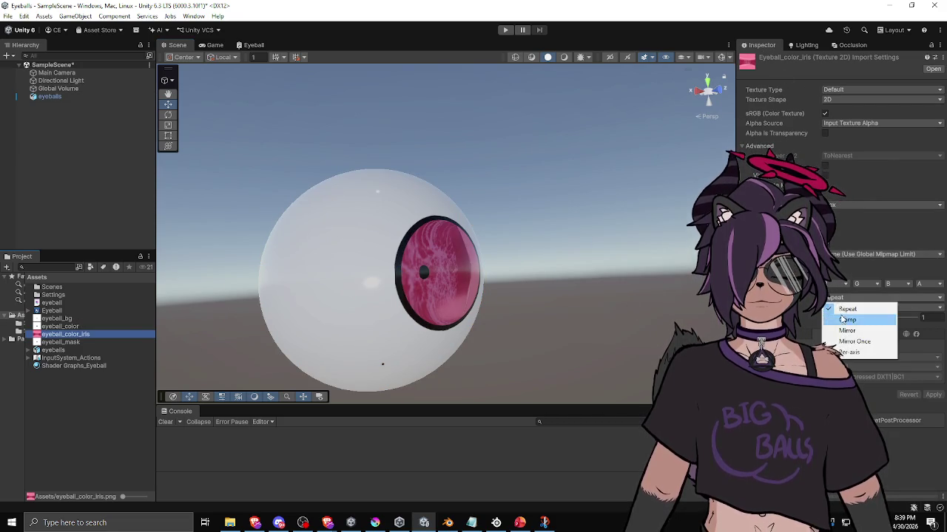
Apply Clamp wrap mode to eyeball_color_iris and orbit until the iris faces forward
{"action": "left_click", "coordinate": [934, 396]}
{"action": "mouse_move", "coordinate": [506, 309]}
{"action": "left_mouse_down"}
{"action": "mouse_move", "coordinate": [444, 340]}
{"action": "mouse_move", "coordinate": [550, 353]}
{"action": "mouse_move", "coordinate": [545, 309]}
{"action": "mouse_move", "coordinate": [485, 303]}
{"action": "mouse_move", "coordinate": [518, 311]}
{"action": "mouse_move", "coordinate": [476, 304]}
{"action": "mouse_move", "coordinate": [584, 329]}
{"action": "mouse_move", "coordinate": [493, 333]}
{"action": "mouse_move", "coordinate": [572, 328]}
{"action": "mouse_move", "coordinate": [540, 333]}
{"action": "left_mouse_up"}
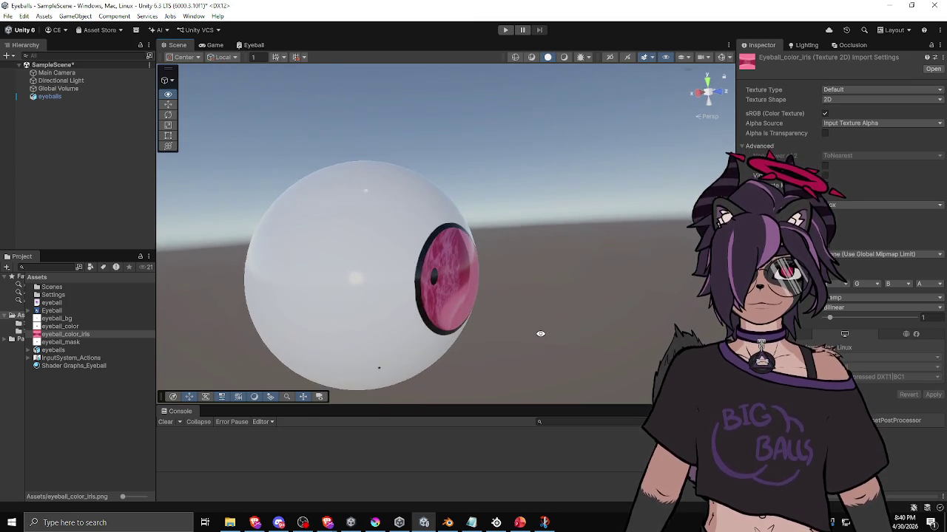
{"action": "mouse_move", "coordinate": [598, 322]}
{"action": "left_mouse_down"}
{"action": "mouse_move", "coordinate": [613, 303]}
{"action": "mouse_move", "coordinate": [554, 362]}
{"action": "mouse_move", "coordinate": [528, 412]}
{"action": "mouse_move", "coordinate": [509, 349]}
{"action": "mouse_move", "coordinate": [384, 280]}
{"action": "mouse_move", "coordinate": [398, 220]}
{"action": "mouse_move", "coordinate": [551, 277]}
{"action": "mouse_move", "coordinate": [533, 285]}
{"action": "mouse_move", "coordinate": [547, 283]}
{"action": "mouse_move", "coordinate": [532, 271]}
{"action": "mouse_move", "coordinate": [514, 310]}
{"action": "mouse_move", "coordinate": [515, 338]}
{"action": "mouse_move", "coordinate": [497, 202]}
{"action": "mouse_move", "coordinate": [518, 296]}
{"action": "mouse_move", "coordinate": [499, 320]}
{"action": "mouse_move", "coordinate": [552, 344]}
{"action": "mouse_move", "coordinate": [592, 345]}
{"action": "mouse_move", "coordinate": [667, 313]}
{"action": "mouse_move", "coordinate": [703, 285]}
{"action": "mouse_move", "coordinate": [685, 238]}
{"action": "mouse_move", "coordinate": [463, 194]}
{"action": "mouse_move", "coordinate": [341, 258]}
{"action": "mouse_move", "coordinate": [379, 304]}
{"action": "mouse_move", "coordinate": [495, 325]}
{"action": "left_mouse_up"}
{"action": "left_click_drag", "start_coordinate": [625, 319], "coordinate": [703, 304]}
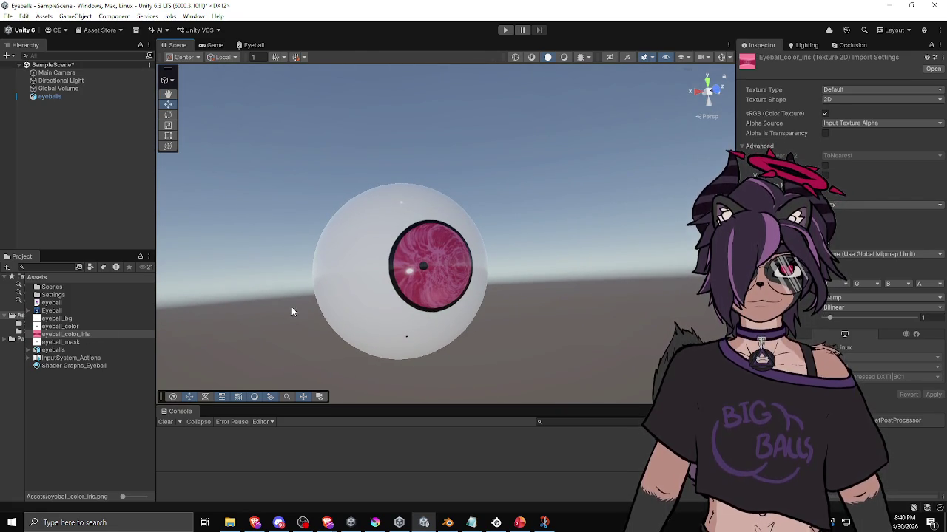
{"action": "left_click", "coordinate": [372, 328]}
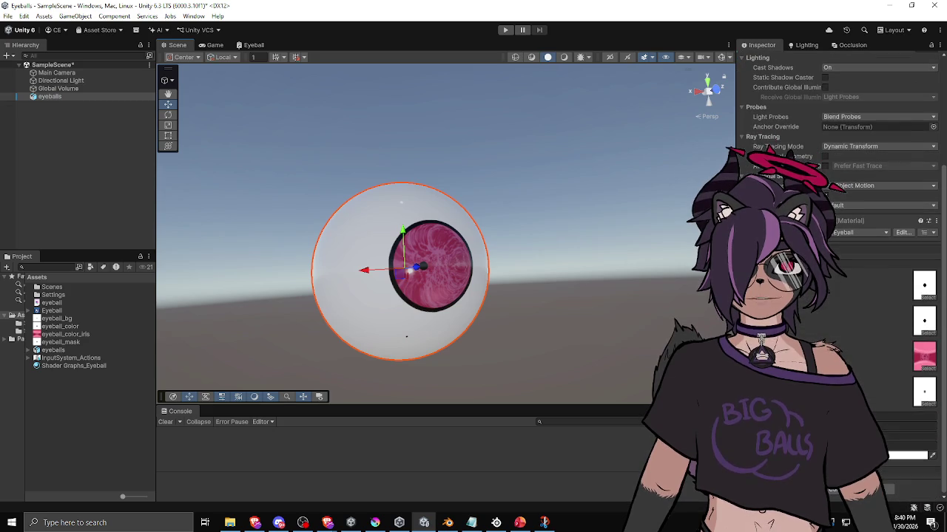
{"action": "mouse_move", "coordinate": [459, 370]}
{"action": "left_mouse_down"}
{"action": "mouse_move", "coordinate": [440, 373]}
{"action": "mouse_move", "coordinate": [477, 381]}
{"action": "mouse_move", "coordinate": [550, 367]}
{"action": "mouse_move", "coordinate": [469, 332]}
{"action": "mouse_move", "coordinate": [443, 369]}
{"action": "mouse_move", "coordinate": [597, 345]}
{"action": "mouse_move", "coordinate": [452, 325]}
{"action": "mouse_move", "coordinate": [629, 325]}
{"action": "mouse_move", "coordinate": [501, 304]}
{"action": "mouse_move", "coordinate": [374, 315]}
{"action": "mouse_move", "coordinate": [313, 332]}
{"action": "mouse_move", "coordinate": [340, 380]}
{"action": "mouse_move", "coordinate": [456, 380]}
{"action": "mouse_move", "coordinate": [469, 361]}
{"action": "left_mouse_up"}
{"action": "left_click", "coordinate": [528, 375]}
{"action": "left_click", "coordinate": [429, 337]}
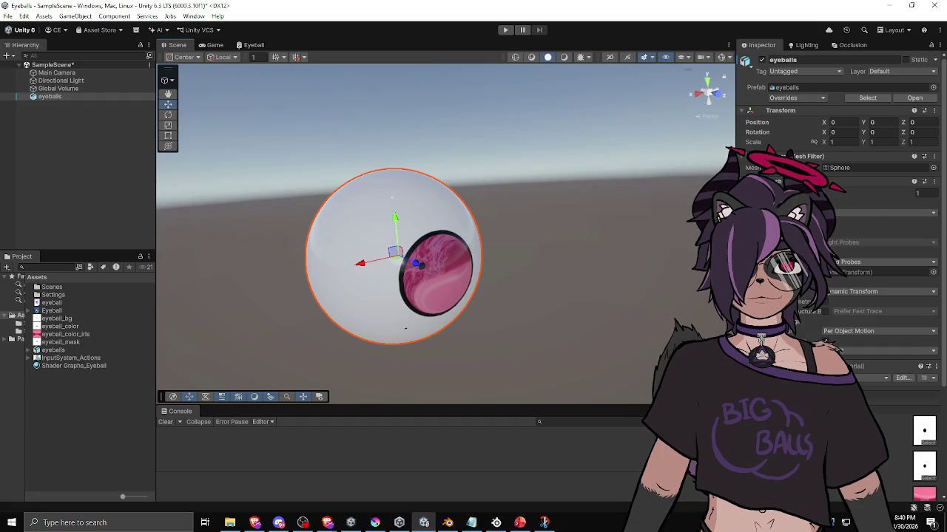
{"action": "scroll", "coordinate": [824, 342], "scroll_direction": "down", "scroll_amount": 4}
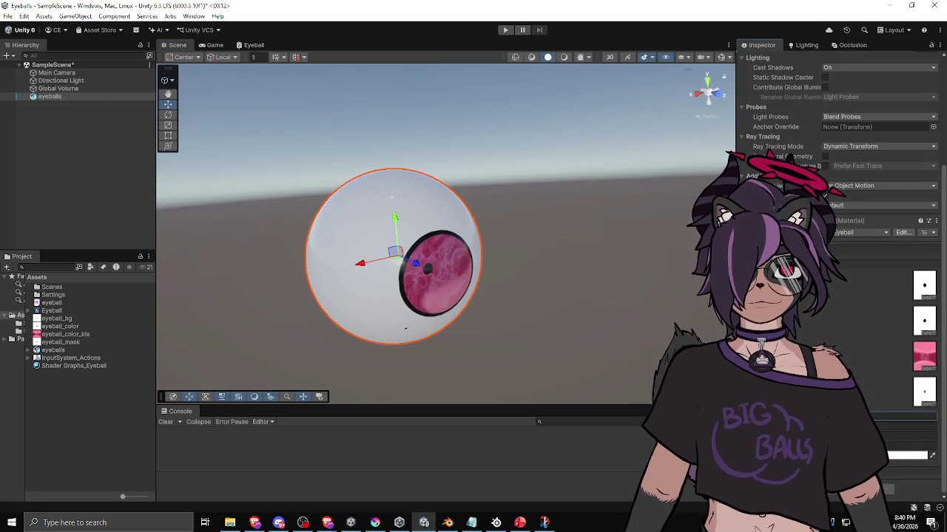
{"action": "mouse_move", "coordinate": [469, 361]}
{"action": "left_mouse_down"}
{"action": "mouse_move", "coordinate": [567, 276]}
{"action": "mouse_move", "coordinate": [372, 317]}
{"action": "mouse_move", "coordinate": [453, 355]}
{"action": "mouse_move", "coordinate": [624, 324]}
{"action": "left_mouse_up"}
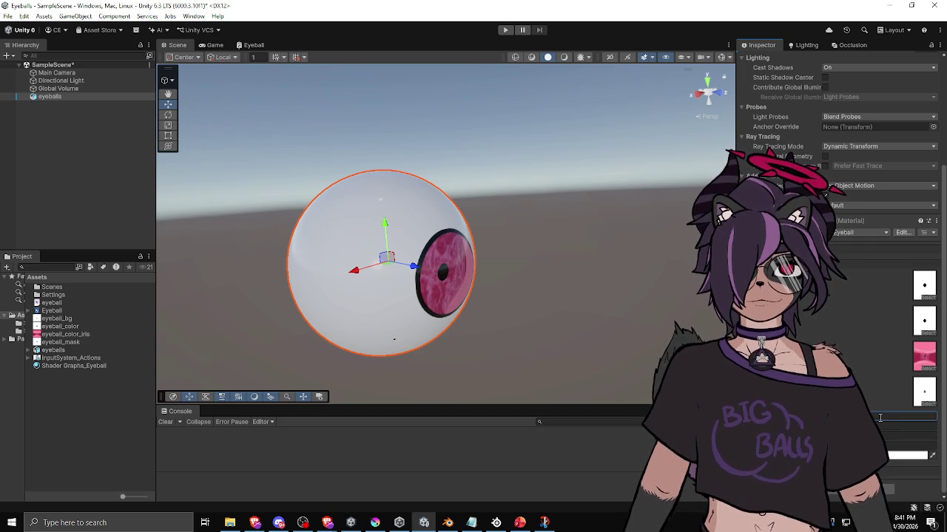
{"action": "mouse_move", "coordinate": [658, 368]}
{"action": "left_mouse_down"}
{"action": "mouse_move", "coordinate": [606, 281]}
{"action": "mouse_move", "coordinate": [493, 222]}
{"action": "mouse_move", "coordinate": [347, 289]}
{"action": "mouse_move", "coordinate": [450, 357]}
{"action": "mouse_move", "coordinate": [473, 354]}
{"action": "mouse_move", "coordinate": [571, 275]}
{"action": "mouse_move", "coordinate": [560, 173]}
{"action": "mouse_move", "coordinate": [362, 211]}
{"action": "mouse_move", "coordinate": [445, 302]}
{"action": "mouse_move", "coordinate": [580, 294]}
{"action": "left_mouse_up"}
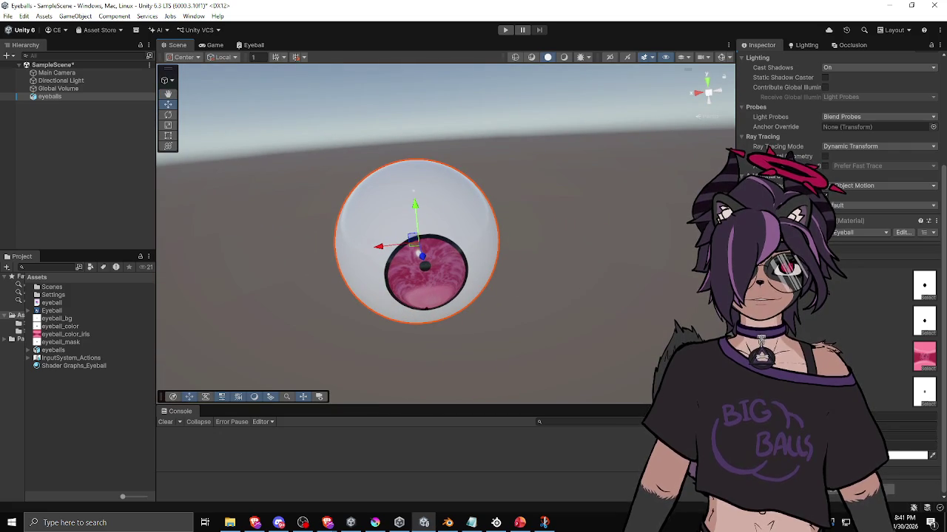
{"action": "mouse_move", "coordinate": [598, 367]}
{"action": "left_mouse_down"}
{"action": "mouse_move", "coordinate": [525, 212]}
{"action": "mouse_move", "coordinate": [478, 261]}
{"action": "mouse_move", "coordinate": [515, 355]}
{"action": "mouse_move", "coordinate": [532, 348]}
{"action": "mouse_move", "coordinate": [481, 325]}
{"action": "mouse_move", "coordinate": [447, 324]}
{"action": "mouse_move", "coordinate": [570, 355]}
{"action": "mouse_move", "coordinate": [588, 289]}
{"action": "mouse_move", "coordinate": [644, 339]}
{"action": "mouse_move", "coordinate": [313, 353]}
{"action": "mouse_move", "coordinate": [448, 345]}
{"action": "mouse_move", "coordinate": [509, 413]}
{"action": "mouse_move", "coordinate": [477, 218]}
{"action": "left_mouse_up"}
{"action": "left_click", "coordinate": [255, 45]}
Box-select the Parallax Mapping and Sample Texture 2D nodes and wire MainTex into another texture node
{"action": "scroll", "coordinate": [385, 348], "scroll_direction": "down", "scroll_amount": 2}
{"action": "scroll", "coordinate": [353, 197], "scroll_direction": "up", "scroll_amount": 6}
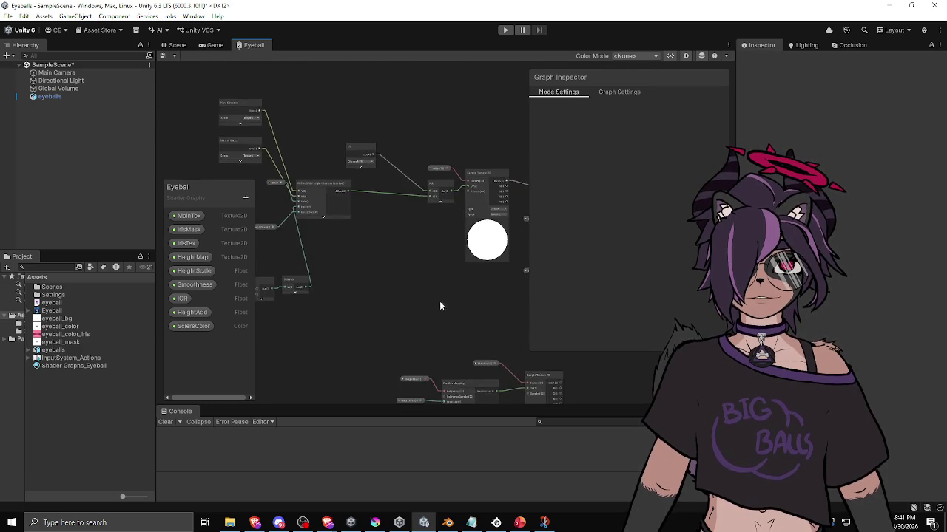
{"action": "scroll", "coordinate": [357, 259], "scroll_direction": "down", "scroll_amount": 5}
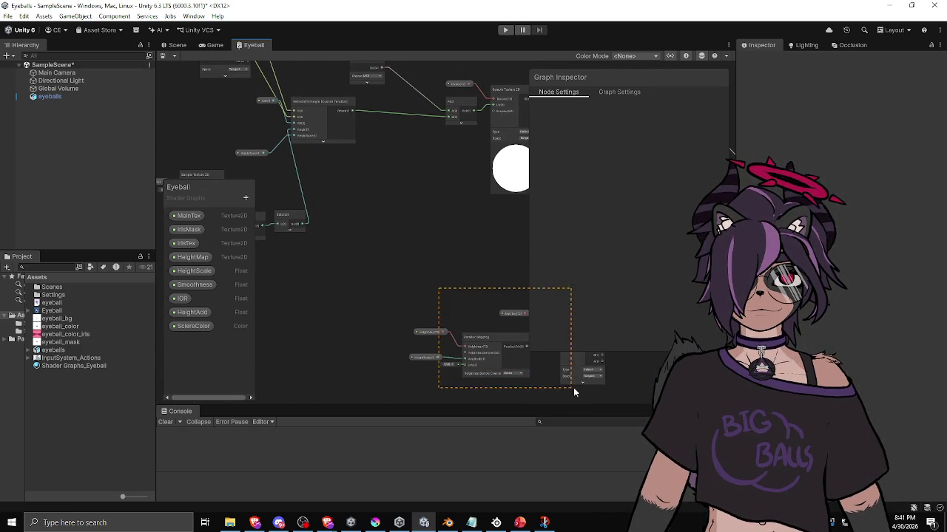
{"action": "left_click_drag", "start_coordinate": [438, 288], "coordinate": [562, 386]}
{"action": "left_click", "coordinate": [492, 312]}
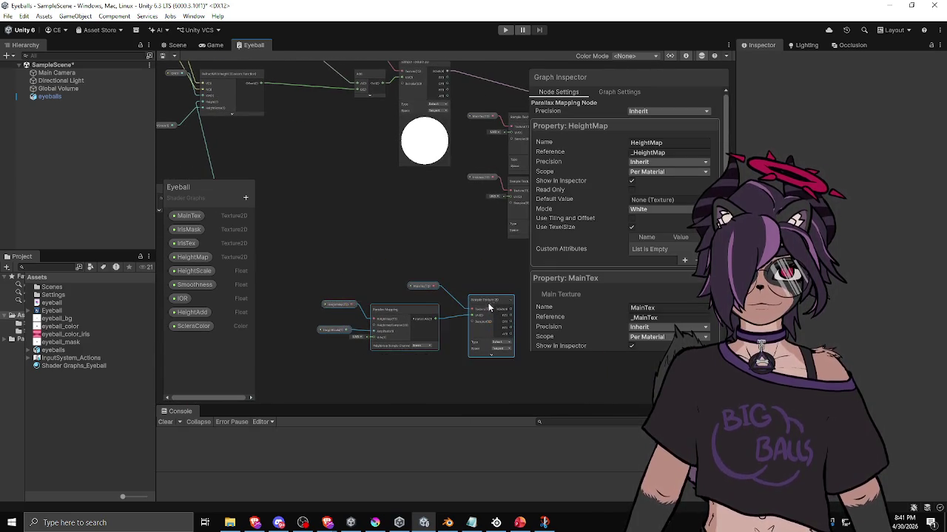
{"action": "scroll", "coordinate": [366, 216], "scroll_direction": "up", "scroll_amount": 4}
{"action": "scroll", "coordinate": [360, 192], "scroll_direction": "down", "scroll_amount": 3}
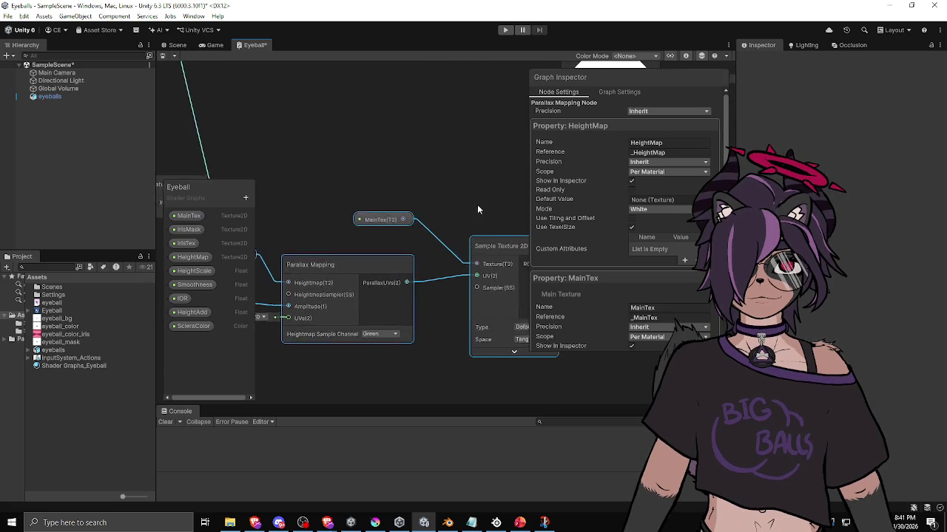
{"action": "scroll", "coordinate": [448, 185], "scroll_direction": "down", "scroll_amount": 2}
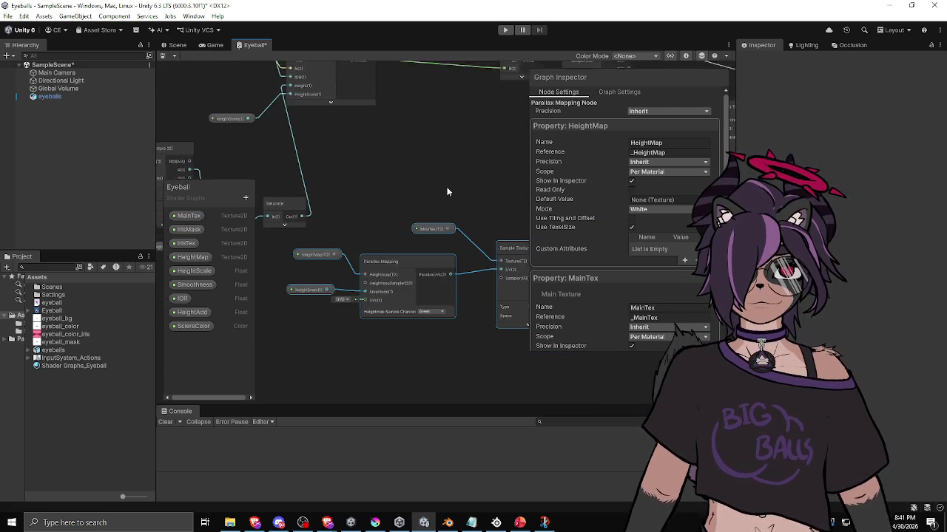
{"action": "mouse_move", "coordinate": [439, 229]}
{"action": "left_mouse_down"}
{"action": "mouse_move", "coordinate": [345, 241]}
{"action": "mouse_move", "coordinate": [358, 238]}
{"action": "left_mouse_up"}
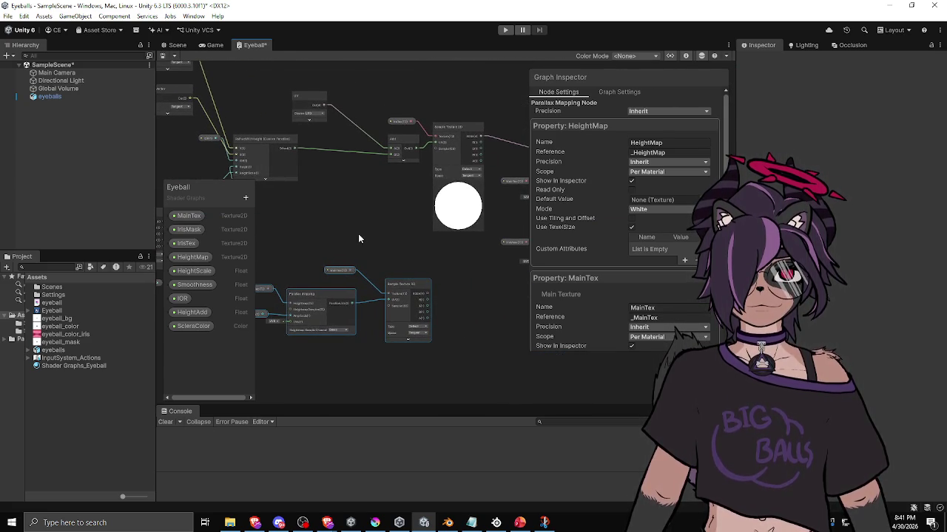
{"action": "left_click_drag", "start_coordinate": [412, 126], "coordinate": [408, 249]}
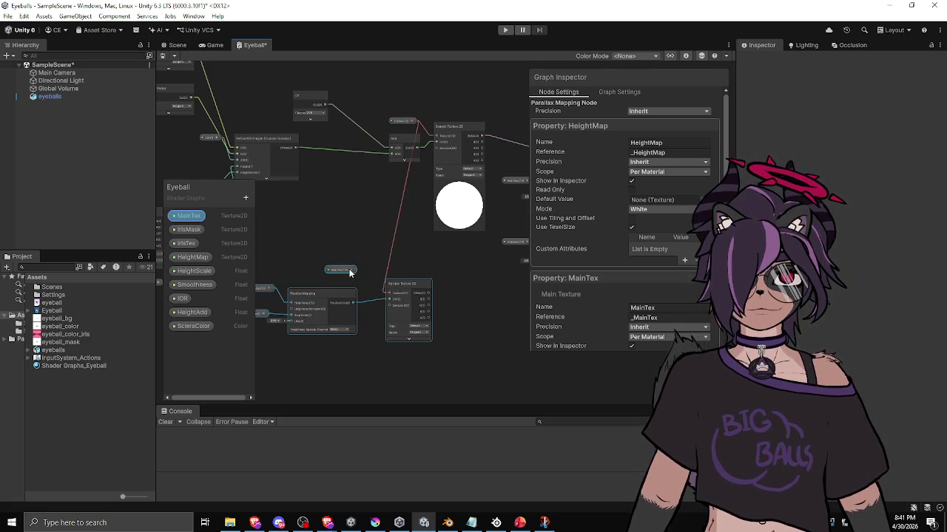
Delete the selected nodes, undo to restore them, and survey the graph
{"action": "key", "text": "Delete"}
{"action": "key", "text": "ctrl+z"}
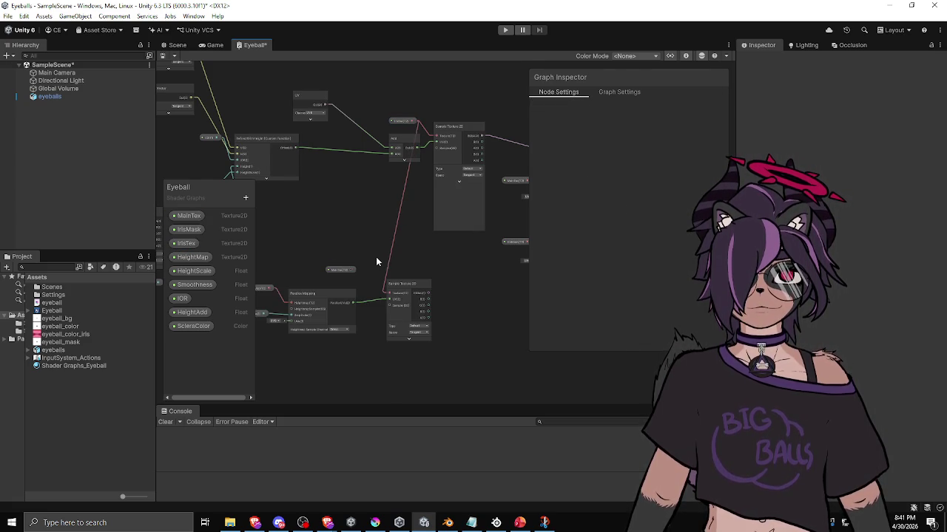
{"action": "left_click", "coordinate": [337, 270]}
{"action": "left_click_drag", "start_coordinate": [340, 273], "coordinate": [372, 276]}
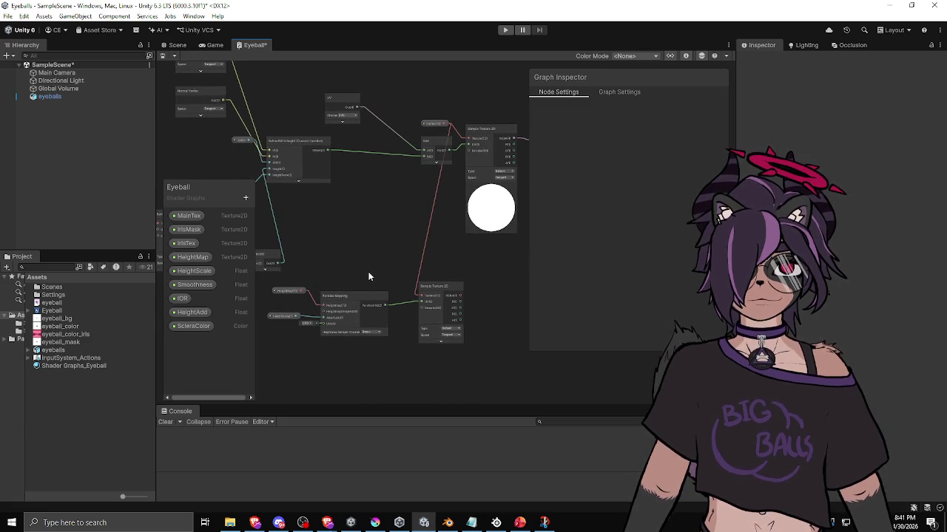
{"action": "scroll", "coordinate": [382, 281], "scroll_direction": "up", "scroll_amount": 2}
{"action": "mouse_move", "coordinate": [343, 278]}
{"action": "left_mouse_down"}
{"action": "mouse_move", "coordinate": [385, 280]}
{"action": "mouse_move", "coordinate": [312, 275]}
{"action": "left_mouse_up"}
{"action": "mouse_move", "coordinate": [455, 283]}
{"action": "left_mouse_down"}
{"action": "mouse_move", "coordinate": [298, 302]}
{"action": "mouse_move", "coordinate": [360, 310]}
{"action": "left_mouse_up"}
{"action": "scroll", "coordinate": [297, 296], "scroll_direction": "down", "scroll_amount": 2}
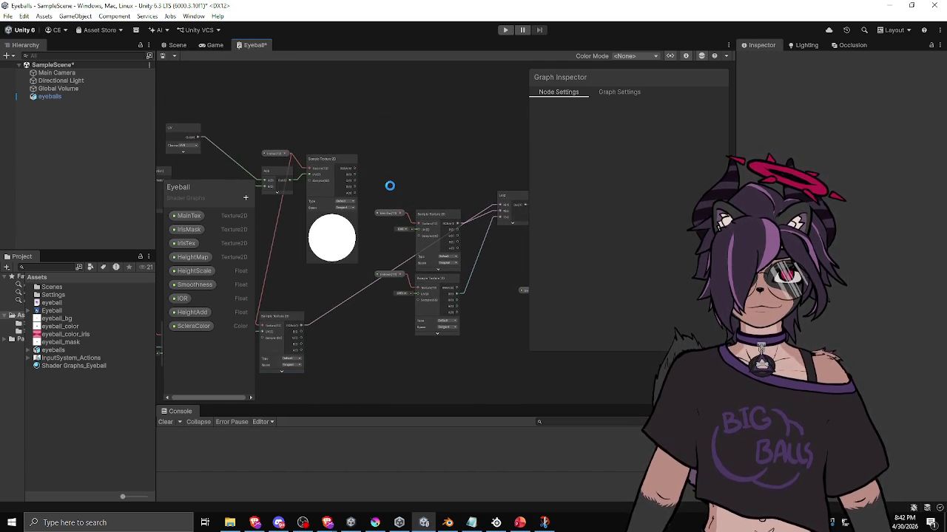
{"action": "left_click", "coordinate": [178, 45]}
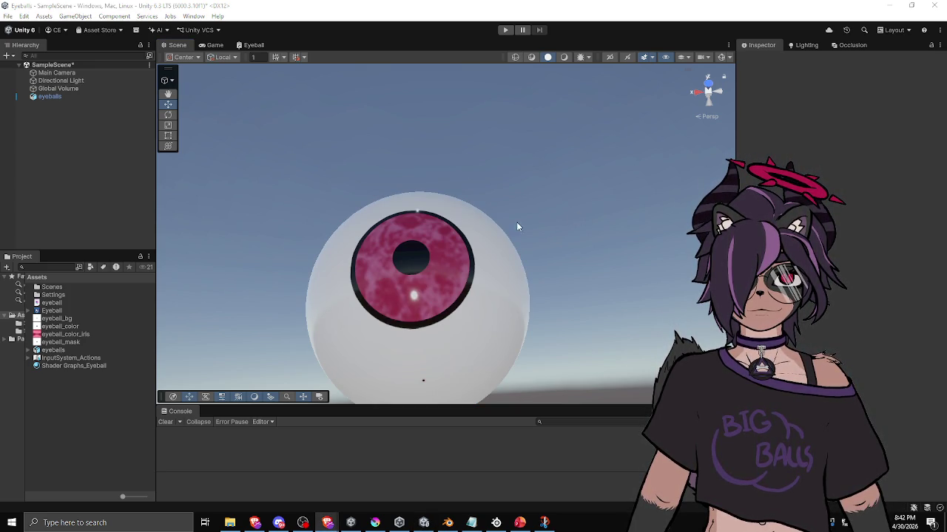
{"action": "left_click_drag", "start_coordinate": [415, 261], "coordinate": [470, 329]}
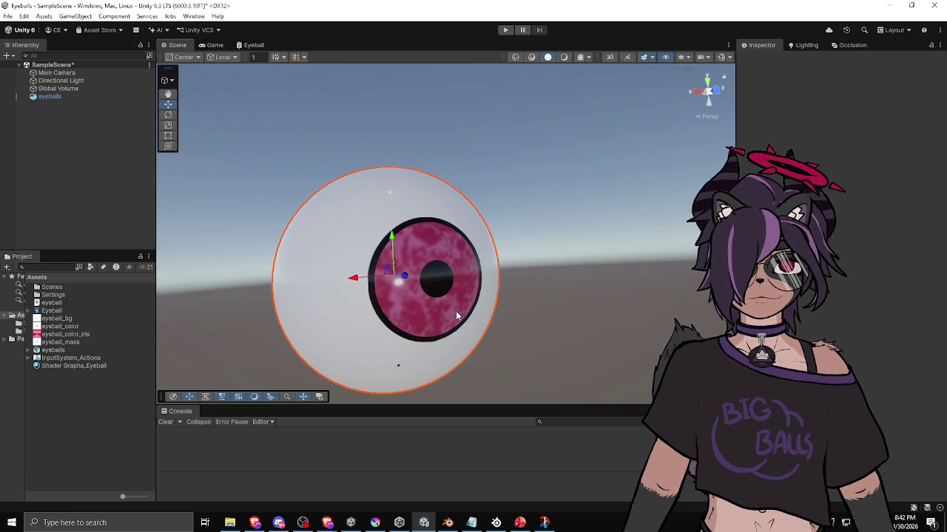
{"action": "left_click", "coordinate": [450, 315]}
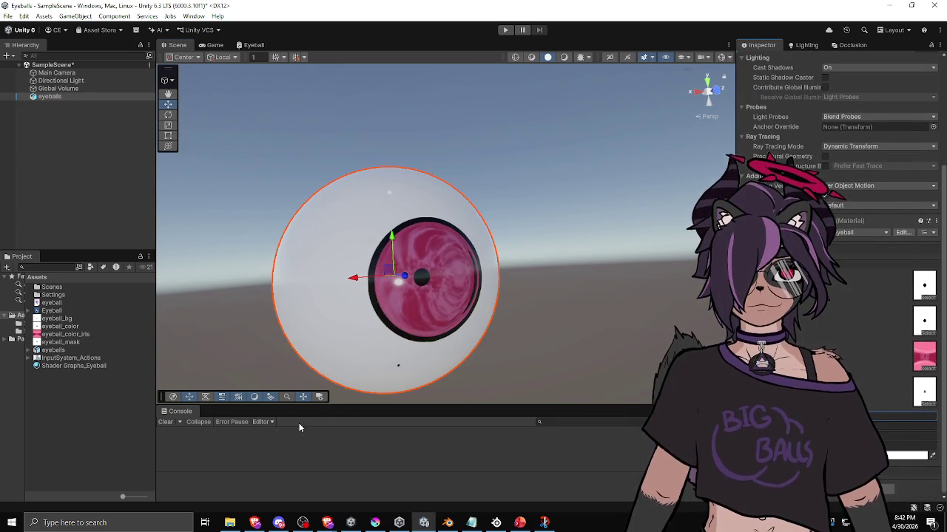
{"action": "mouse_move", "coordinate": [385, 275]}
{"action": "left_mouse_down", "text": "alt"}
{"action": "mouse_move", "coordinate": [452, 275]}
{"action": "mouse_move", "coordinate": [375, 287]}
{"action": "mouse_move", "coordinate": [363, 226]}
{"action": "mouse_move", "coordinate": [457, 326]}
{"action": "mouse_move", "coordinate": [348, 288]}
{"action": "mouse_move", "coordinate": [499, 301]}
{"action": "mouse_move", "coordinate": [425, 303]}
{"action": "mouse_move", "coordinate": [416, 345]}
{"action": "mouse_move", "coordinate": [575, 302]}
{"action": "mouse_move", "coordinate": [578, 333]}
{"action": "mouse_move", "coordinate": [510, 333]}
{"action": "mouse_move", "coordinate": [533, 337]}
{"action": "left_mouse_up", "text": "alt"}
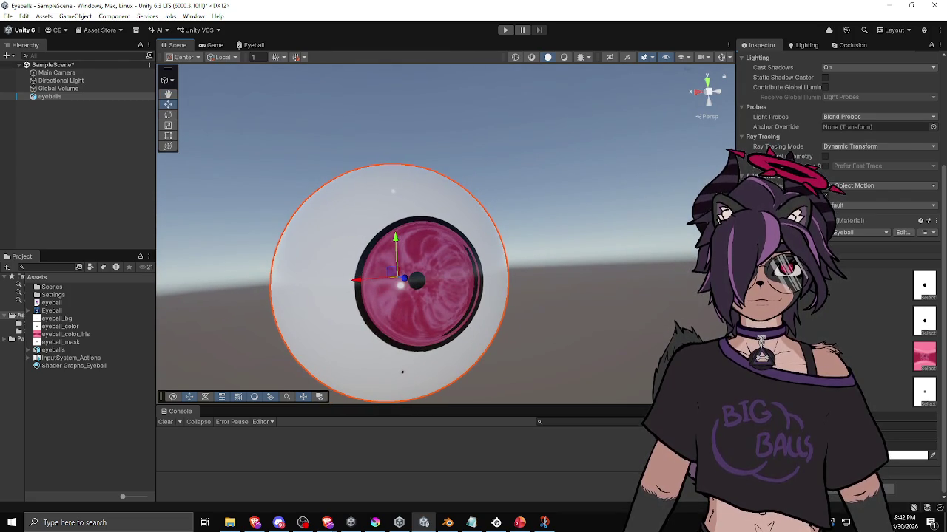
{"action": "left_click", "coordinate": [921, 362]}
{"action": "left_click", "coordinate": [837, 321]}
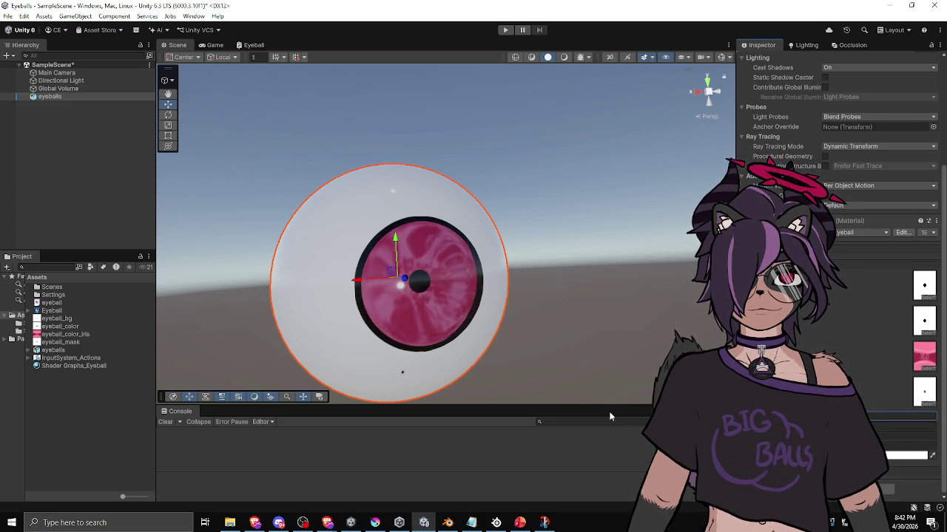
{"action": "mouse_move", "coordinate": [433, 319]}
{"action": "left_mouse_down"}
{"action": "mouse_move", "coordinate": [286, 311]}
{"action": "mouse_move", "coordinate": [422, 314]}
{"action": "left_mouse_up"}
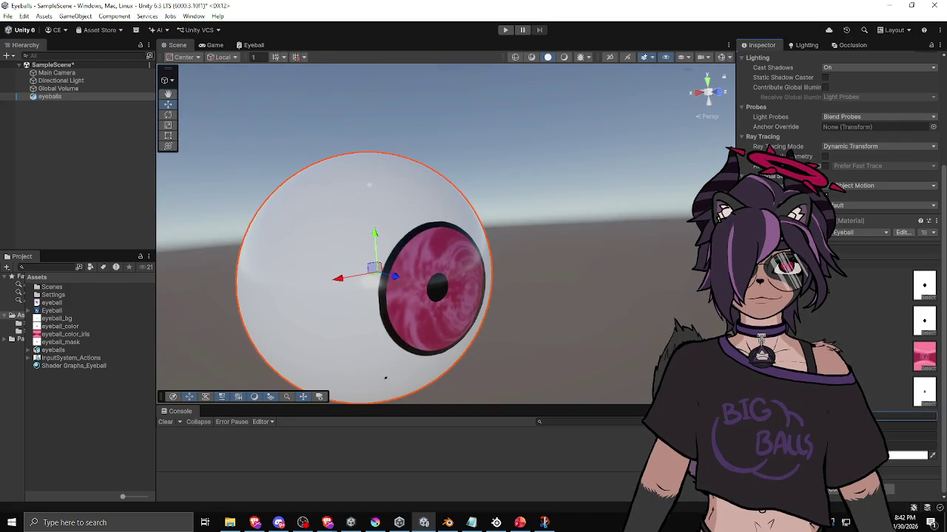
{"action": "mouse_move", "coordinate": [579, 326]}
{"action": "left_mouse_down"}
{"action": "mouse_move", "coordinate": [481, 325]}
{"action": "mouse_move", "coordinate": [363, 370]}
{"action": "mouse_move", "coordinate": [279, 319]}
{"action": "mouse_move", "coordinate": [572, 338]}
{"action": "mouse_move", "coordinate": [625, 372]}
{"action": "mouse_move", "coordinate": [310, 331]}
{"action": "left_mouse_up"}
{"action": "scroll", "coordinate": [310, 332], "scroll_direction": "up", "scroll_amount": 3}
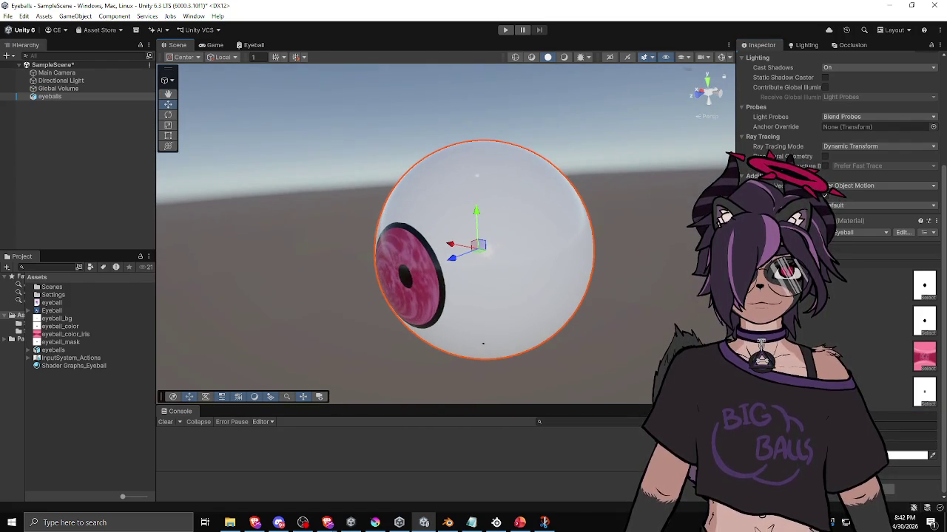
{"action": "mouse_move", "coordinate": [310, 332]}
{"action": "left_mouse_down"}
{"action": "mouse_move", "coordinate": [281, 329]}
{"action": "mouse_move", "coordinate": [582, 346]}
{"action": "mouse_move", "coordinate": [443, 136]}
{"action": "left_mouse_up"}
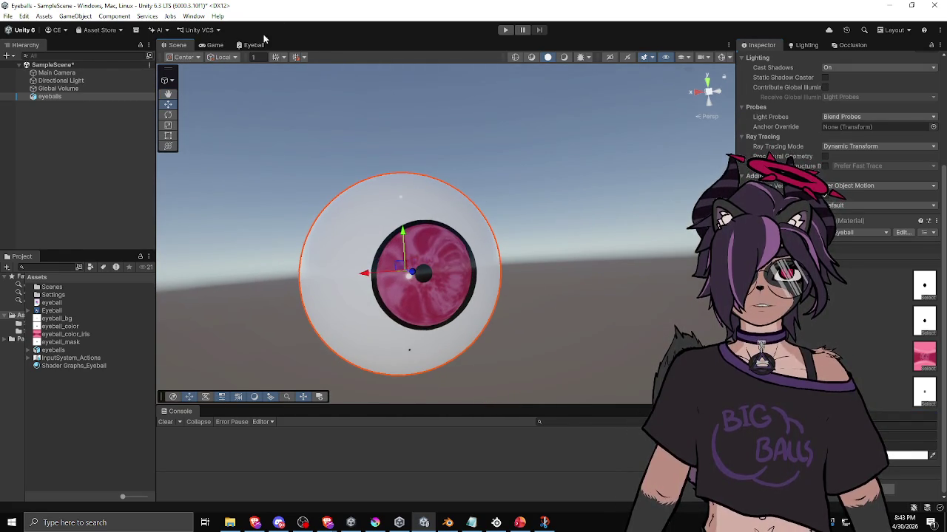
Delete the Parallax Mapping node and the lower Sample Texture 2D node from the Eyeball graph
{"action": "left_click", "coordinate": [255, 45]}
{"action": "left_click_drag", "start_coordinate": [388, 214], "coordinate": [427, 183]}
{"action": "mouse_move", "coordinate": [311, 282]}
{"action": "left_mouse_down"}
{"action": "mouse_move", "coordinate": [438, 240]}
{"action": "mouse_move", "coordinate": [400, 261]}
{"action": "left_mouse_up"}
{"action": "key", "text": "Delete"}
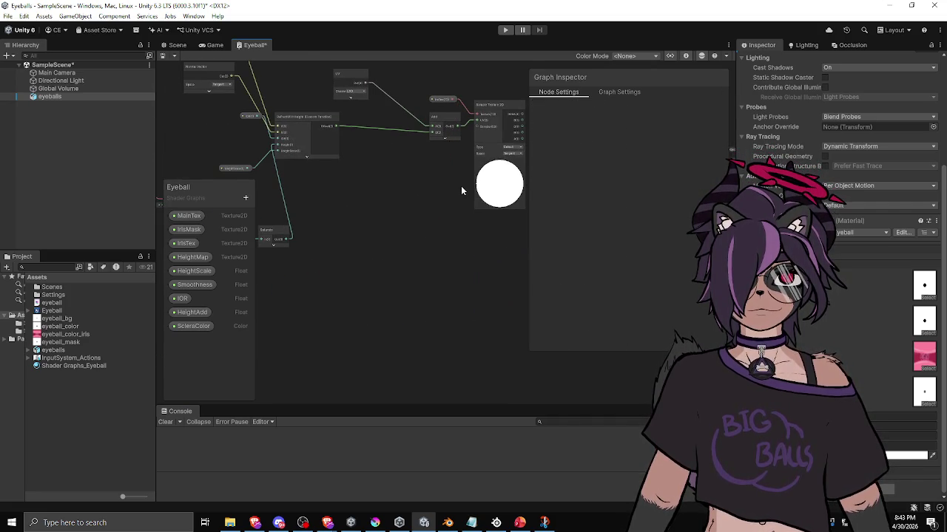
{"action": "key", "text": "Delete"}
{"action": "left_click_drag", "start_coordinate": [461, 190], "coordinate": [344, 219]}
{"action": "left_click_drag", "start_coordinate": [403, 153], "coordinate": [334, 156]}
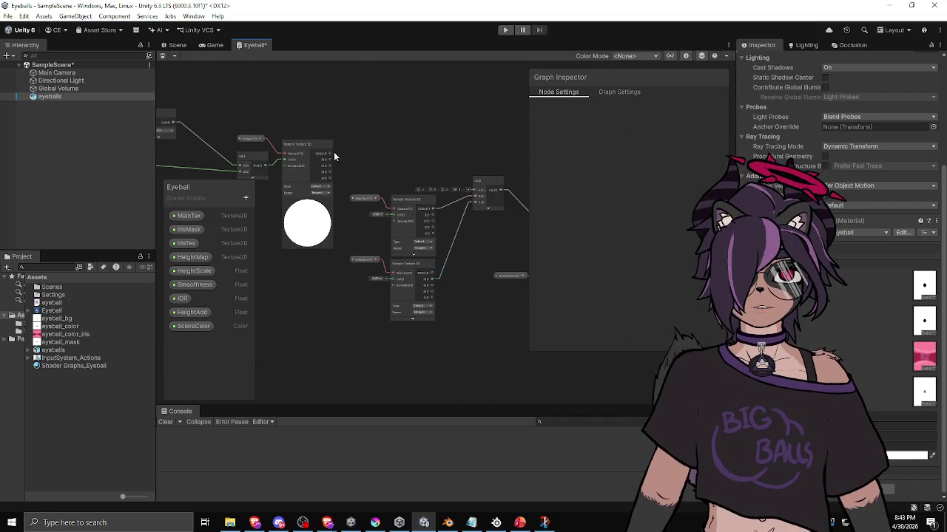
{"action": "scroll", "coordinate": [451, 181], "scroll_direction": "down", "scroll_amount": 2}
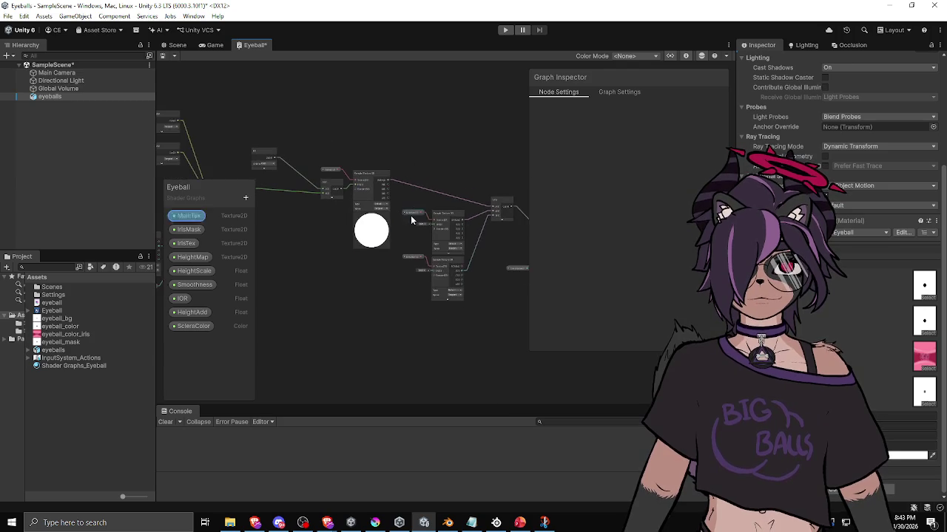
{"action": "left_click", "coordinate": [178, 45]}
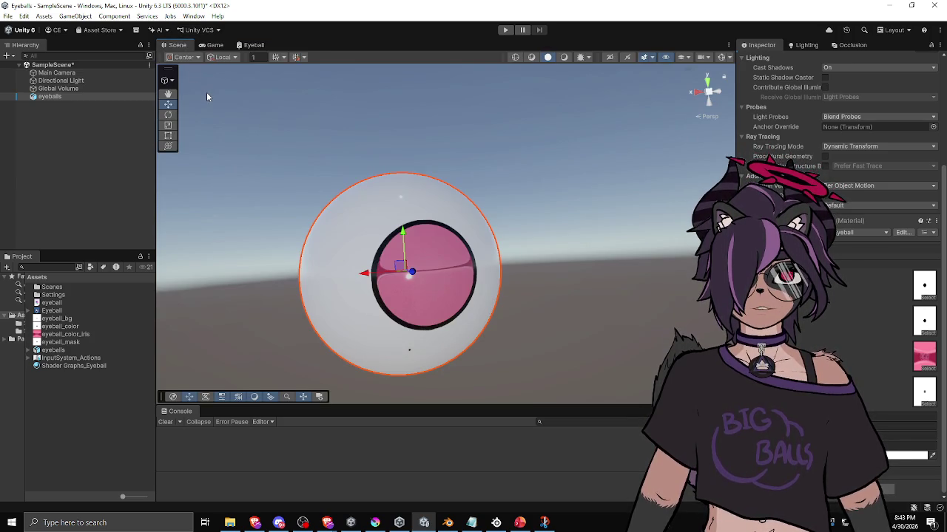
Reselect the eyeballs object, review its Mesh Renderer material, and orbit to face the iris
{"action": "left_click", "coordinate": [551, 331]}
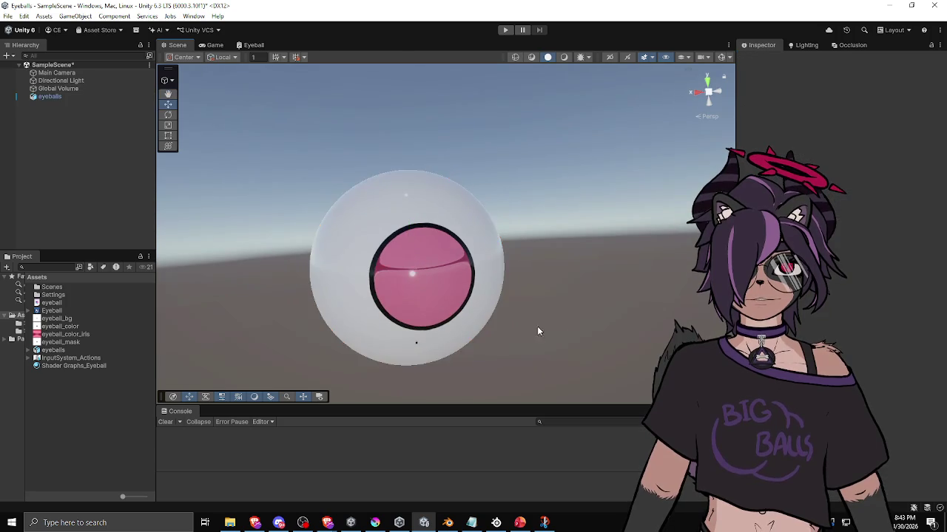
{"action": "key", "text": "ctrl+z"}
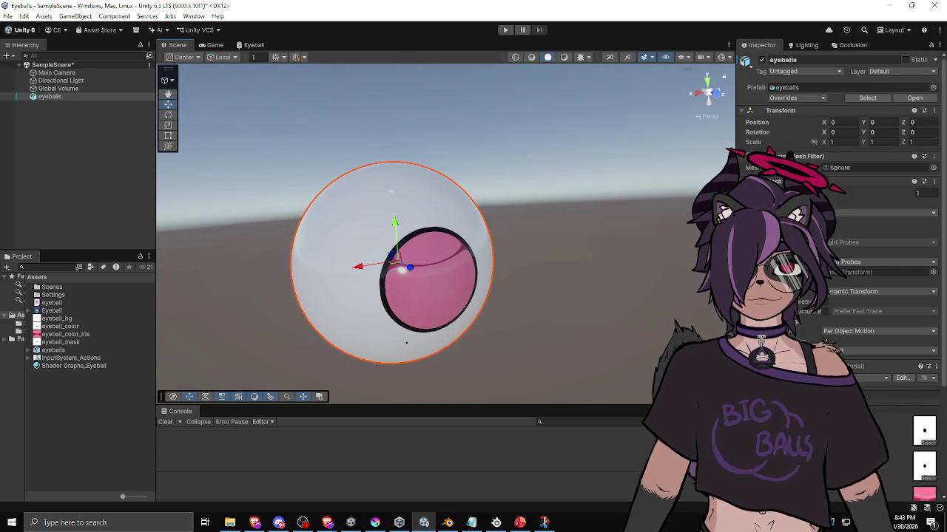
{"action": "scroll", "coordinate": [840, 222], "scroll_direction": "down", "scroll_amount": 3}
{"action": "scroll", "coordinate": [861, 352], "scroll_direction": "down", "scroll_amount": 2}
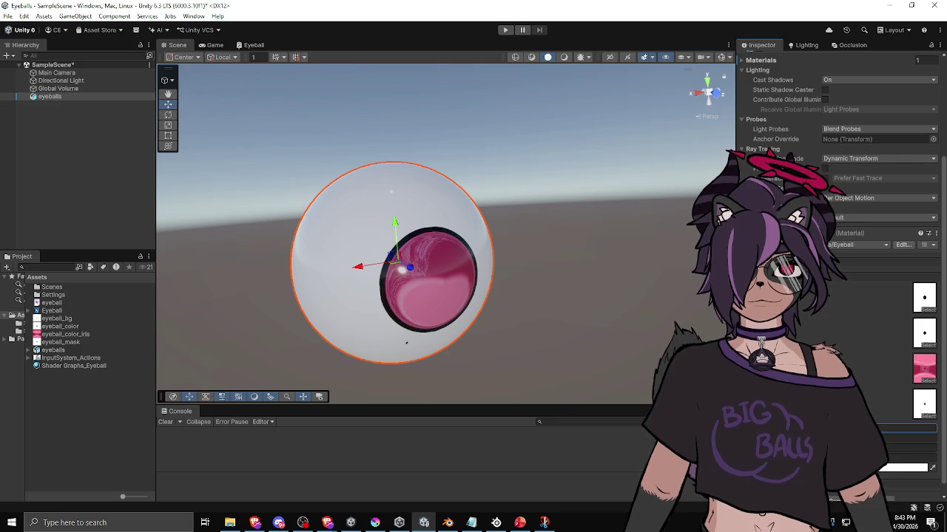
{"action": "mouse_move", "coordinate": [502, 292]}
{"action": "left_mouse_down"}
{"action": "mouse_move", "coordinate": [513, 287]}
{"action": "mouse_move", "coordinate": [533, 334]}
{"action": "mouse_move", "coordinate": [564, 309]}
{"action": "mouse_move", "coordinate": [531, 288]}
{"action": "left_mouse_up"}
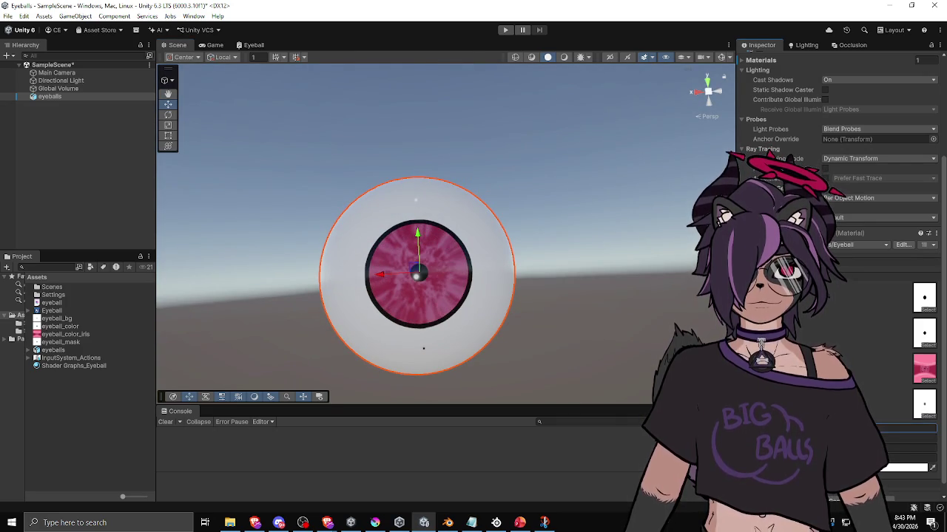
{"action": "left_click_drag", "start_coordinate": [569, 365], "coordinate": [606, 422]}
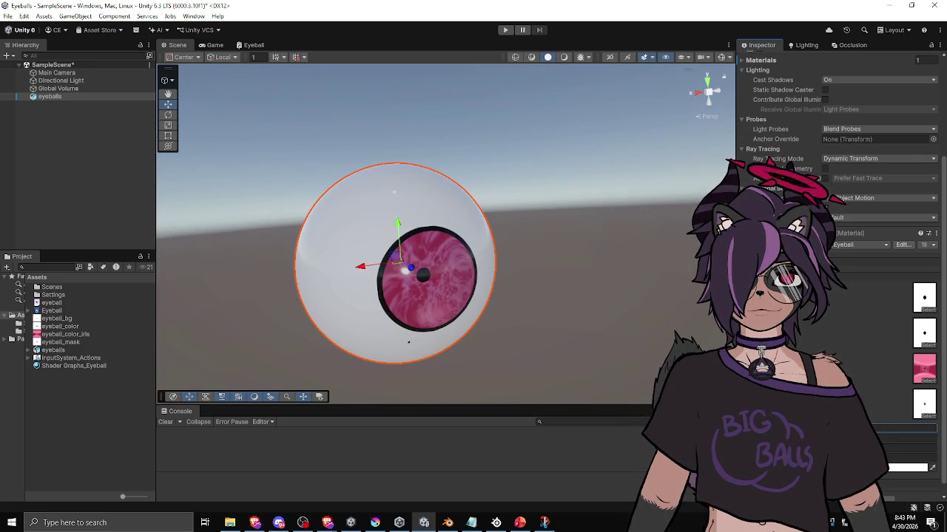
{"action": "mouse_move", "coordinate": [363, 300]}
{"action": "left_mouse_down"}
{"action": "mouse_move", "coordinate": [584, 372]}
{"action": "mouse_move", "coordinate": [581, 355]}
{"action": "mouse_move", "coordinate": [399, 325]}
{"action": "mouse_move", "coordinate": [303, 227]}
{"action": "mouse_move", "coordinate": [311, 150]}
{"action": "mouse_move", "coordinate": [249, 171]}
{"action": "mouse_move", "coordinate": [365, 345]}
{"action": "mouse_move", "coordinate": [478, 359]}
{"action": "mouse_move", "coordinate": [492, 317]}
{"action": "mouse_move", "coordinate": [184, 298]}
{"action": "left_mouse_up"}
Orbit and zoom around the eyeball to inspect the pink marbled iris, black pupil and ring
{"action": "left_click", "coordinate": [580, 355]}
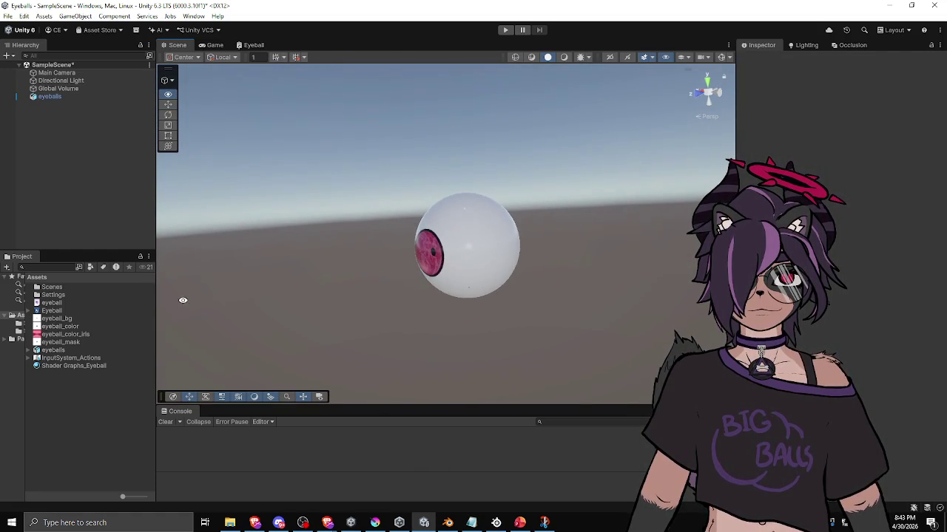
{"action": "scroll", "coordinate": [575, 326], "scroll_direction": "up", "scroll_amount": 4}
{"action": "mouse_move", "coordinate": [575, 327]}
{"action": "left_mouse_down"}
{"action": "mouse_move", "coordinate": [349, 68]}
{"action": "mouse_move", "coordinate": [426, 203]}
{"action": "mouse_move", "coordinate": [467, 221]}
{"action": "mouse_move", "coordinate": [502, 356]}
{"action": "mouse_move", "coordinate": [404, 361]}
{"action": "mouse_move", "coordinate": [579, 374]}
{"action": "mouse_move", "coordinate": [693, 324]}
{"action": "mouse_move", "coordinate": [360, 321]}
{"action": "mouse_move", "coordinate": [264, 361]}
{"action": "mouse_move", "coordinate": [215, 336]}
{"action": "mouse_move", "coordinate": [359, 313]}
{"action": "mouse_move", "coordinate": [448, 275]}
{"action": "mouse_move", "coordinate": [418, 266]}
{"action": "left_mouse_up"}
{"action": "scroll", "coordinate": [458, 306], "scroll_direction": "up", "scroll_amount": 4}
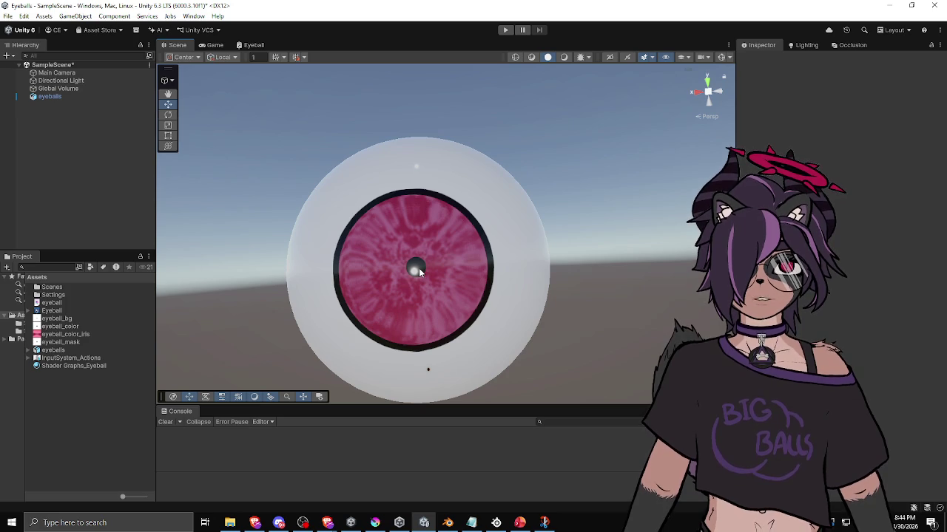
{"action": "scroll", "coordinate": [532, 222], "scroll_direction": "down", "scroll_amount": 3}
{"action": "mouse_move", "coordinate": [396, 287]}
{"action": "left_mouse_down"}
{"action": "mouse_move", "coordinate": [441, 216]}
{"action": "mouse_move", "coordinate": [439, 167]}
{"action": "mouse_move", "coordinate": [552, 201]}
{"action": "mouse_move", "coordinate": [600, 293]}
{"action": "mouse_move", "coordinate": [562, 341]}
{"action": "mouse_move", "coordinate": [441, 333]}
{"action": "mouse_move", "coordinate": [383, 262]}
{"action": "mouse_move", "coordinate": [296, 200]}
{"action": "mouse_move", "coordinate": [202, 205]}
{"action": "mouse_move", "coordinate": [190, 261]}
{"action": "mouse_move", "coordinate": [363, 334]}
{"action": "mouse_move", "coordinate": [594, 311]}
{"action": "mouse_move", "coordinate": [535, 317]}
{"action": "mouse_move", "coordinate": [534, 337]}
{"action": "mouse_move", "coordinate": [190, 279]}
{"action": "mouse_move", "coordinate": [176, 342]}
{"action": "mouse_move", "coordinate": [461, 296]}
{"action": "mouse_move", "coordinate": [545, 317]}
{"action": "mouse_move", "coordinate": [393, 304]}
{"action": "left_mouse_up"}
{"action": "left_click", "coordinate": [393, 304]}
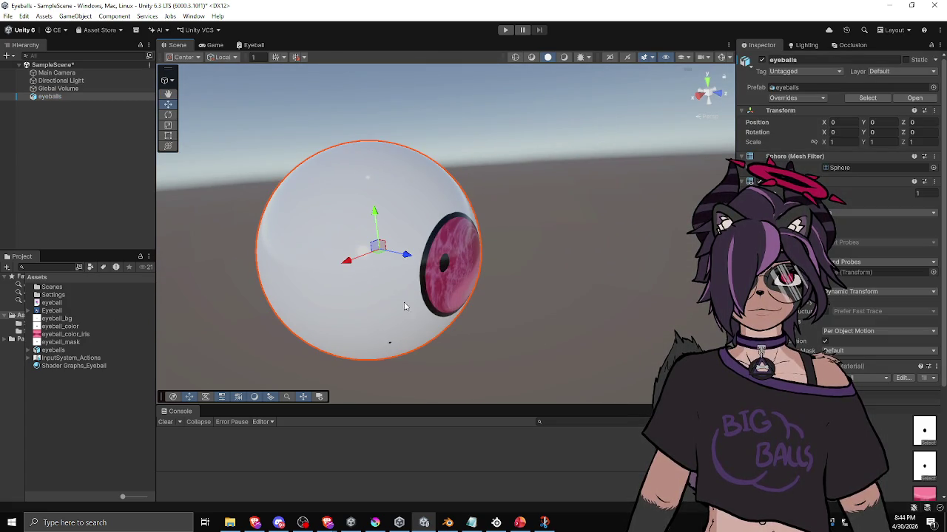
{"action": "scroll", "coordinate": [630, 361], "scroll_direction": "down", "scroll_amount": 5}
{"action": "mouse_move", "coordinate": [515, 343]}
{"action": "left_mouse_down"}
{"action": "mouse_move", "coordinate": [313, 332]}
{"action": "mouse_move", "coordinate": [327, 302]}
{"action": "mouse_move", "coordinate": [518, 318]}
{"action": "mouse_move", "coordinate": [606, 244]}
{"action": "mouse_move", "coordinate": [479, 209]}
{"action": "mouse_move", "coordinate": [401, 302]}
{"action": "mouse_move", "coordinate": [641, 305]}
{"action": "mouse_move", "coordinate": [562, 300]}
{"action": "mouse_move", "coordinate": [570, 296]}
{"action": "left_mouse_up"}
{"action": "left_click", "coordinate": [340, 309]}
{"action": "scroll", "coordinate": [554, 302], "scroll_direction": "up", "scroll_amount": 3}
{"action": "scroll", "coordinate": [570, 296], "scroll_direction": "down", "scroll_amount": 3}
{"action": "mouse_move", "coordinate": [429, 301]}
{"action": "left_mouse_down"}
{"action": "mouse_move", "coordinate": [469, 323]}
{"action": "mouse_move", "coordinate": [572, 321]}
{"action": "mouse_move", "coordinate": [391, 194]}
{"action": "left_mouse_up"}
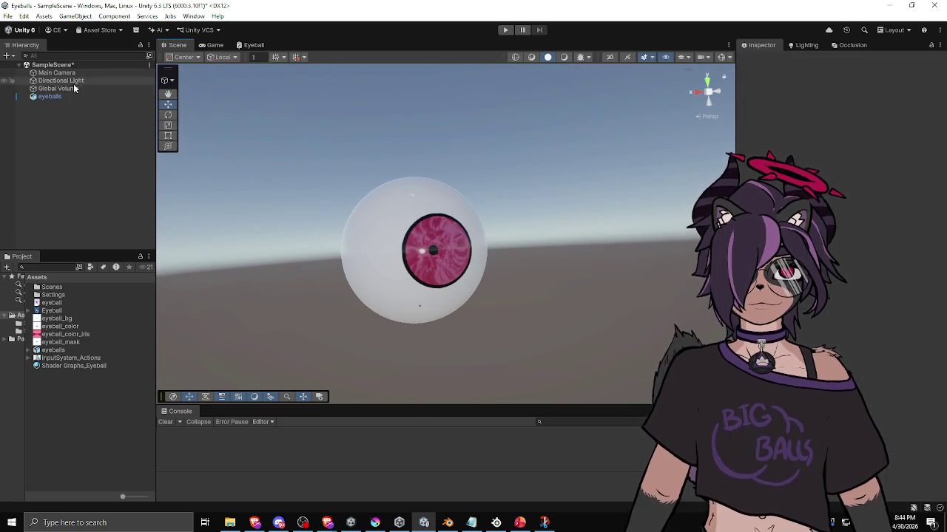
Set the Global Volume's Tonemapping Mode to None and collapse the override
{"action": "left_click", "coordinate": [97, 91]}
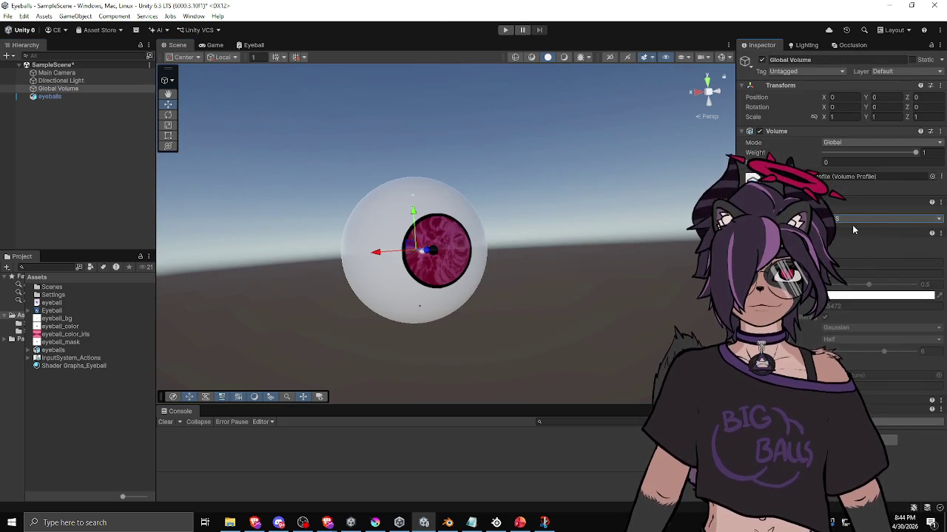
{"action": "left_click", "coordinate": [852, 222]}
{"action": "left_click", "coordinate": [853, 233]}
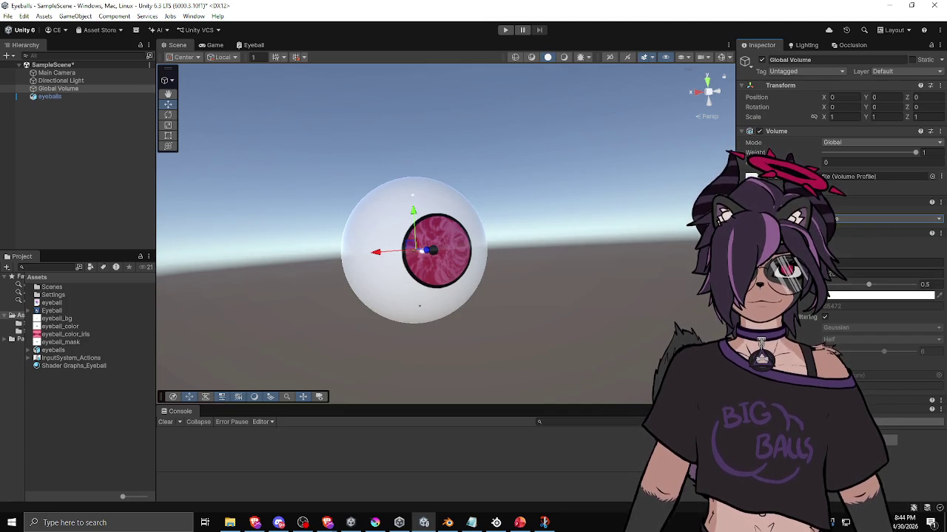
{"action": "left_click", "coordinate": [853, 233]}
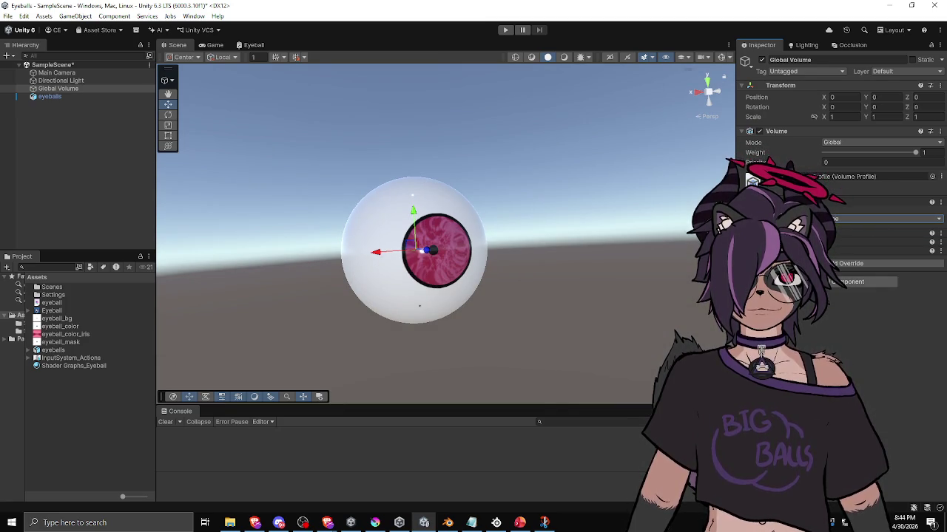
Orbit around the brighter eyeball and change the Scene view shading mode
{"action": "left_click", "coordinate": [588, 261]}
{"action": "mouse_move", "coordinate": [588, 261]}
{"action": "left_mouse_down"}
{"action": "mouse_move", "coordinate": [444, 287]}
{"action": "mouse_move", "coordinate": [596, 318]}
{"action": "mouse_move", "coordinate": [554, 266]}
{"action": "mouse_move", "coordinate": [570, 256]}
{"action": "mouse_move", "coordinate": [485, 192]}
{"action": "mouse_move", "coordinate": [338, 269]}
{"action": "mouse_move", "coordinate": [384, 251]}
{"action": "mouse_move", "coordinate": [426, 259]}
{"action": "mouse_move", "coordinate": [558, 199]}
{"action": "mouse_move", "coordinate": [583, 276]}
{"action": "mouse_move", "coordinate": [552, 325]}
{"action": "mouse_move", "coordinate": [520, 266]}
{"action": "mouse_move", "coordinate": [480, 286]}
{"action": "left_mouse_up"}
{"action": "scroll", "coordinate": [518, 279], "scroll_direction": "down", "scroll_amount": 3}
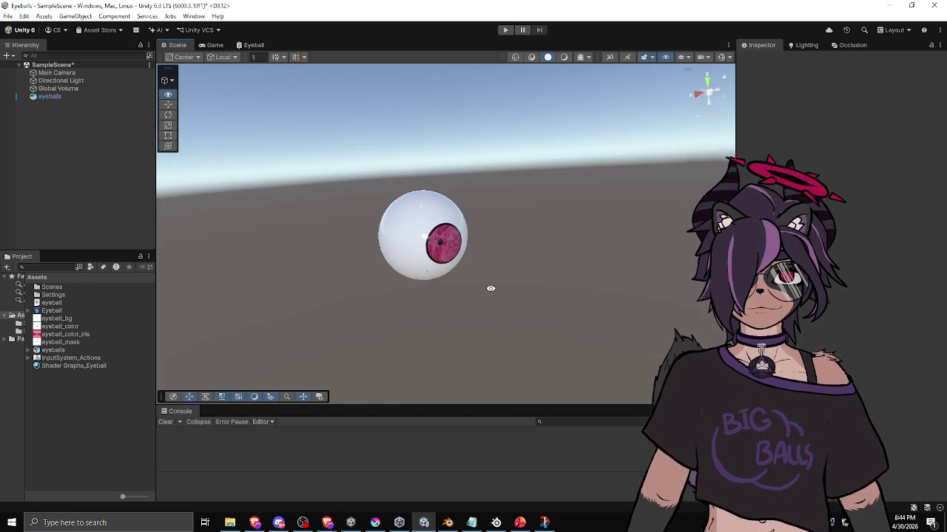
{"action": "left_click", "coordinate": [563, 58]}
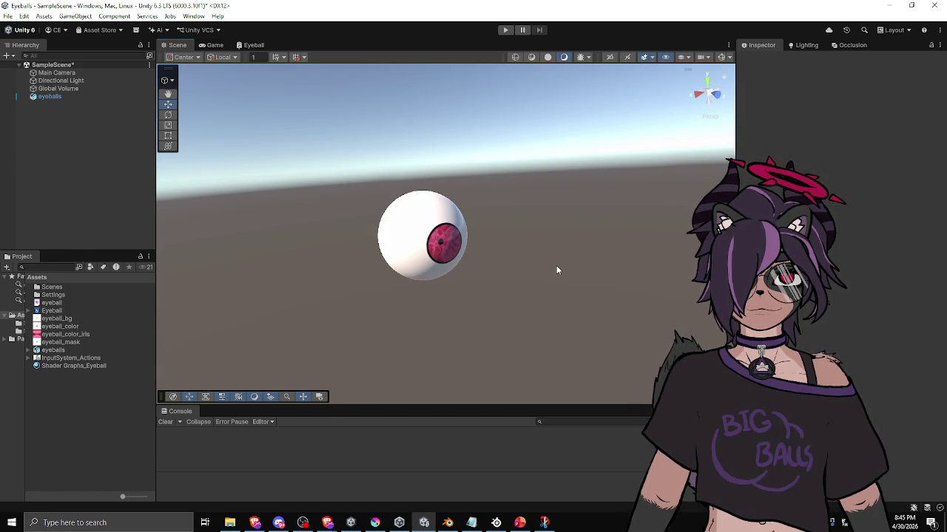
{"action": "mouse_move", "coordinate": [526, 260]}
{"action": "left_mouse_down"}
{"action": "mouse_move", "coordinate": [365, 205]}
{"action": "mouse_move", "coordinate": [426, 187]}
{"action": "mouse_move", "coordinate": [473, 233]}
{"action": "mouse_move", "coordinate": [350, 224]}
{"action": "mouse_move", "coordinate": [365, 191]}
{"action": "mouse_move", "coordinate": [475, 226]}
{"action": "left_mouse_up"}
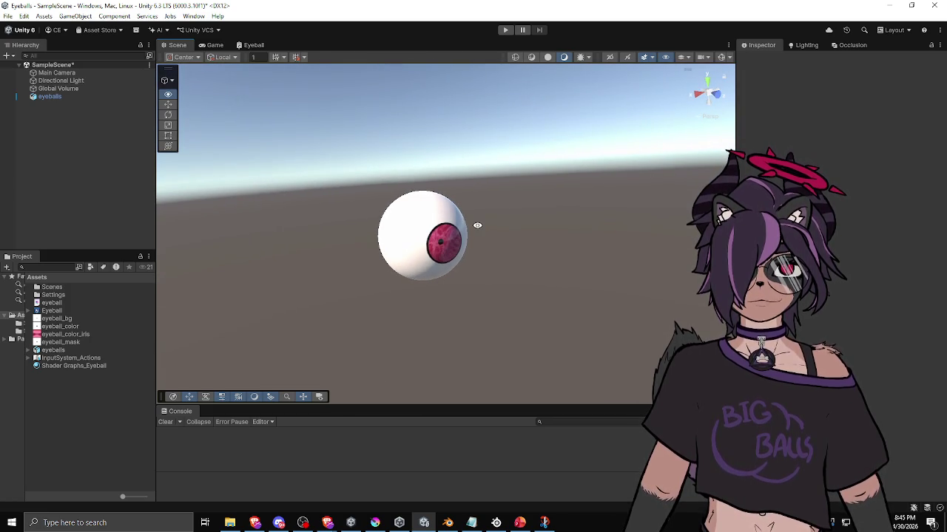
Toggle the Directional Light off and on, then set its Y rotation to -232.6
{"action": "left_click", "coordinate": [69, 88]}
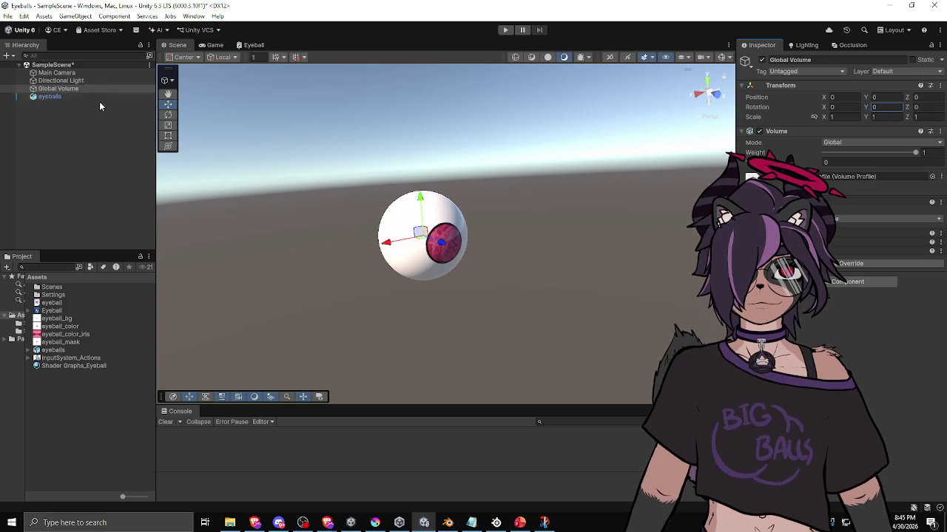
{"action": "left_click", "coordinate": [74, 81]}
{"action": "left_click", "coordinate": [761, 60]}
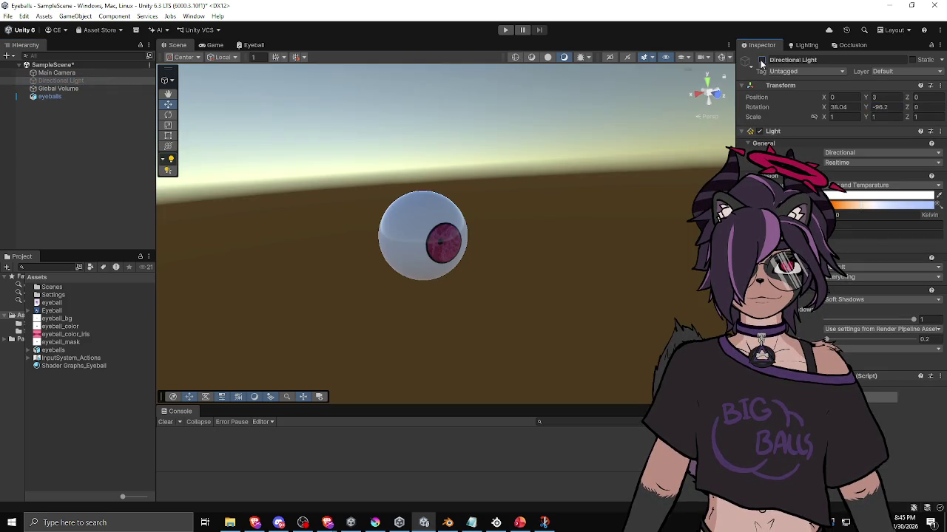
{"action": "left_click", "coordinate": [761, 59]}
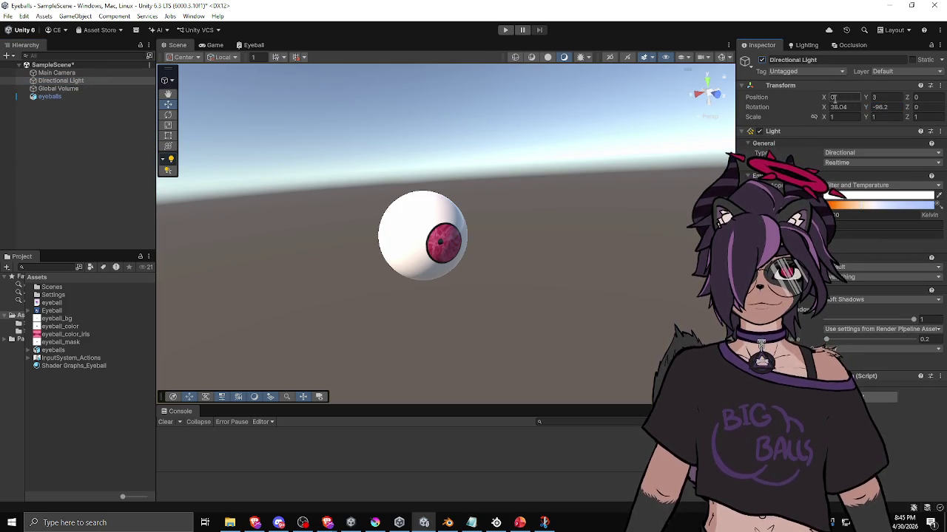
{"action": "mouse_move", "coordinate": [716, 112]}
{"action": "left_mouse_down"}
{"action": "mouse_move", "coordinate": [108, 127]}
{"action": "mouse_move", "coordinate": [493, 117]}
{"action": "left_mouse_up"}
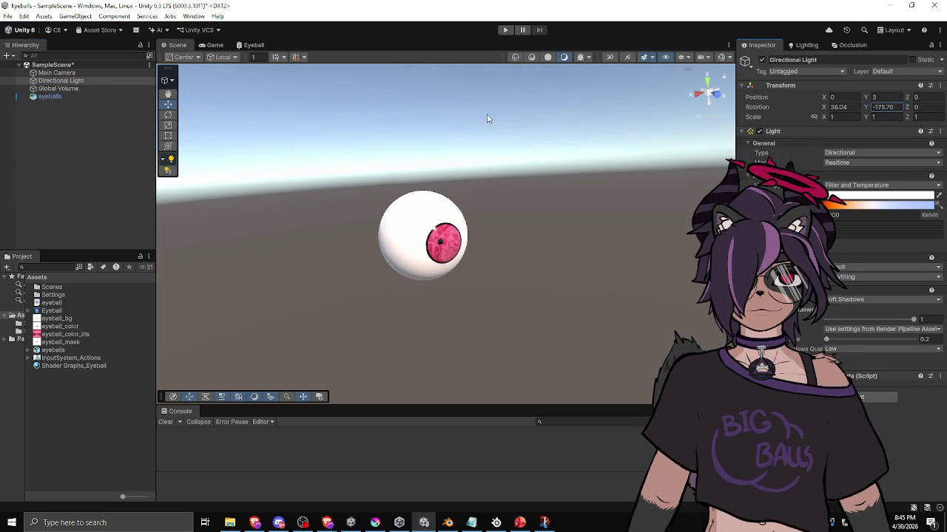
{"action": "left_click_drag", "start_coordinate": [866, 110], "coordinate": [769, 111]}
{"action": "mouse_move", "coordinate": [562, 148]}
{"action": "left_mouse_down"}
{"action": "mouse_move", "coordinate": [383, 193]}
{"action": "mouse_move", "coordinate": [598, 154]}
{"action": "mouse_move", "coordinate": [625, 139]}
{"action": "mouse_move", "coordinate": [433, 181]}
{"action": "mouse_move", "coordinate": [382, 177]}
{"action": "mouse_move", "coordinate": [549, 159]}
{"action": "mouse_move", "coordinate": [556, 241]}
{"action": "left_mouse_up"}
Select the eyeballs object and orbit to view it under the new lighting
{"action": "scroll", "coordinate": [503, 261], "scroll_direction": "up", "scroll_amount": 3}
{"action": "mouse_move", "coordinate": [503, 261]}
{"action": "left_mouse_down"}
{"action": "mouse_move", "coordinate": [513, 123]}
{"action": "mouse_move", "coordinate": [504, 48]}
{"action": "mouse_move", "coordinate": [443, 74]}
{"action": "mouse_move", "coordinate": [597, 58]}
{"action": "left_mouse_up"}
{"action": "mouse_move", "coordinate": [537, 108]}
{"action": "left_mouse_down"}
{"action": "mouse_move", "coordinate": [443, 148]}
{"action": "mouse_move", "coordinate": [355, 207]}
{"action": "mouse_move", "coordinate": [271, 186]}
{"action": "mouse_move", "coordinate": [274, 117]}
{"action": "mouse_move", "coordinate": [385, 81]}
{"action": "mouse_move", "coordinate": [624, 102]}
{"action": "mouse_move", "coordinate": [619, 160]}
{"action": "mouse_move", "coordinate": [572, 188]}
{"action": "mouse_move", "coordinate": [518, 191]}
{"action": "left_mouse_up"}
{"action": "left_click", "coordinate": [429, 192]}
{"action": "scroll", "coordinate": [841, 310], "scroll_direction": "down", "scroll_amount": 3}
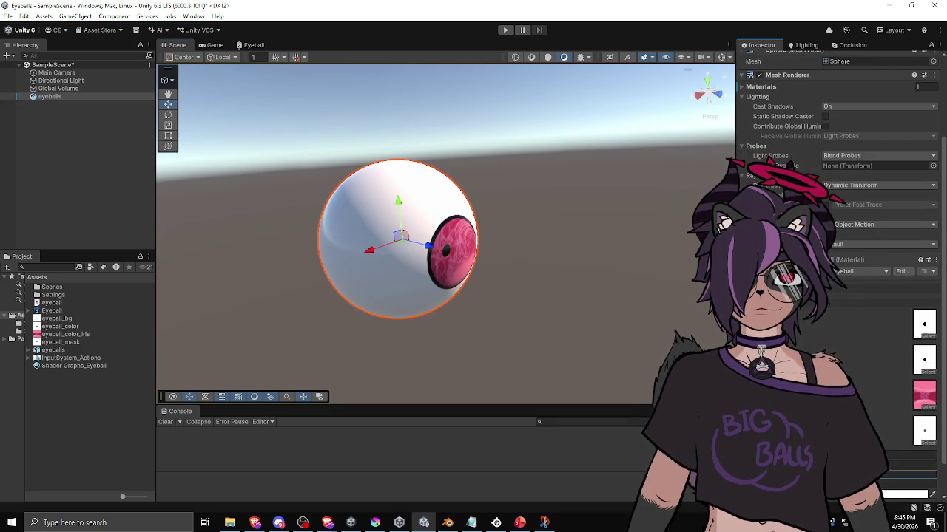
{"action": "mouse_move", "coordinate": [493, 234]}
{"action": "left_mouse_down"}
{"action": "mouse_move", "coordinate": [560, 185]}
{"action": "mouse_move", "coordinate": [326, 203]}
{"action": "mouse_move", "coordinate": [258, 291]}
{"action": "mouse_move", "coordinate": [351, 332]}
{"action": "mouse_move", "coordinate": [511, 286]}
{"action": "mouse_move", "coordinate": [522, 197]}
{"action": "mouse_move", "coordinate": [487, 149]}
{"action": "mouse_move", "coordinate": [434, 125]}
{"action": "mouse_move", "coordinate": [382, 153]}
{"action": "mouse_move", "coordinate": [347, 210]}
{"action": "mouse_move", "coordinate": [533, 162]}
{"action": "mouse_move", "coordinate": [273, 181]}
{"action": "mouse_move", "coordinate": [178, 211]}
{"action": "mouse_move", "coordinate": [533, 219]}
{"action": "mouse_move", "coordinate": [560, 170]}
{"action": "mouse_move", "coordinate": [482, 230]}
{"action": "mouse_move", "coordinate": [465, 310]}
{"action": "mouse_move", "coordinate": [458, 244]}
{"action": "mouse_move", "coordinate": [444, 216]}
{"action": "mouse_move", "coordinate": [443, 225]}
{"action": "left_mouse_up"}
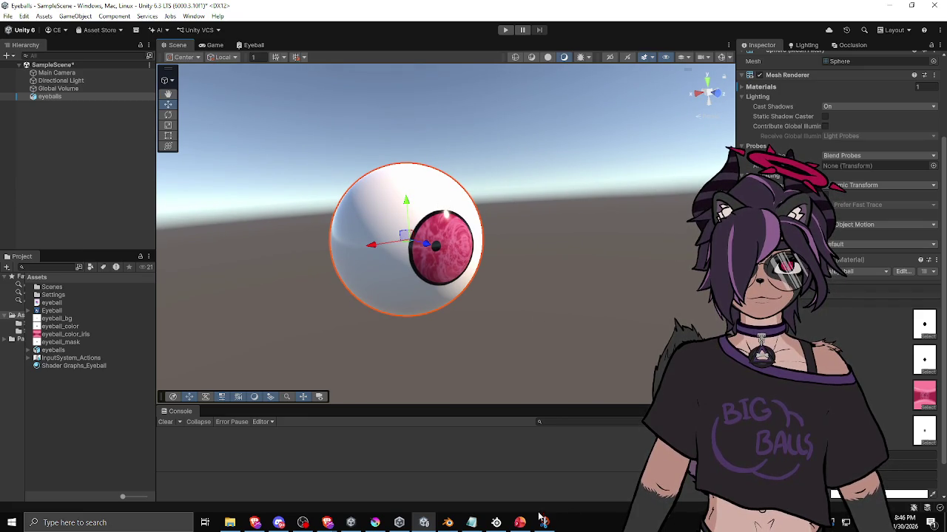
In Krita, airbrush the canvas pink over the texture's dark horizontal bands
{"action": "left_click", "coordinate": [375, 523]}
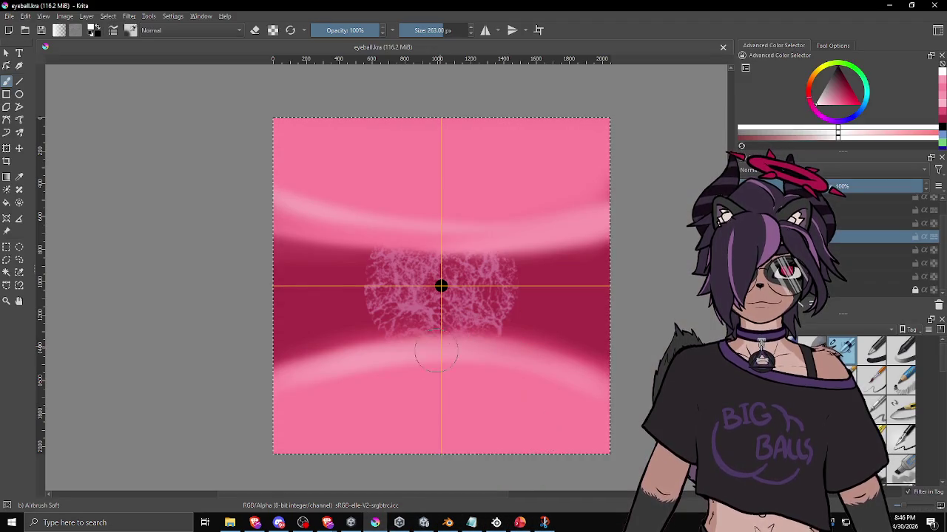
{"action": "left_click", "coordinate": [290, 194], "text": "ctrl"}
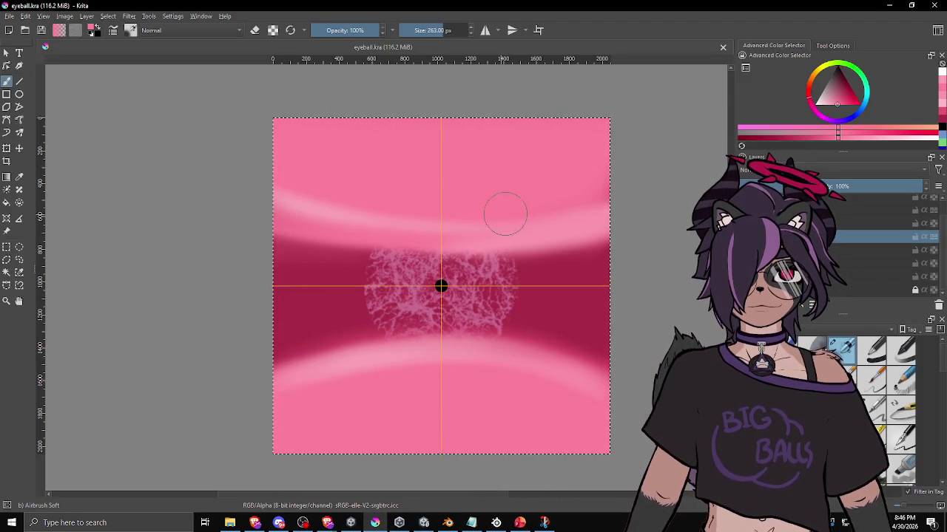
{"action": "left_click", "coordinate": [880, 250]}
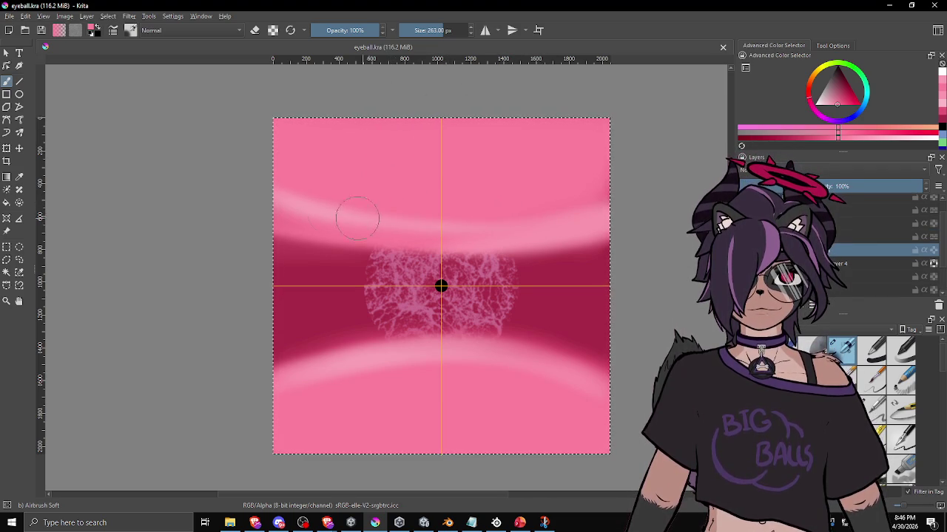
{"action": "left_click_drag", "start_coordinate": [441, 221], "coordinate": [469, 226]}
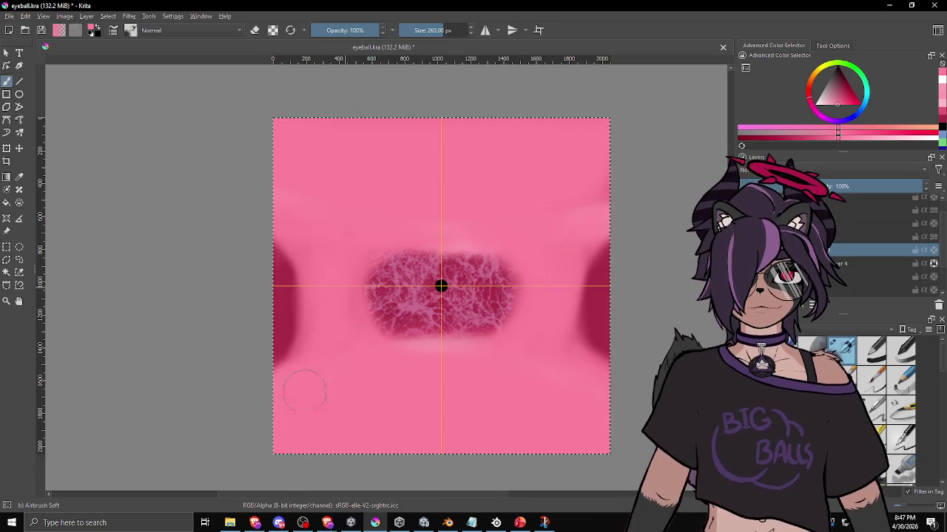
Export the painted eyeball texture as PNG and return to Unity
{"action": "left_click", "coordinate": [9, 17]}
{"action": "left_click", "coordinate": [46, 111]}
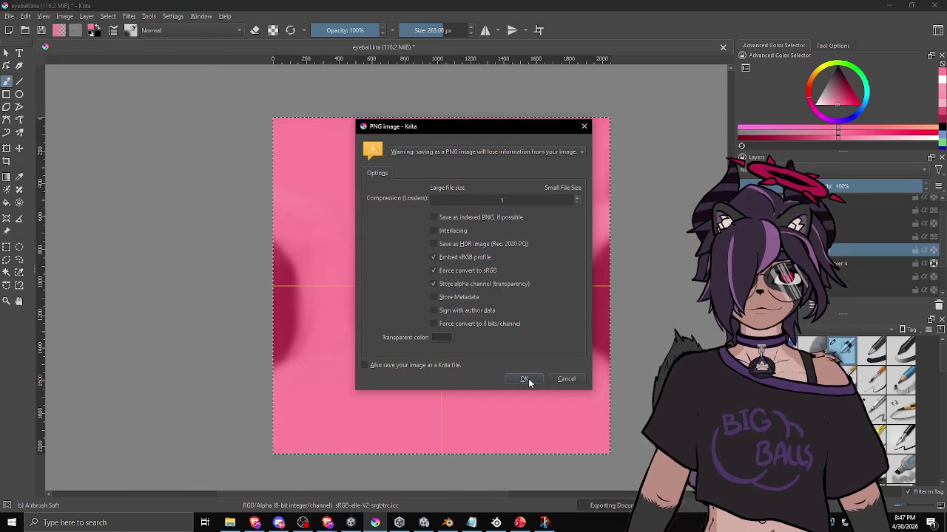
{"action": "left_click", "coordinate": [528, 380]}
{"action": "left_click", "coordinate": [423, 523]}
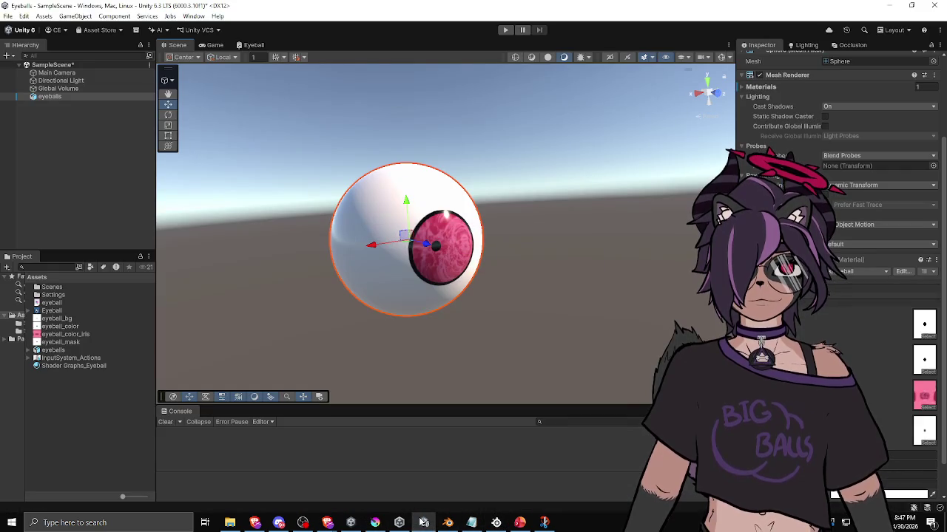
Orbit and zoom on the eyeball to inspect the updated pink iris, then show the Eyeball shader graph
{"action": "mouse_move", "coordinate": [445, 264]}
{"action": "left_mouse_down"}
{"action": "mouse_move", "coordinate": [490, 303]}
{"action": "mouse_move", "coordinate": [545, 310]}
{"action": "mouse_move", "coordinate": [560, 247]}
{"action": "mouse_move", "coordinate": [313, 268]}
{"action": "mouse_move", "coordinate": [258, 316]}
{"action": "mouse_move", "coordinate": [439, 296]}
{"action": "mouse_move", "coordinate": [363, 301]}
{"action": "mouse_move", "coordinate": [495, 127]}
{"action": "mouse_move", "coordinate": [617, 131]}
{"action": "mouse_move", "coordinate": [584, 222]}
{"action": "mouse_move", "coordinate": [535, 311]}
{"action": "mouse_move", "coordinate": [363, 76]}
{"action": "mouse_move", "coordinate": [334, 184]}
{"action": "mouse_move", "coordinate": [340, 312]}
{"action": "mouse_move", "coordinate": [463, 311]}
{"action": "mouse_move", "coordinate": [368, 317]}
{"action": "mouse_move", "coordinate": [502, 291]}
{"action": "mouse_move", "coordinate": [545, 233]}
{"action": "mouse_move", "coordinate": [443, 76]}
{"action": "mouse_move", "coordinate": [274, 84]}
{"action": "mouse_move", "coordinate": [333, 222]}
{"action": "mouse_move", "coordinate": [404, 345]}
{"action": "mouse_move", "coordinate": [500, 321]}
{"action": "mouse_move", "coordinate": [613, 247]}
{"action": "mouse_move", "coordinate": [529, 287]}
{"action": "mouse_move", "coordinate": [232, 258]}
{"action": "mouse_move", "coordinate": [474, 262]}
{"action": "mouse_move", "coordinate": [363, 258]}
{"action": "mouse_move", "coordinate": [483, 264]}
{"action": "mouse_move", "coordinate": [520, 296]}
{"action": "mouse_move", "coordinate": [638, 309]}
{"action": "mouse_move", "coordinate": [677, 296]}
{"action": "mouse_move", "coordinate": [568, 280]}
{"action": "mouse_move", "coordinate": [488, 243]}
{"action": "mouse_move", "coordinate": [414, 251]}
{"action": "mouse_move", "coordinate": [614, 285]}
{"action": "mouse_move", "coordinate": [537, 272]}
{"action": "mouse_move", "coordinate": [602, 268]}
{"action": "mouse_move", "coordinate": [592, 256]}
{"action": "mouse_move", "coordinate": [556, 249]}
{"action": "mouse_move", "coordinate": [597, 233]}
{"action": "mouse_move", "coordinate": [617, 293]}
{"action": "mouse_move", "coordinate": [518, 321]}
{"action": "mouse_move", "coordinate": [457, 247]}
{"action": "mouse_move", "coordinate": [389, 265]}
{"action": "left_mouse_up"}
{"action": "left_click", "coordinate": [613, 267]}
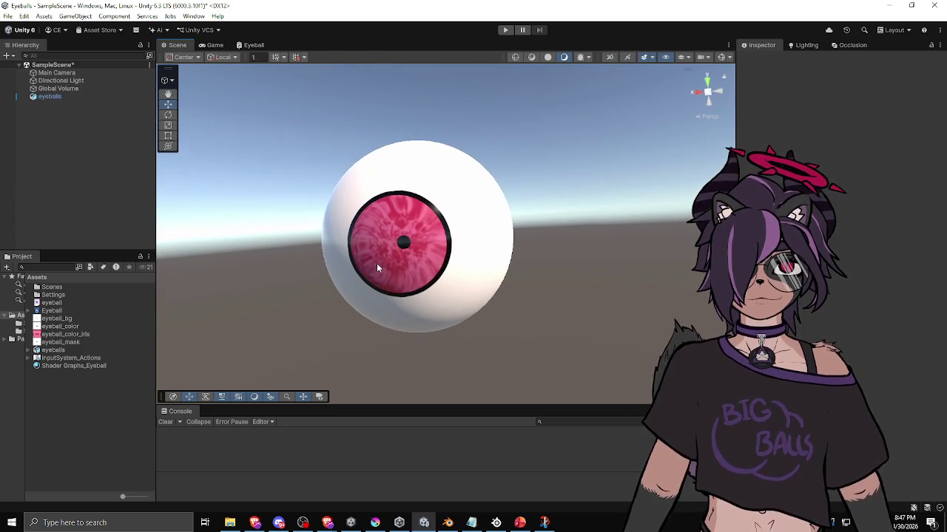
{"action": "scroll", "coordinate": [389, 268], "scroll_direction": "up", "scroll_amount": 4}
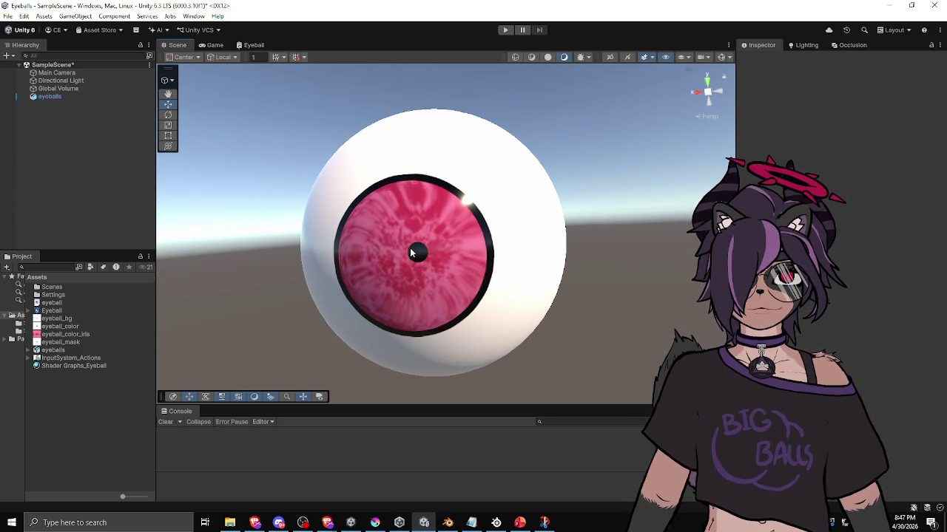
{"action": "mouse_move", "coordinate": [418, 252]}
{"action": "left_mouse_down"}
{"action": "mouse_move", "coordinate": [452, 271]}
{"action": "mouse_move", "coordinate": [459, 259]}
{"action": "mouse_move", "coordinate": [462, 286]}
{"action": "left_mouse_up"}
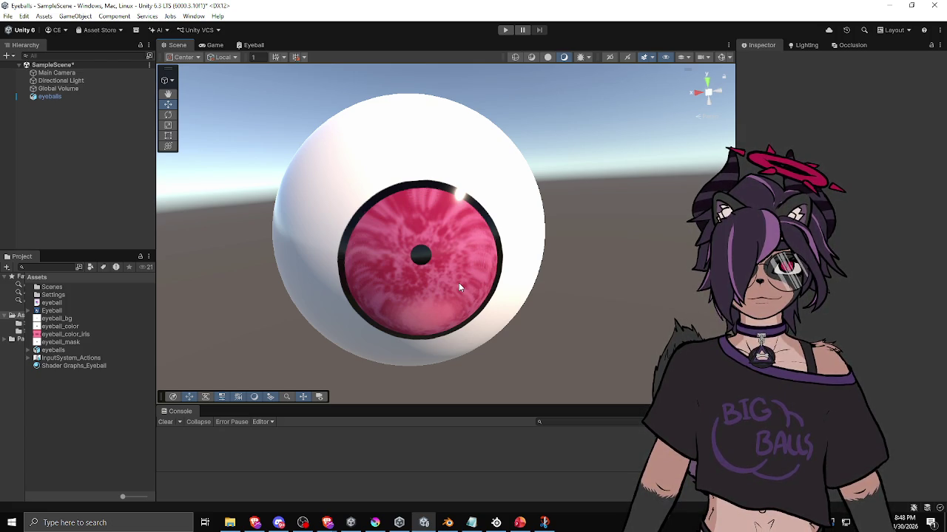
{"action": "left_click", "coordinate": [250, 47]}
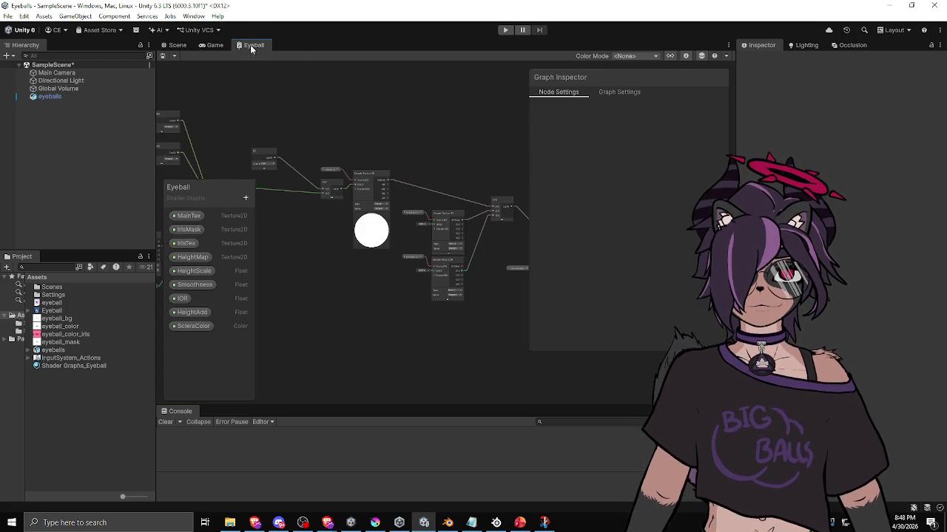
Reposition the RefractWithHeight, IOR and HeightScale nodes in the Eyeball graph
{"action": "scroll", "coordinate": [336, 177], "scroll_direction": "up", "scroll_amount": 2}
{"action": "scroll", "coordinate": [448, 267], "scroll_direction": "down", "scroll_amount": 2}
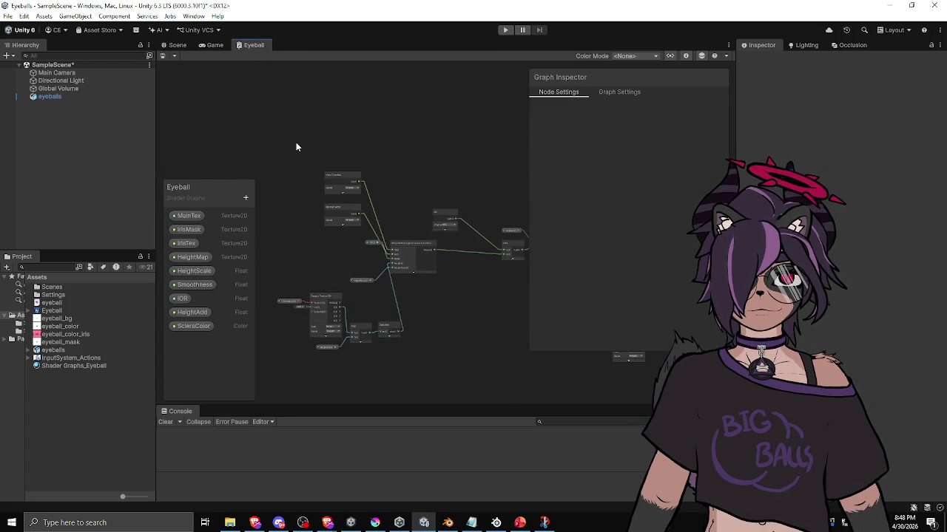
{"action": "scroll", "coordinate": [411, 246], "scroll_direction": "up", "scroll_amount": 3}
{"action": "left_click", "coordinate": [443, 258]}
{"action": "left_click_drag", "start_coordinate": [442, 259], "coordinate": [451, 263]}
{"action": "left_click", "coordinate": [340, 239]}
{"action": "left_click_drag", "start_coordinate": [341, 240], "coordinate": [333, 268]}
{"action": "left_click_drag", "start_coordinate": [322, 315], "coordinate": [353, 304]}
{"action": "left_click_drag", "start_coordinate": [329, 268], "coordinate": [353, 274]}
{"action": "mouse_move", "coordinate": [417, 313]}
{"action": "left_mouse_down"}
{"action": "mouse_move", "coordinate": [441, 279]}
{"action": "mouse_move", "coordinate": [348, 242]}
{"action": "mouse_move", "coordinate": [425, 216]}
{"action": "left_mouse_up"}
Move the HeightMap node group and the View Direction and Normal Vector nodes into tidier positions
{"action": "mouse_move", "coordinate": [292, 174]}
{"action": "left_mouse_down"}
{"action": "mouse_move", "coordinate": [496, 350]}
{"action": "mouse_move", "coordinate": [487, 356]}
{"action": "left_mouse_up"}
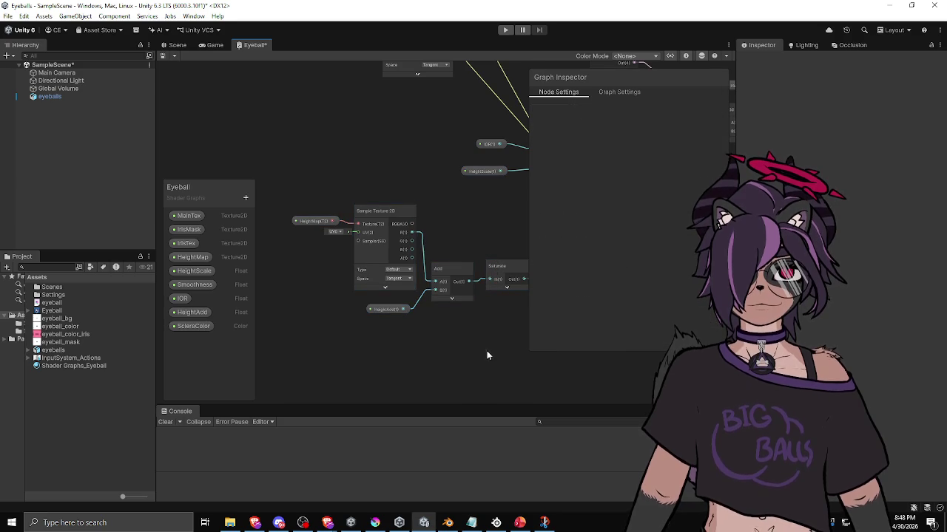
{"action": "left_click_drag", "start_coordinate": [411, 311], "coordinate": [511, 203]}
{"action": "mouse_move", "coordinate": [395, 208]}
{"action": "left_mouse_down"}
{"action": "mouse_move", "coordinate": [324, 105]}
{"action": "mouse_move", "coordinate": [313, 156]}
{"action": "left_mouse_up"}
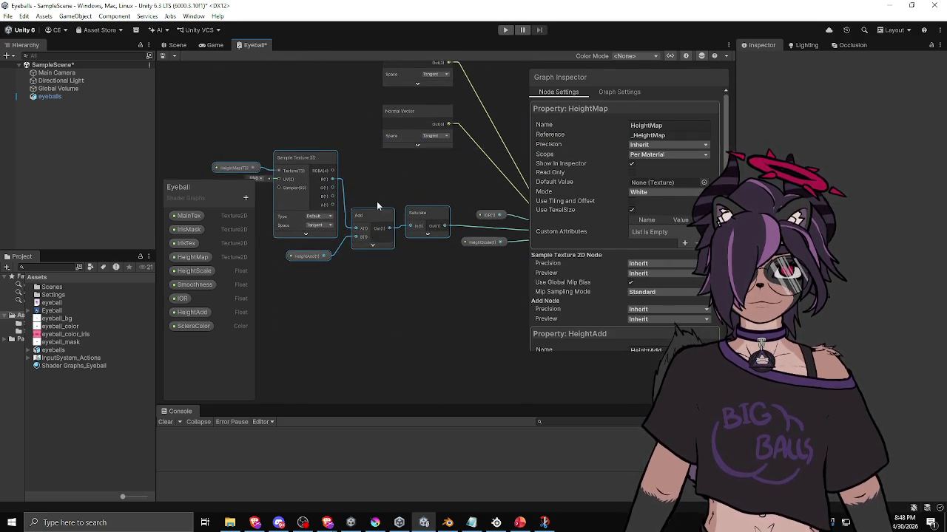
{"action": "left_click_drag", "start_coordinate": [466, 312], "coordinate": [325, 311]}
{"action": "left_click", "coordinate": [342, 241]}
{"action": "left_click_drag", "start_coordinate": [342, 242], "coordinate": [350, 252]}
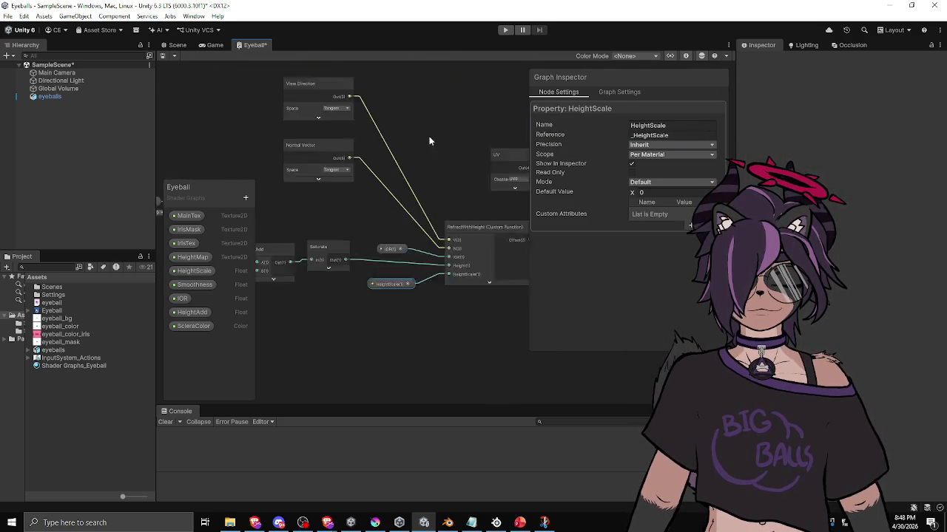
{"action": "left_click_drag", "start_coordinate": [283, 71], "coordinate": [408, 222]}
{"action": "mouse_move", "coordinate": [345, 104]}
{"action": "left_mouse_down"}
{"action": "mouse_move", "coordinate": [358, 120]}
{"action": "mouse_move", "coordinate": [358, 145]}
{"action": "mouse_move", "coordinate": [341, 152]}
{"action": "left_mouse_up"}
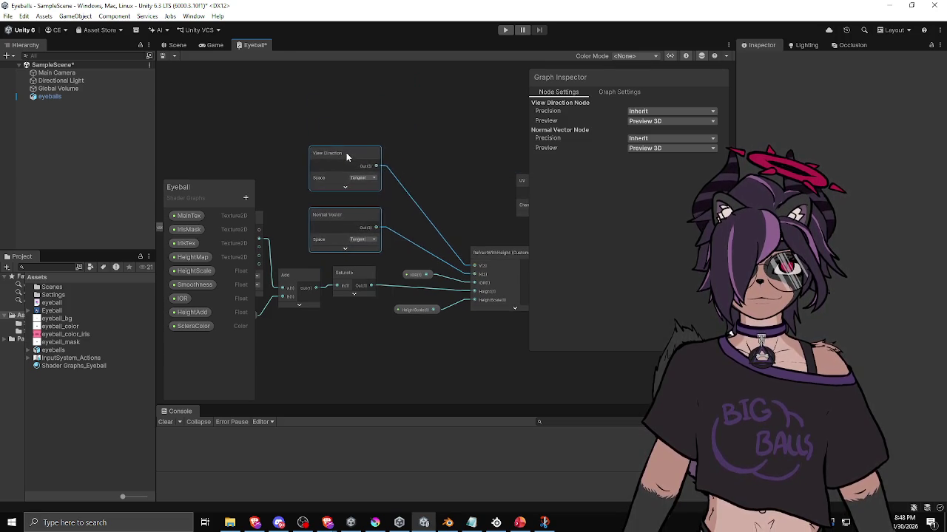
{"action": "left_click", "coordinate": [447, 167]}
{"action": "mouse_move", "coordinate": [447, 167]}
{"action": "left_mouse_down"}
{"action": "mouse_move", "coordinate": [329, 144]}
{"action": "mouse_move", "coordinate": [299, 148]}
{"action": "left_mouse_up"}
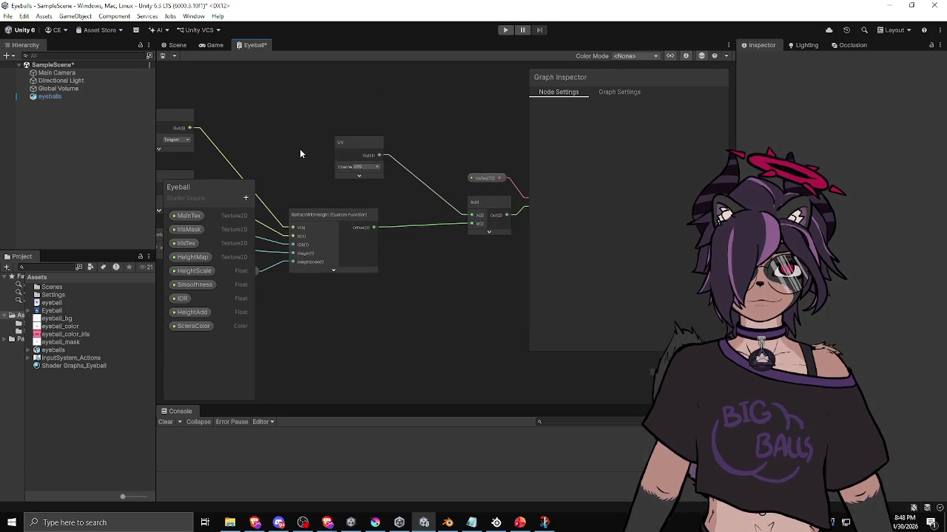
{"action": "left_click", "coordinate": [343, 153]}
Select the unwanted node group around HeightMap and MainTex and delete it
{"action": "left_click_drag", "start_coordinate": [453, 159], "coordinate": [290, 130]}
{"action": "scroll", "coordinate": [290, 130], "scroll_direction": "down", "scroll_amount": 5}
{"action": "left_click_drag", "start_coordinate": [306, 178], "coordinate": [412, 205]}
{"action": "scroll", "coordinate": [428, 180], "scroll_direction": "down", "scroll_amount": 3}
{"action": "left_click_drag", "start_coordinate": [296, 257], "coordinate": [407, 268]}
{"action": "left_click_drag", "start_coordinate": [318, 296], "coordinate": [517, 186]}
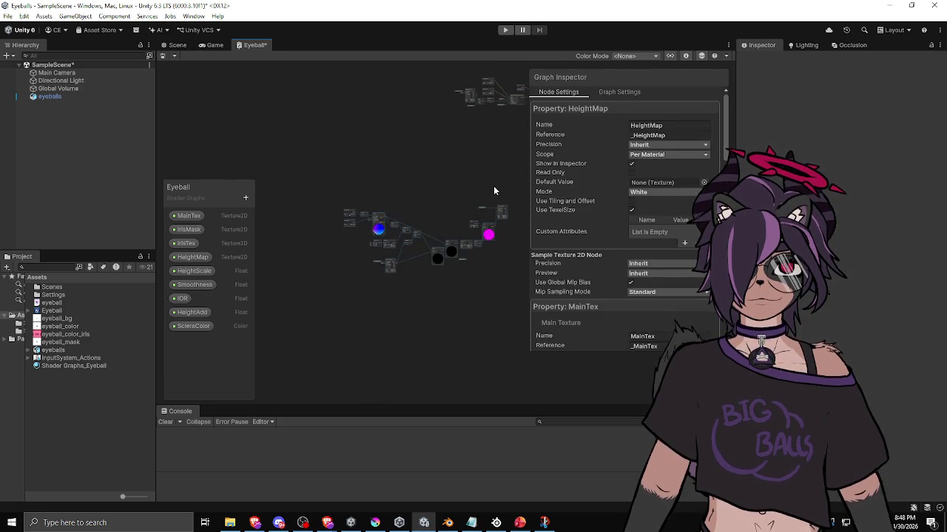
{"action": "left_click", "coordinate": [494, 191]}
{"action": "mouse_move", "coordinate": [318, 315]}
{"action": "left_mouse_down"}
{"action": "mouse_move", "coordinate": [370, 291]}
{"action": "mouse_move", "coordinate": [514, 176]}
{"action": "left_mouse_up"}
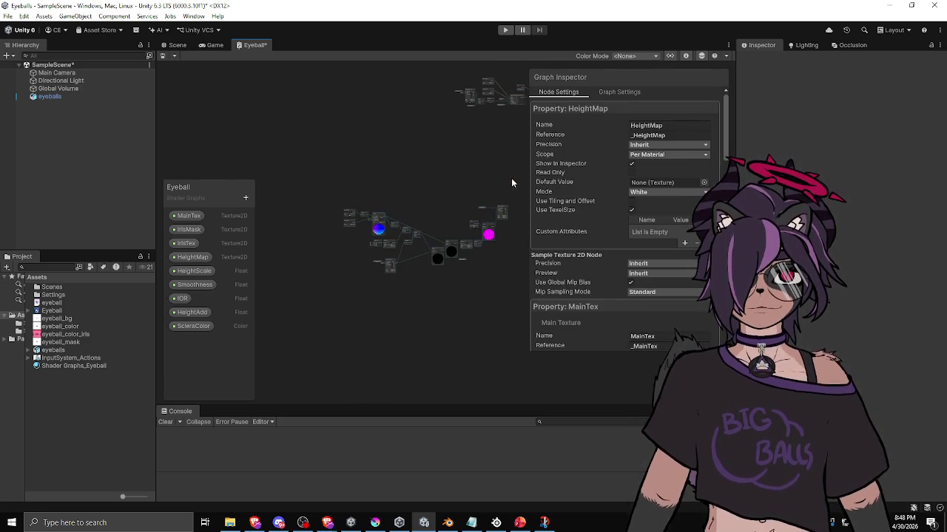
{"action": "key", "text": "Delete"}
Frame the remaining nodes, collapse the Sample Texture preview, and review the UV and Custom Function nodes
{"action": "key", "text": "a"}
{"action": "mouse_move", "coordinate": [319, 148]}
{"action": "left_mouse_down"}
{"action": "mouse_move", "coordinate": [318, 183]}
{"action": "mouse_move", "coordinate": [388, 237]}
{"action": "left_mouse_up"}
{"action": "scroll", "coordinate": [388, 237], "scroll_direction": "up", "scroll_amount": 3}
{"action": "left_click", "coordinate": [374, 226]}
{"action": "scroll", "coordinate": [375, 229], "scroll_direction": "up", "scroll_amount": 3}
{"action": "scroll", "coordinate": [410, 243], "scroll_direction": "down", "scroll_amount": 2}
{"action": "mouse_move", "coordinate": [450, 279]}
{"action": "left_mouse_down"}
{"action": "mouse_move", "coordinate": [406, 292]}
{"action": "mouse_move", "coordinate": [315, 278]}
{"action": "left_mouse_up"}
{"action": "scroll", "coordinate": [316, 278], "scroll_direction": "down", "scroll_amount": 2}
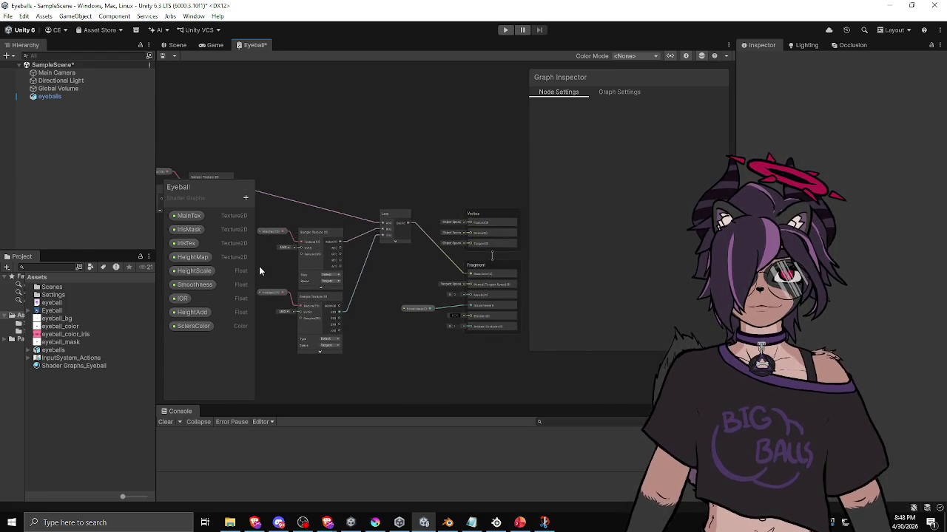
{"action": "scroll", "coordinate": [352, 192], "scroll_direction": "up", "scroll_amount": 2}
{"action": "mouse_move", "coordinate": [352, 193]}
{"action": "left_mouse_down"}
{"action": "mouse_move", "coordinate": [323, 179]}
{"action": "mouse_move", "coordinate": [389, 194]}
{"action": "left_mouse_up"}
{"action": "scroll", "coordinate": [455, 235], "scroll_direction": "up", "scroll_amount": 3}
{"action": "left_click_drag", "start_coordinate": [460, 200], "coordinate": [368, 199]}
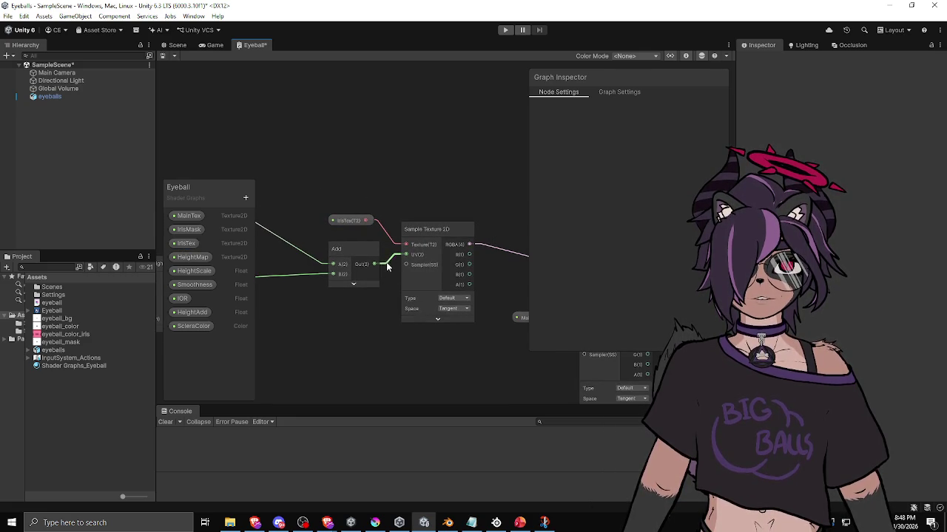
{"action": "left_click_drag", "start_coordinate": [354, 248], "coordinate": [389, 207]}
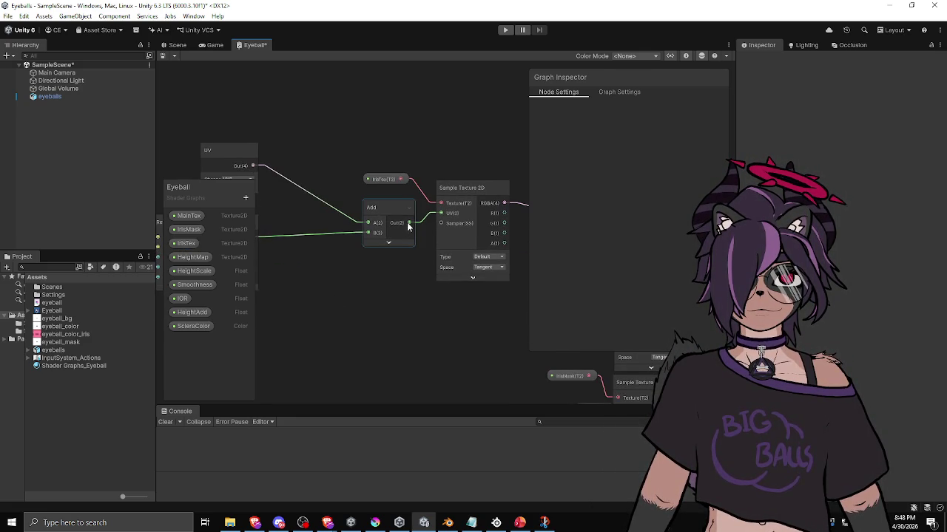
{"action": "mouse_move", "coordinate": [375, 247]}
{"action": "left_mouse_down"}
{"action": "mouse_move", "coordinate": [419, 277]}
{"action": "mouse_move", "coordinate": [454, 278]}
{"action": "mouse_move", "coordinate": [335, 251]}
{"action": "left_mouse_up"}
Add a UV Scale node through a 'scal' node search and place it beside the UV node
{"action": "right_click", "coordinate": [355, 184]}
{"action": "left_click", "coordinate": [373, 188]}
{"action": "type", "text": "expan"}
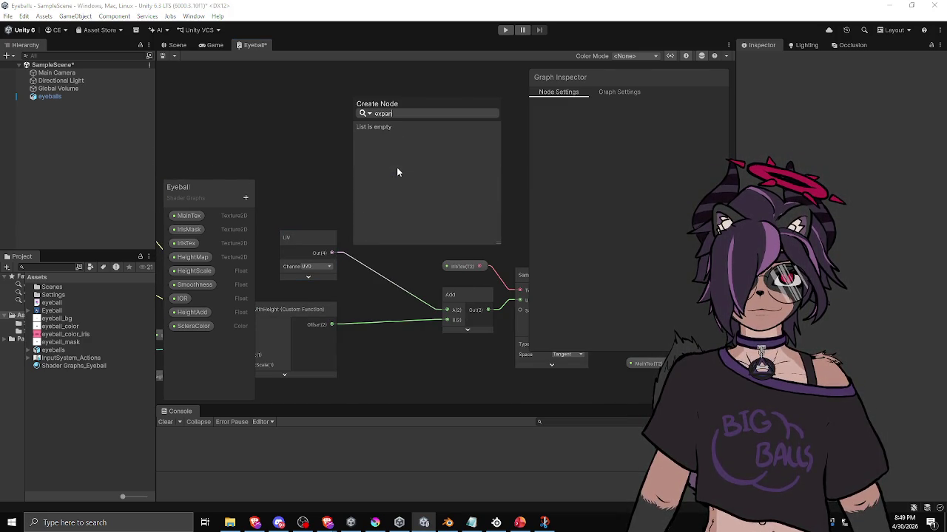
{"action": "key", "text": "BackSpace"}
{"action": "key", "text": "BackSpace"}
{"action": "key", "text": "BackSpace"}
{"action": "type", "text": "scal"}
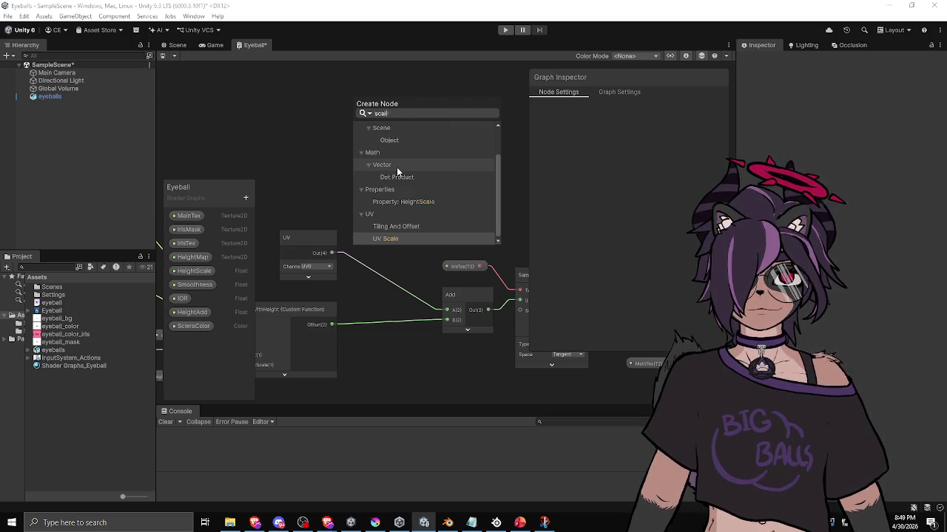
{"action": "key", "text": "Return"}
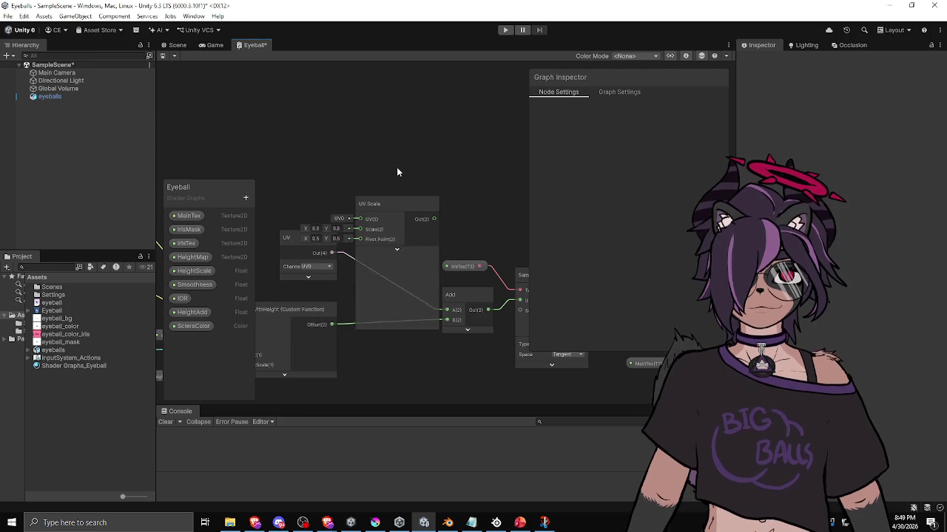
{"action": "left_click_drag", "start_coordinate": [381, 205], "coordinate": [398, 149]}
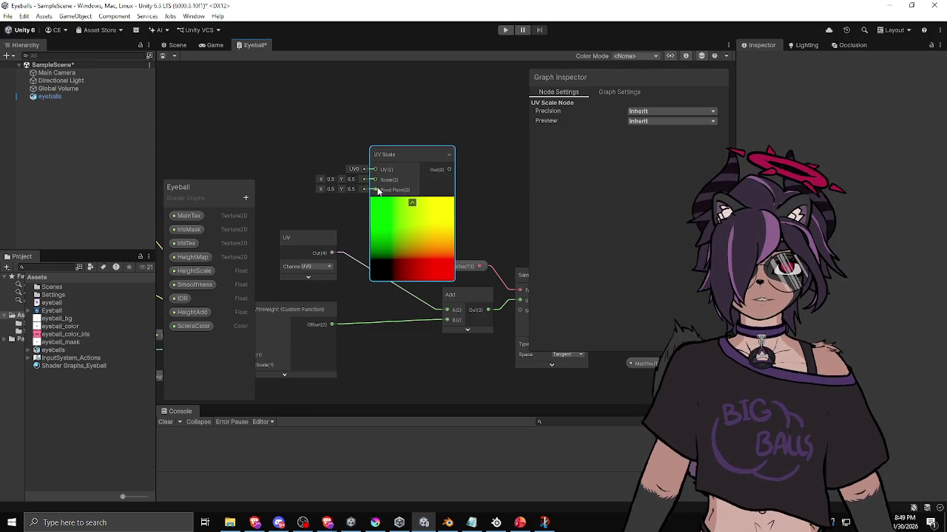
{"action": "left_click", "coordinate": [247, 197]}
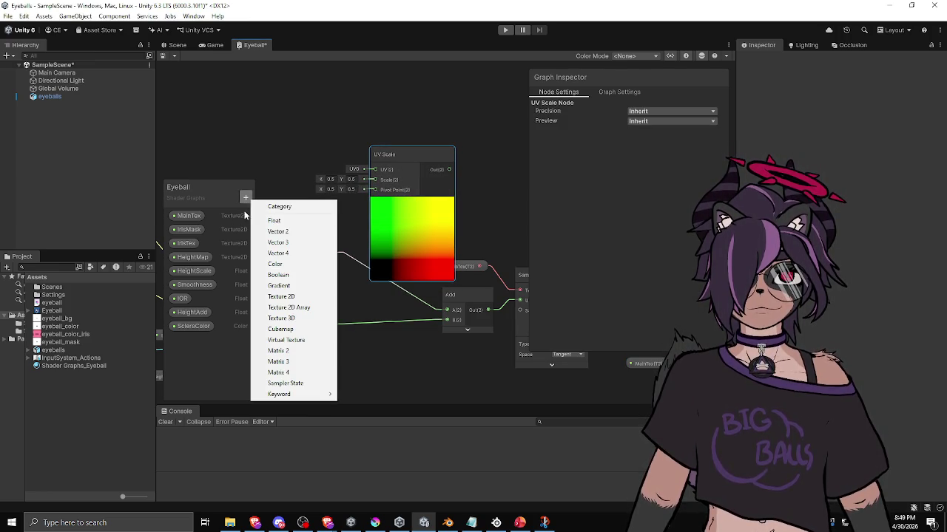
Create a Float property named IrisScale and drop it into the graph
{"action": "left_click", "coordinate": [298, 224]}
{"action": "type", "text": "IrIS"}
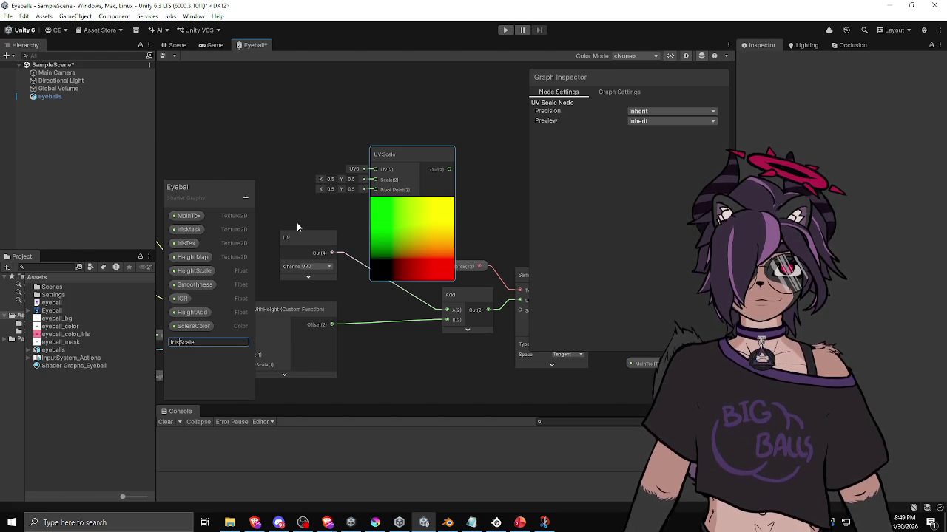
{"action": "key", "text": "Return"}
{"action": "mouse_move", "coordinate": [189, 340]}
{"action": "left_mouse_down"}
{"action": "mouse_move", "coordinate": [256, 222]}
{"action": "mouse_move", "coordinate": [252, 129]}
{"action": "mouse_move", "coordinate": [373, 182]}
{"action": "left_mouse_up"}
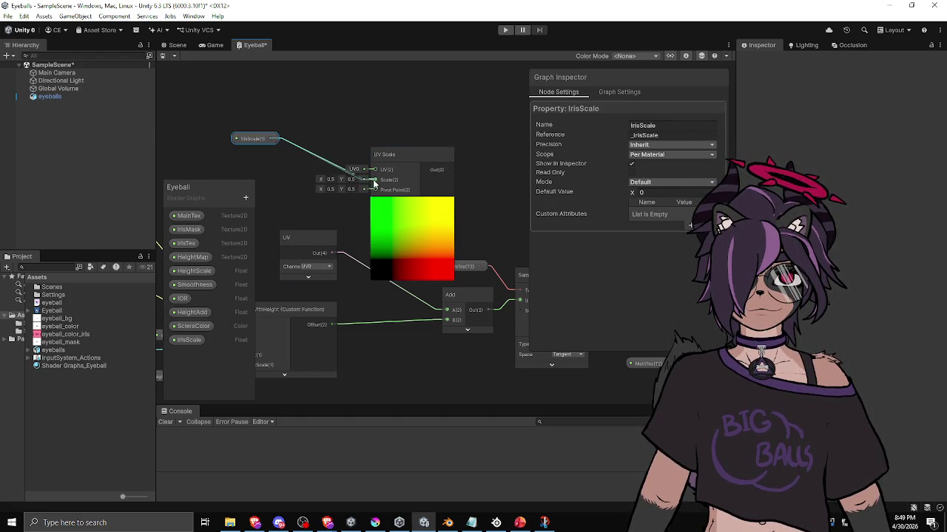
Wire IrisScale into UV Scale's Scale and the UV node into its UV input
{"action": "left_click_drag", "start_coordinate": [264, 140], "coordinate": [283, 167]}
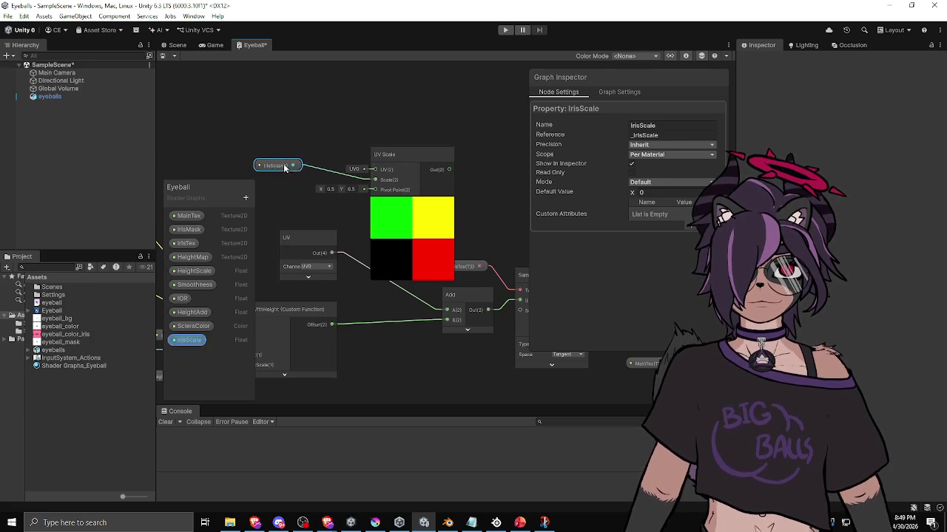
{"action": "left_click_drag", "start_coordinate": [412, 157], "coordinate": [420, 170]}
{"action": "left_click_drag", "start_coordinate": [330, 255], "coordinate": [383, 182]}
{"action": "left_click_drag", "start_coordinate": [295, 243], "coordinate": [265, 236]}
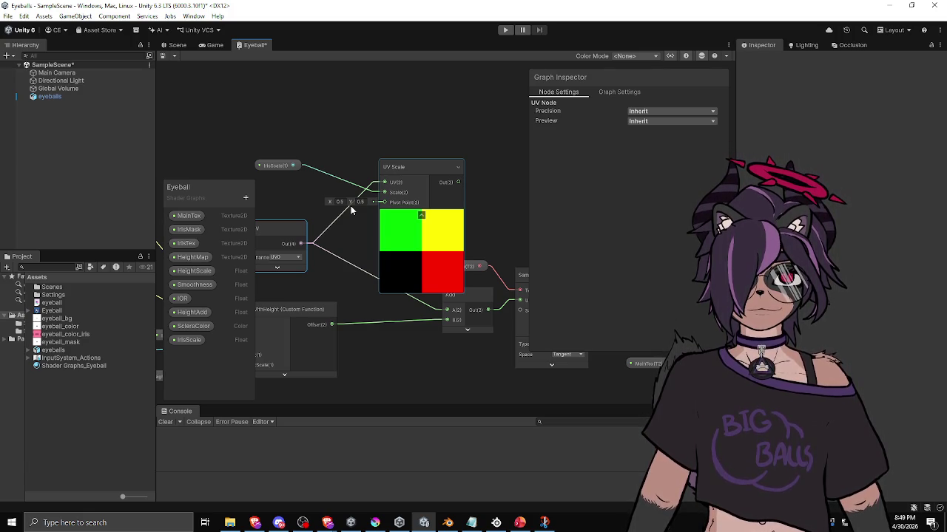
{"action": "scroll", "coordinate": [351, 206], "scroll_direction": "down", "scroll_amount": 5}
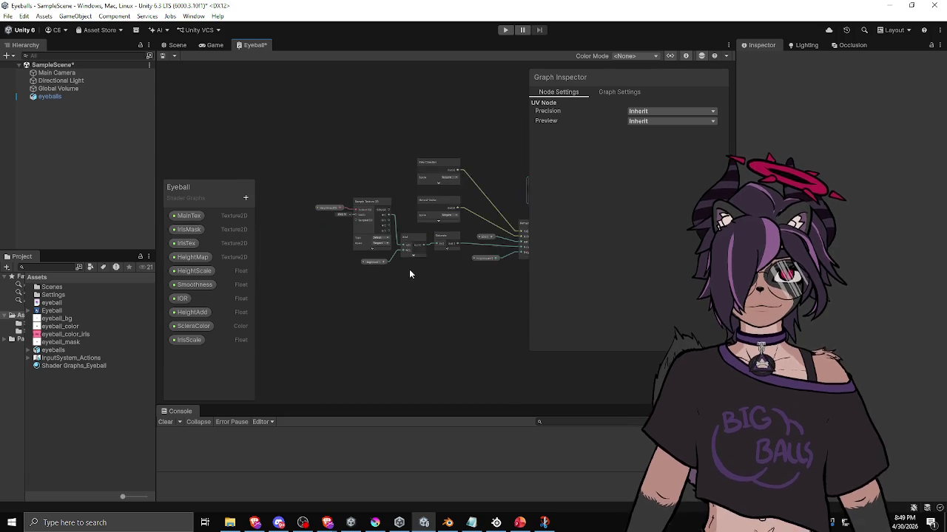
Add a One Minus node from a dragged connection and place it beside UV Scale
{"action": "scroll", "coordinate": [431, 263], "scroll_direction": "up", "scroll_amount": 2}
{"action": "scroll", "coordinate": [387, 179], "scroll_direction": "up", "scroll_amount": 1}
{"action": "left_click_drag", "start_coordinate": [388, 179], "coordinate": [297, 232]}
{"action": "left_click_drag", "start_coordinate": [275, 263], "coordinate": [480, 116]}
{"action": "type", "text": "one minus"}
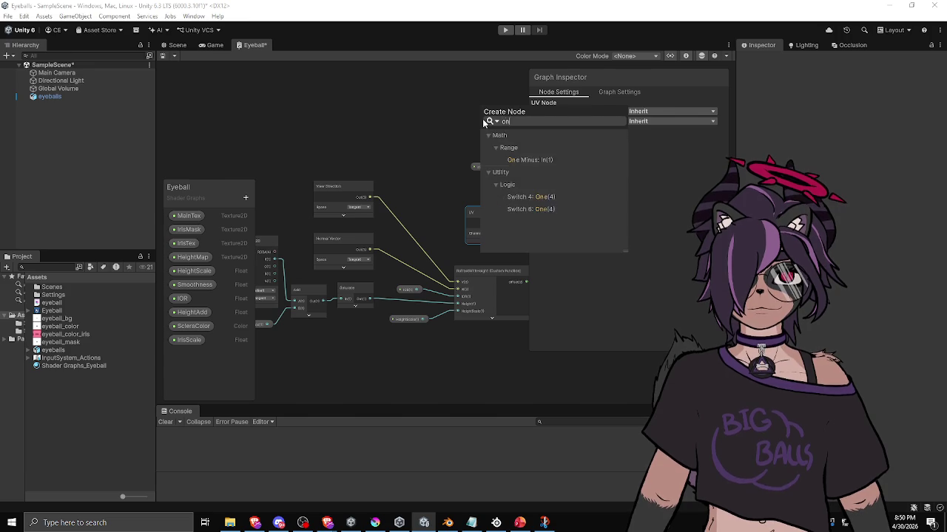
{"action": "key", "text": "Return"}
{"action": "left_click_drag", "start_coordinate": [413, 101], "coordinate": [270, 116]}
{"action": "mouse_move", "coordinate": [363, 140]}
{"action": "left_mouse_down"}
{"action": "mouse_move", "coordinate": [293, 117]}
{"action": "mouse_move", "coordinate": [382, 132]}
{"action": "left_mouse_up"}
Add a Multiply node fed by One Minus, collapse both previews, and wire IrisScale into its B input
{"action": "type", "text": "mul"}
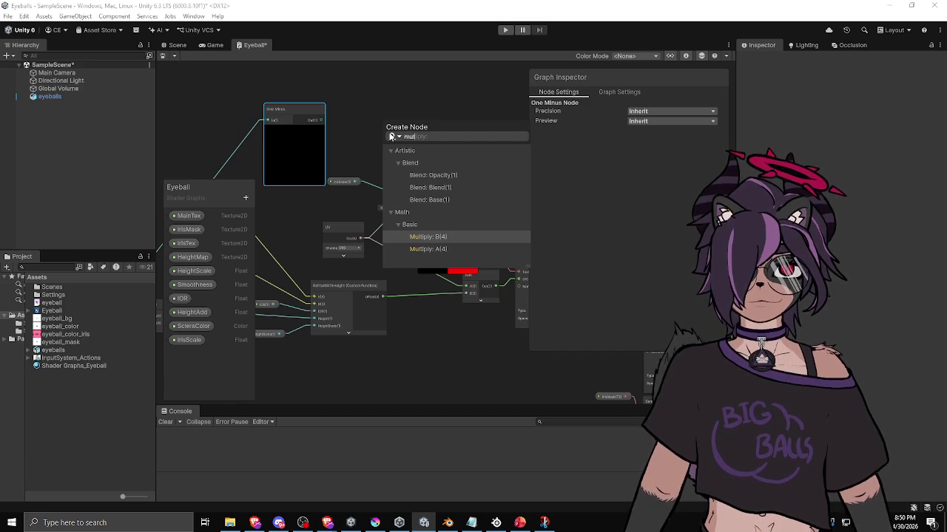
{"action": "key", "text": "Return"}
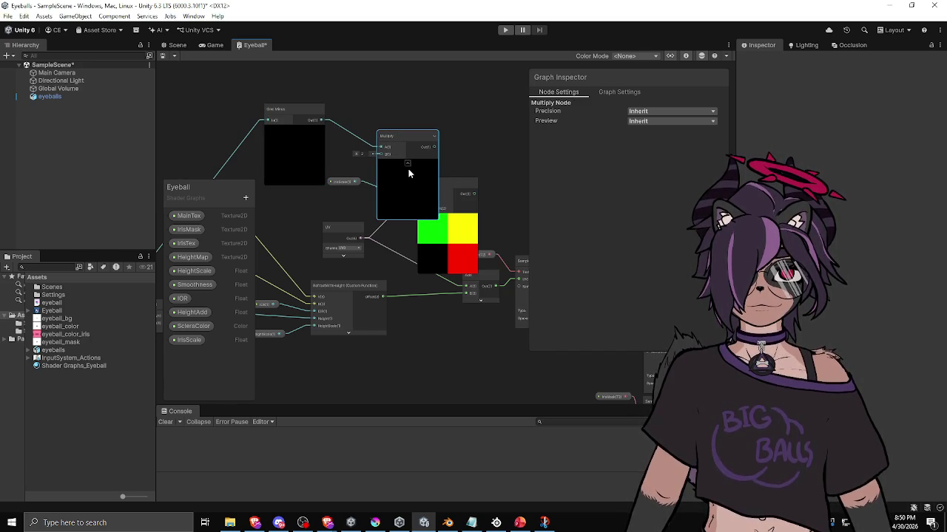
{"action": "left_click", "coordinate": [407, 163]}
{"action": "left_click", "coordinate": [294, 130]}
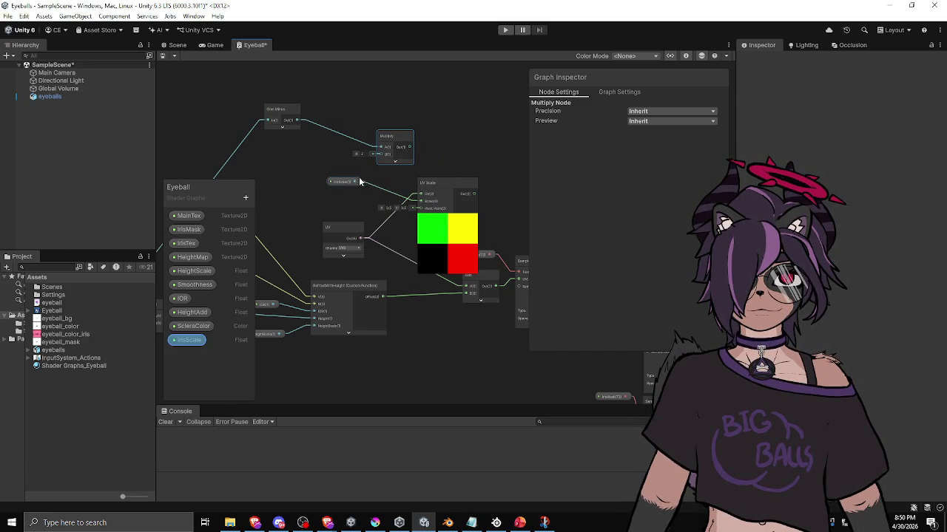
{"action": "mouse_move", "coordinate": [382, 161]}
{"action": "left_mouse_down"}
{"action": "mouse_move", "coordinate": [346, 176]}
{"action": "mouse_move", "coordinate": [325, 172]}
{"action": "left_mouse_up"}
{"action": "left_click_drag", "start_coordinate": [394, 138], "coordinate": [373, 133]}
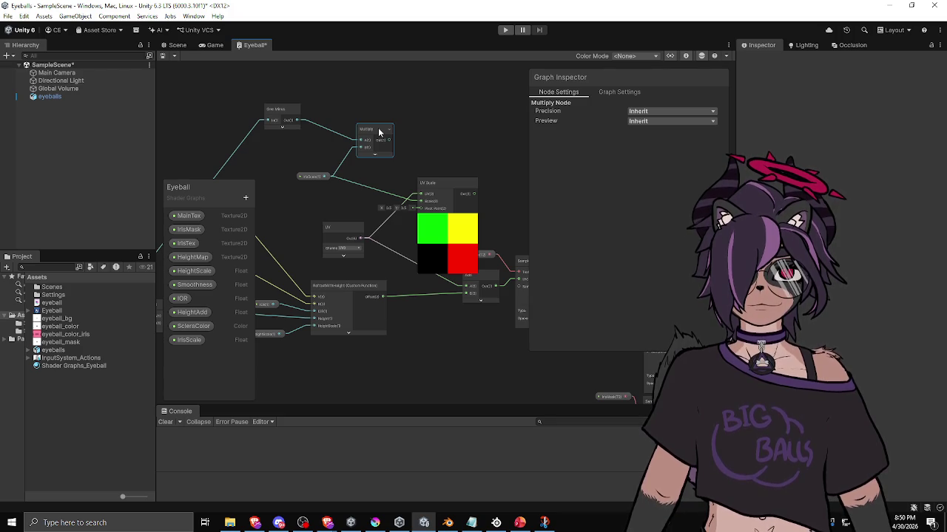
{"action": "scroll", "coordinate": [399, 121], "scroll_direction": "up", "scroll_amount": 2}
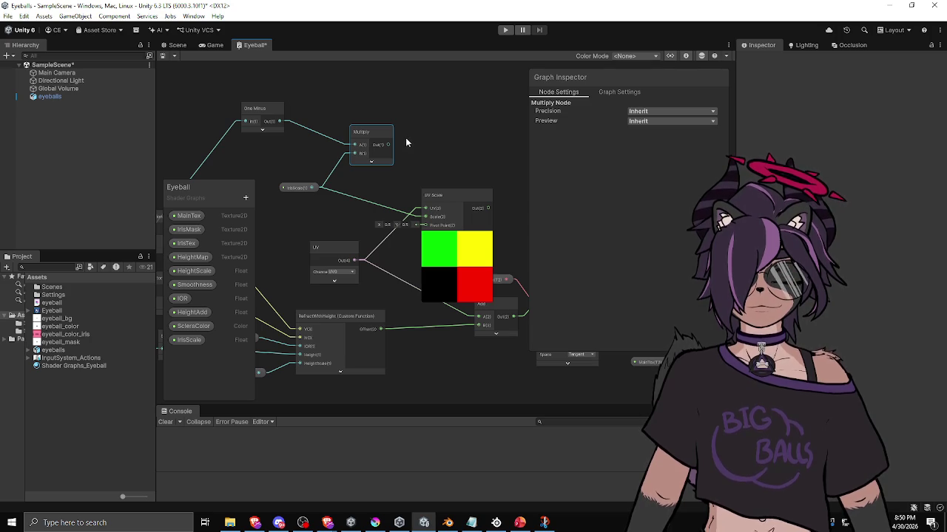
{"action": "left_click_drag", "start_coordinate": [374, 134], "coordinate": [412, 124]}
Add a Lerp node and wire IrisScale and the One Minus output into it
{"action": "right_click", "coordinate": [308, 155]}
{"action": "left_click", "coordinate": [326, 160]}
{"action": "type", "text": "ler"}
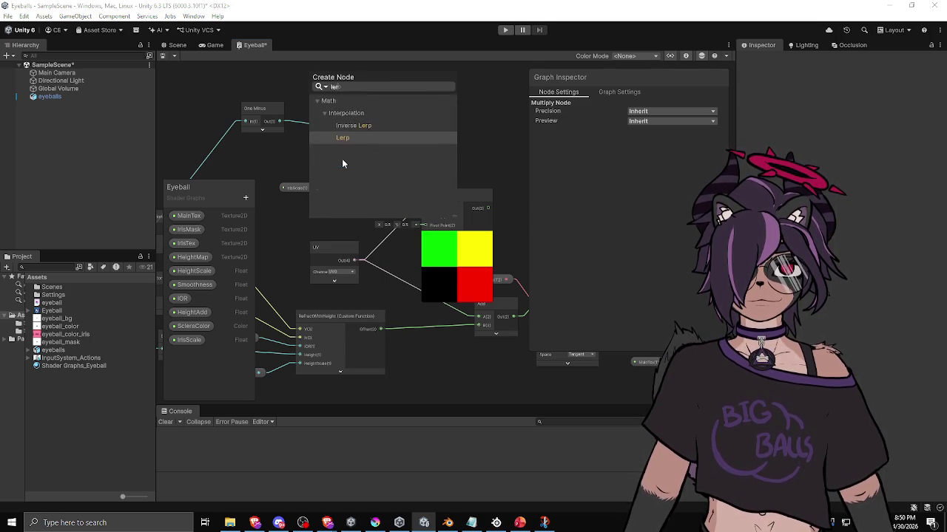
{"action": "key", "text": "Return"}
{"action": "mouse_move", "coordinate": [338, 177]}
{"action": "left_mouse_down"}
{"action": "mouse_move", "coordinate": [428, 174]}
{"action": "mouse_move", "coordinate": [314, 187]}
{"action": "left_mouse_up"}
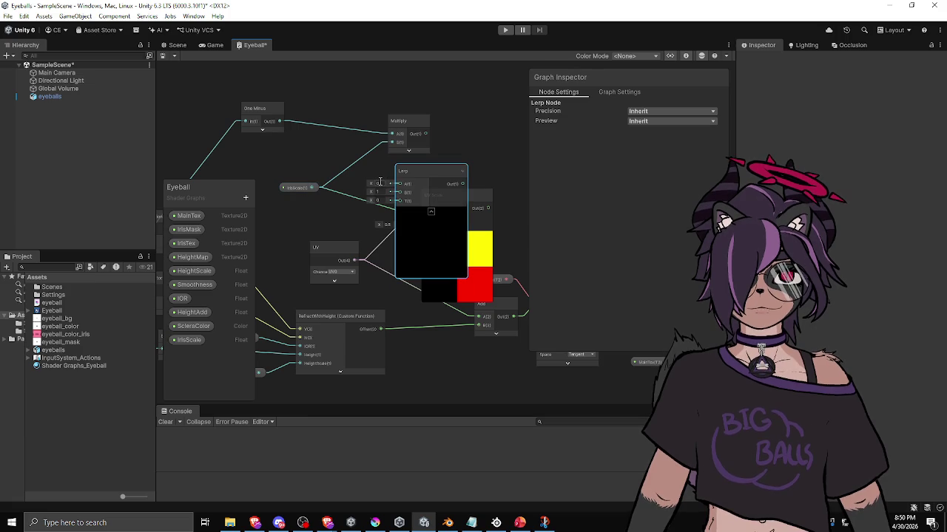
{"action": "left_click_drag", "start_coordinate": [399, 183], "coordinate": [317, 187]}
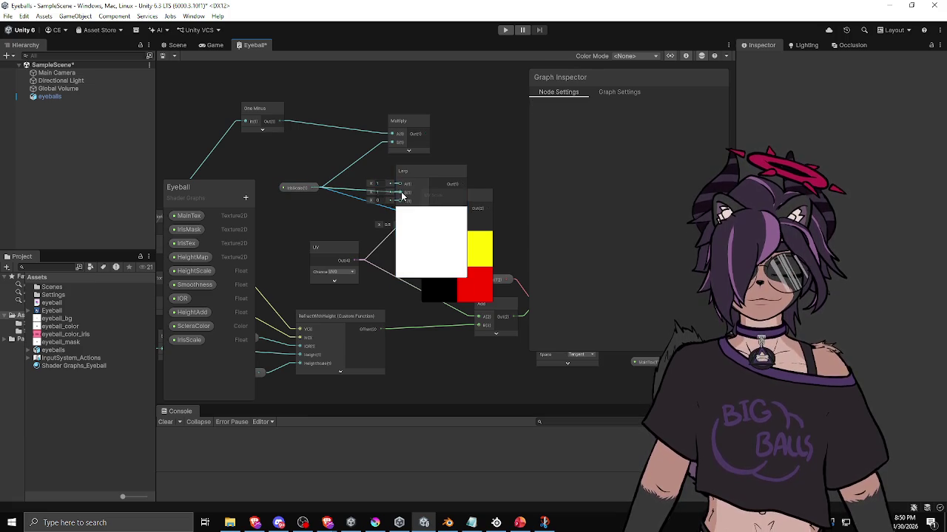
{"action": "left_click_drag", "start_coordinate": [423, 172], "coordinate": [482, 141]}
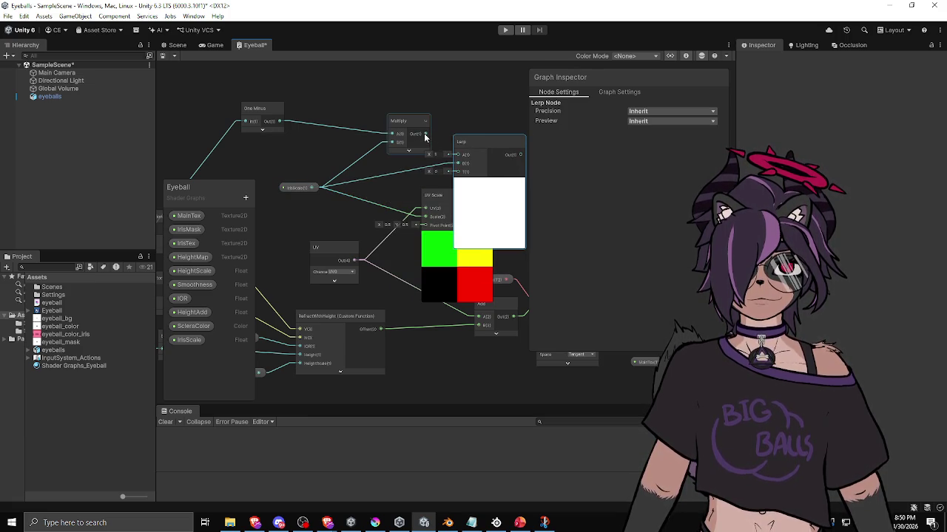
{"action": "mouse_move", "coordinate": [280, 121]}
{"action": "left_mouse_down"}
{"action": "mouse_move", "coordinate": [456, 172]}
{"action": "mouse_move", "coordinate": [363, 106]}
{"action": "mouse_move", "coordinate": [360, 130]}
{"action": "mouse_move", "coordinate": [427, 263]}
{"action": "left_mouse_up"}
Delete the Multiply node and feed the Lerp result into UV Scale's Scale input
{"action": "left_click", "coordinate": [413, 130]}
{"action": "key", "text": "Delete"}
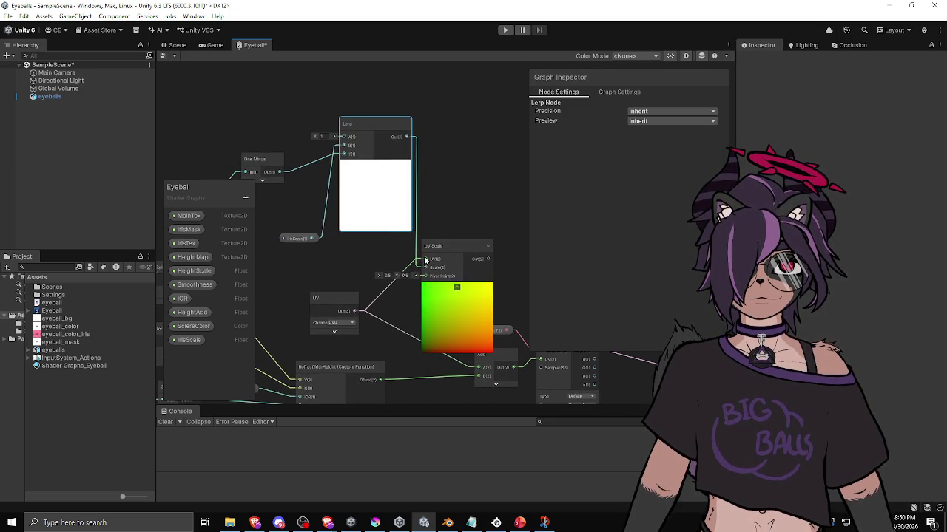
{"action": "mouse_move", "coordinate": [371, 128]}
{"action": "left_mouse_down"}
{"action": "mouse_move", "coordinate": [361, 209]}
{"action": "mouse_move", "coordinate": [370, 215]}
{"action": "left_mouse_up"}
{"action": "left_click", "coordinate": [372, 164]}
{"action": "left_click_drag", "start_coordinate": [301, 239], "coordinate": [264, 137]}
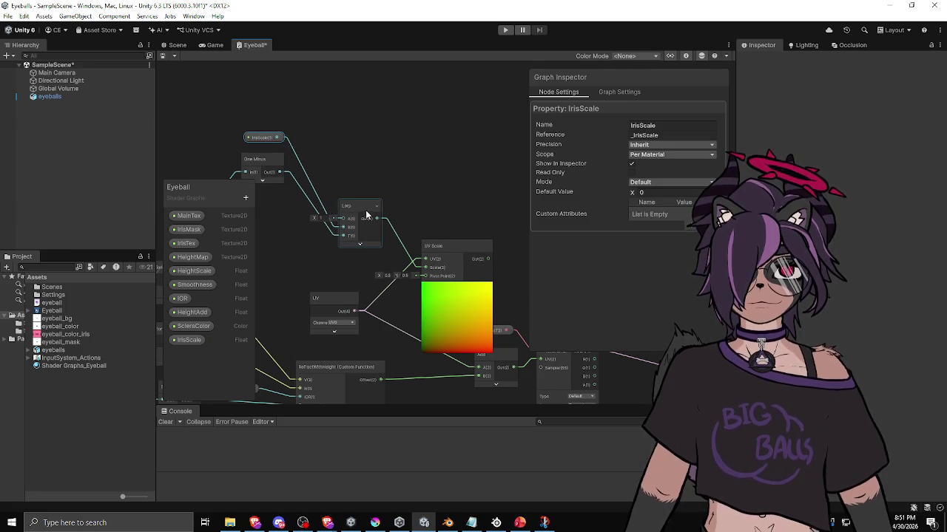
{"action": "left_click_drag", "start_coordinate": [362, 209], "coordinate": [377, 208]}
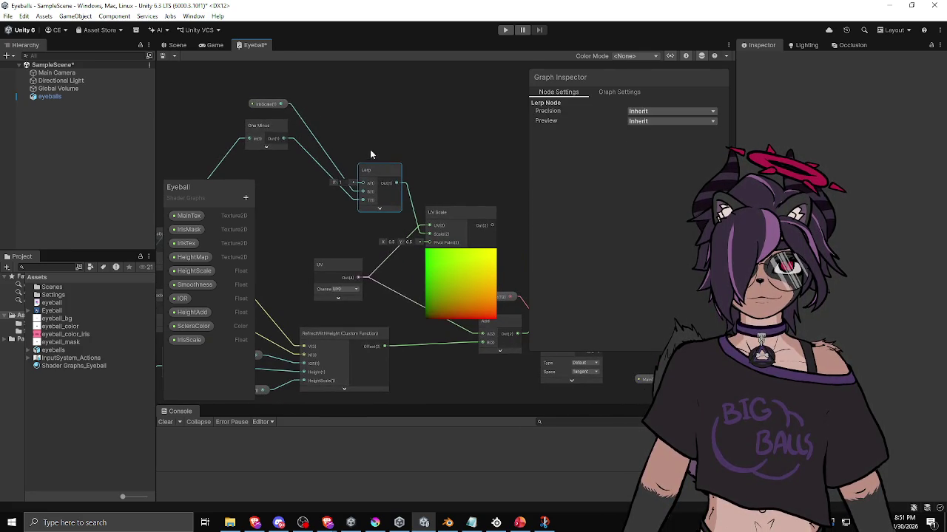
{"action": "left_click_drag", "start_coordinate": [378, 170], "coordinate": [370, 181]}
Connect UV Scale's output into the Add node, tidy the layout, and save the Eyeball graph
{"action": "left_click", "coordinate": [406, 213]}
{"action": "left_click", "coordinate": [393, 191]}
{"action": "mouse_move", "coordinate": [460, 197]}
{"action": "left_mouse_down"}
{"action": "mouse_move", "coordinate": [378, 163]}
{"action": "mouse_move", "coordinate": [398, 164]}
{"action": "mouse_move", "coordinate": [390, 264]}
{"action": "mouse_move", "coordinate": [409, 268]}
{"action": "left_mouse_up"}
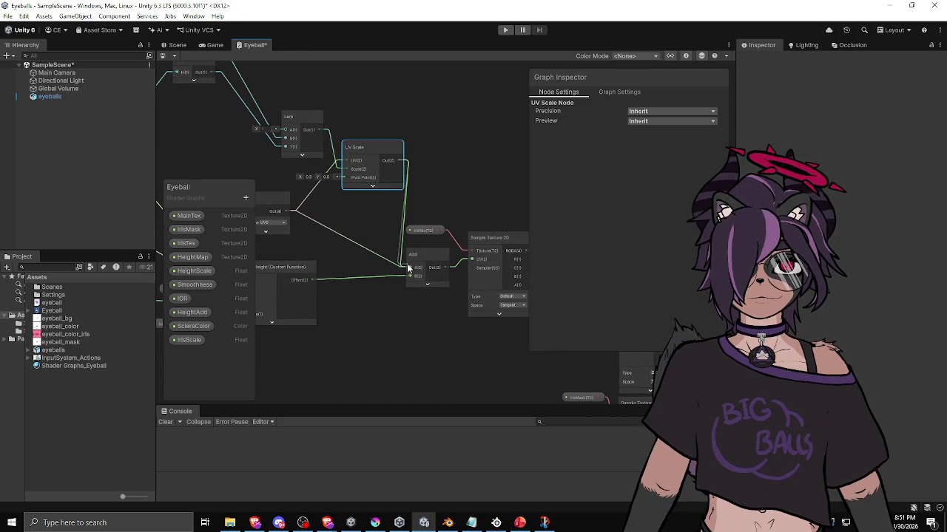
{"action": "left_click_drag", "start_coordinate": [350, 230], "coordinate": [415, 242]}
{"action": "mouse_move", "coordinate": [360, 127]}
{"action": "left_mouse_down"}
{"action": "mouse_move", "coordinate": [337, 118]}
{"action": "mouse_move", "coordinate": [344, 127]}
{"action": "left_mouse_up"}
{"action": "left_click", "coordinate": [429, 182]}
{"action": "left_click_drag", "start_coordinate": [325, 232], "coordinate": [335, 133]}
{"action": "mouse_move", "coordinate": [385, 205]}
{"action": "left_mouse_down"}
{"action": "mouse_move", "coordinate": [358, 200]}
{"action": "mouse_move", "coordinate": [366, 195]}
{"action": "left_mouse_up"}
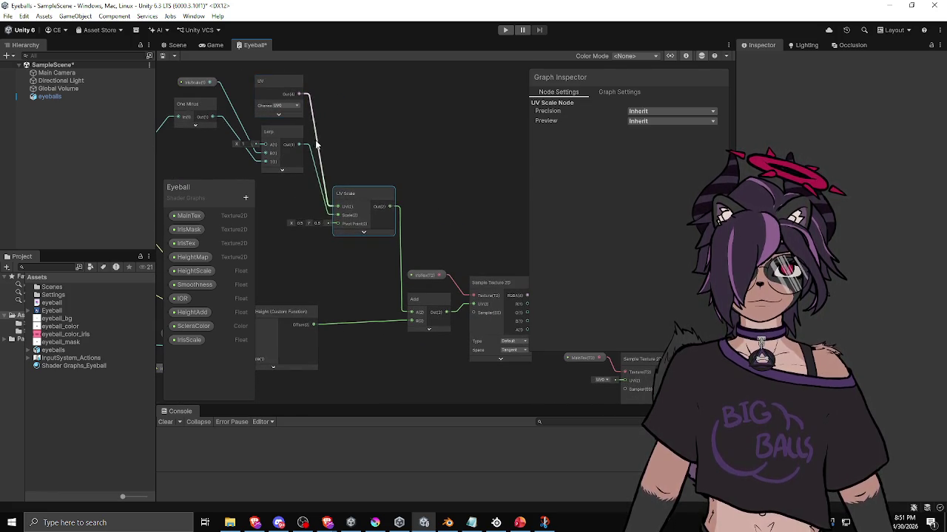
{"action": "key", "text": "a"}
{"action": "left_click_drag", "start_coordinate": [429, 158], "coordinate": [365, 156]}
{"action": "key", "text": "ctrl+s"}
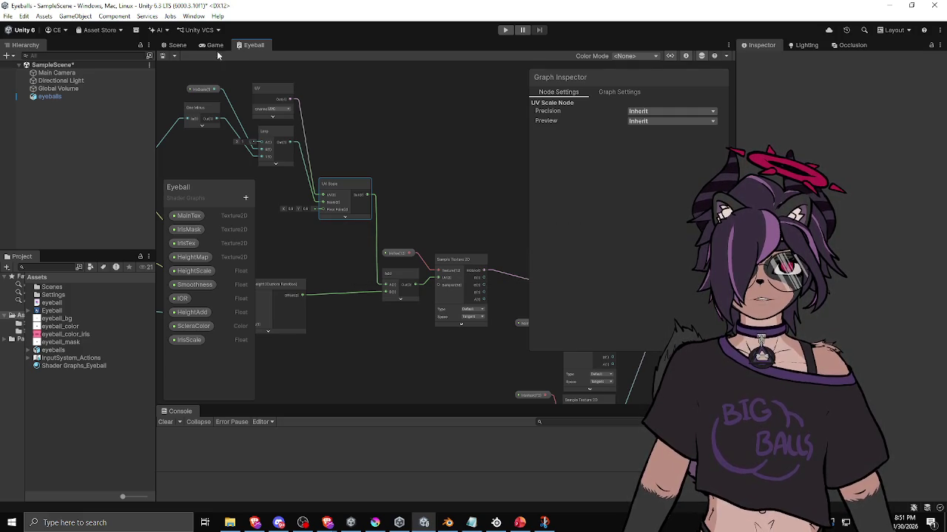
Return to the Scene view and select the Shader Graphs_Eyeball material near the eyeball
{"action": "left_click", "coordinate": [185, 46]}
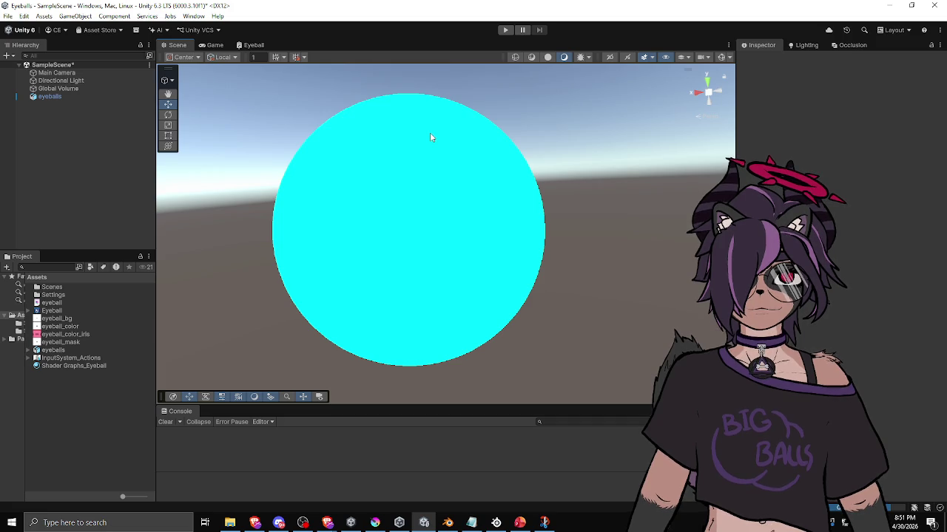
{"action": "left_click", "coordinate": [95, 365]}
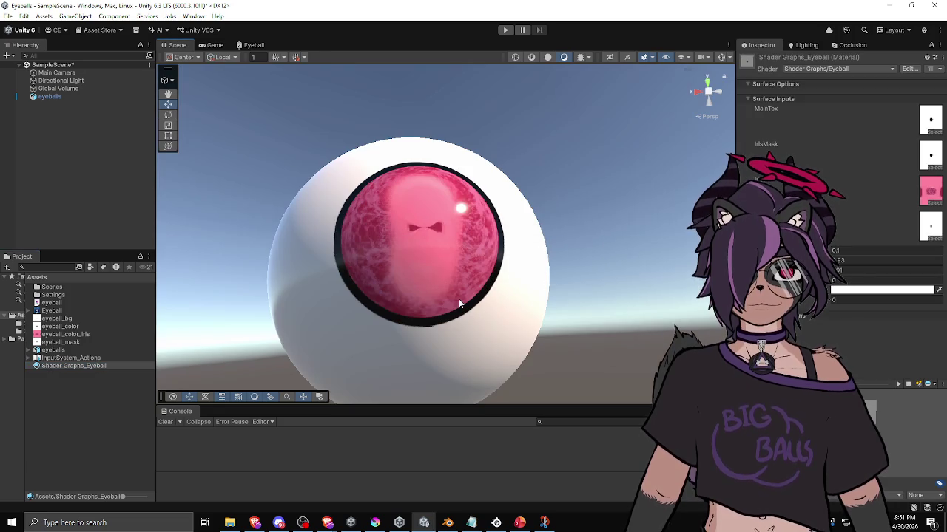
{"action": "left_click_drag", "start_coordinate": [459, 299], "coordinate": [518, 329]}
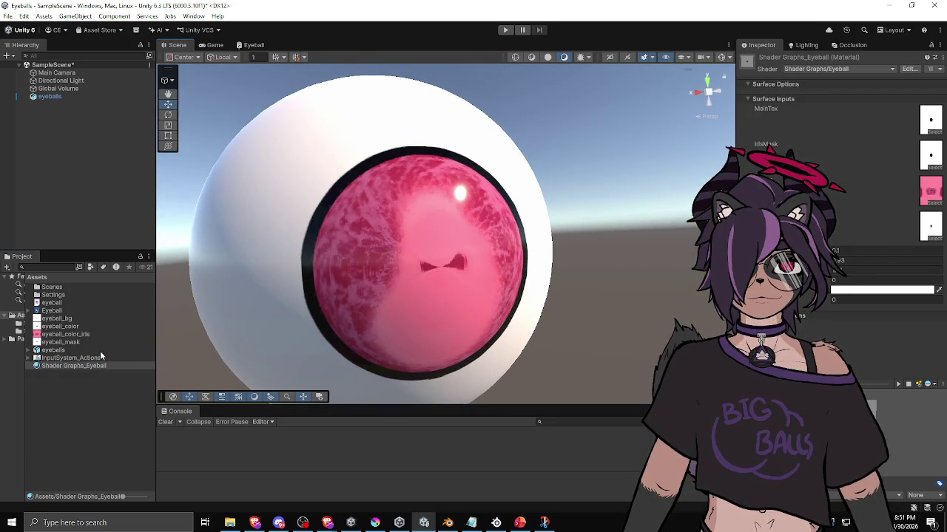
{"action": "left_click", "coordinate": [74, 366]}
Set IrisScale to 0.83, then vary it while orbiting to check the pupil shape
{"action": "left_click", "coordinate": [880, 300]}
{"action": "type", "text": "0.83"}
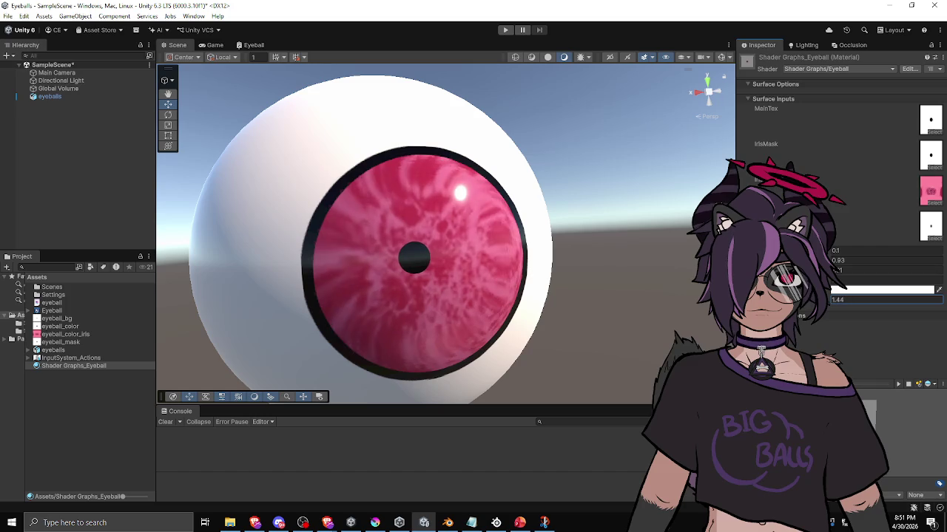
{"action": "scroll", "coordinate": [423, 299], "scroll_direction": "down", "scroll_amount": 3}
{"action": "scroll", "coordinate": [423, 298], "scroll_direction": "down", "scroll_amount": 2}
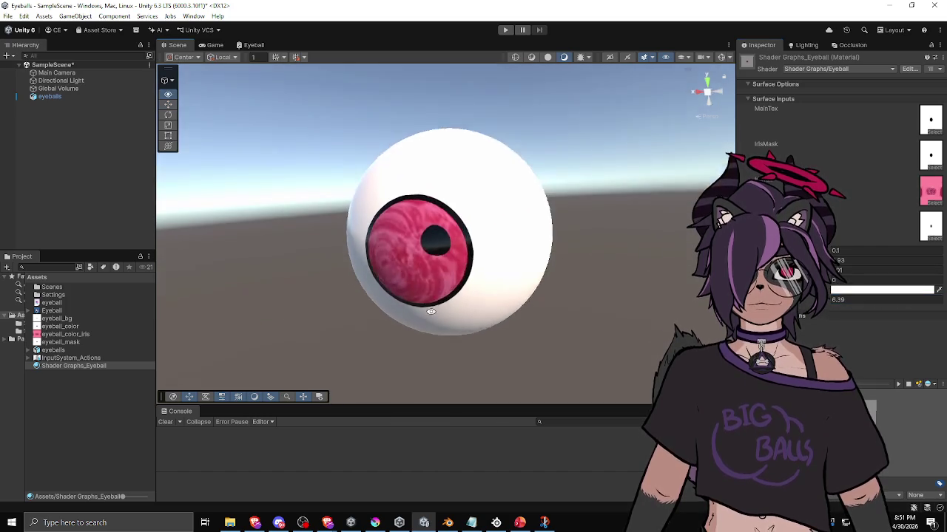
{"action": "left_click_drag", "start_coordinate": [423, 299], "coordinate": [583, 303]}
{"action": "mouse_move", "coordinate": [807, 300]}
{"action": "left_mouse_down"}
{"action": "mouse_move", "coordinate": [700, 305]}
{"action": "mouse_move", "coordinate": [828, 304]}
{"action": "left_mouse_up"}
{"action": "mouse_move", "coordinate": [15, 312]}
{"action": "left_mouse_down"}
{"action": "mouse_move", "coordinate": [908, 312]}
{"action": "mouse_move", "coordinate": [609, 292]}
{"action": "mouse_move", "coordinate": [74, 313]}
{"action": "mouse_move", "coordinate": [740, 312]}
{"action": "mouse_move", "coordinate": [547, 303]}
{"action": "left_mouse_up"}
{"action": "left_click", "coordinate": [868, 300]}
Set IrisScale to 1 and briefly preview the eyeball_bg texture
{"action": "type", "text": "1"}
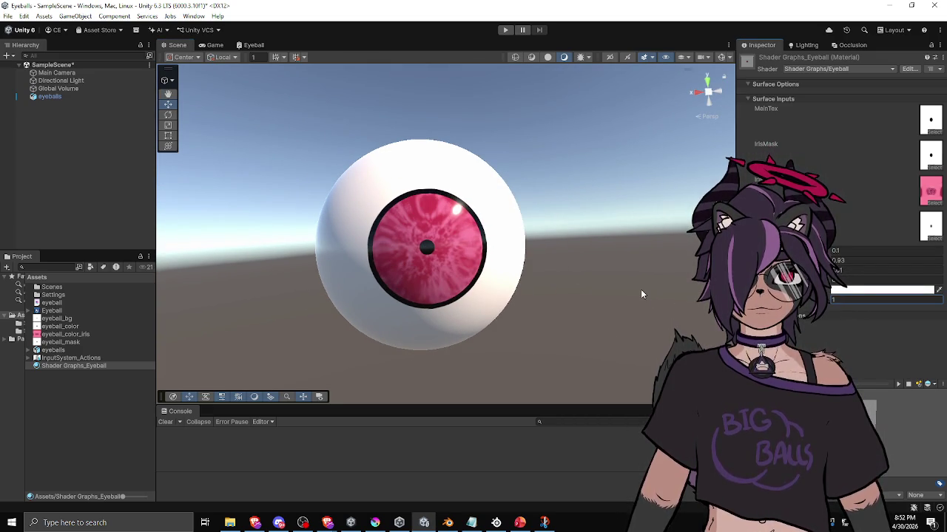
{"action": "left_click", "coordinate": [930, 229], "text": "ctrl"}
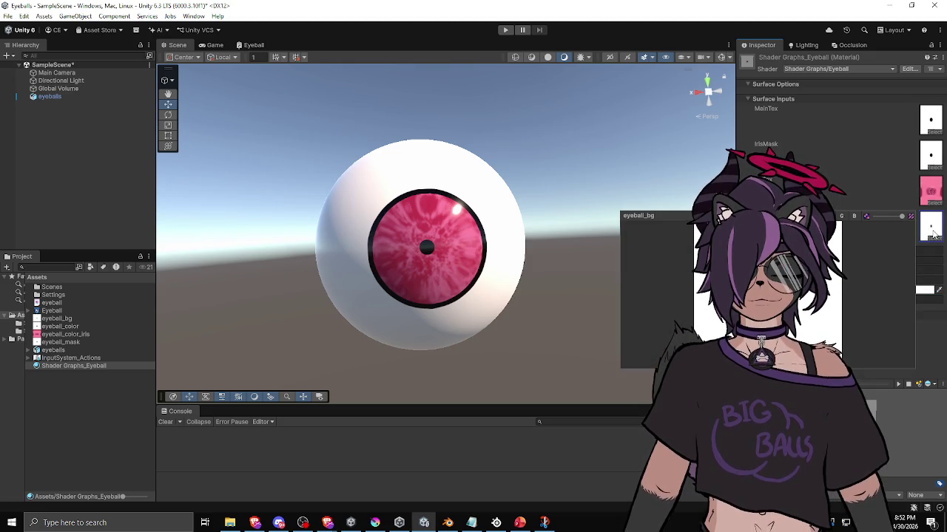
{"action": "left_click", "coordinate": [924, 342]}
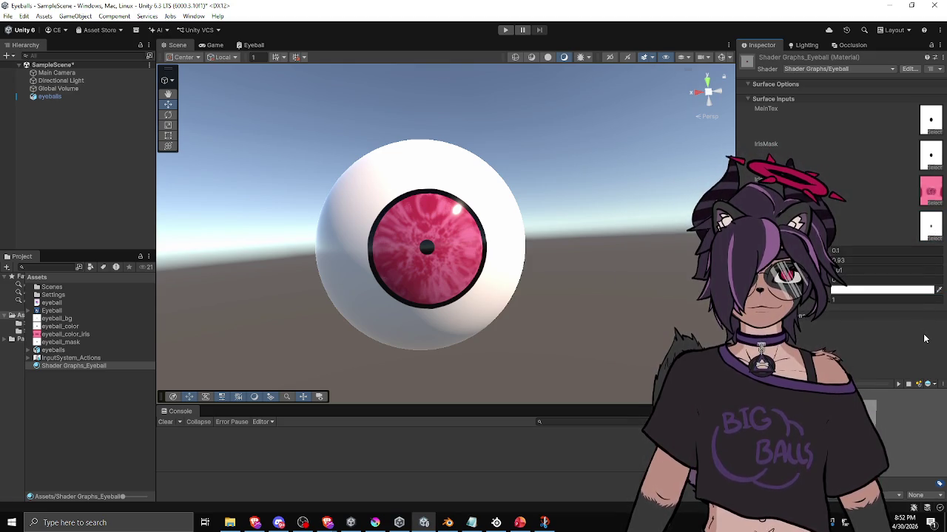
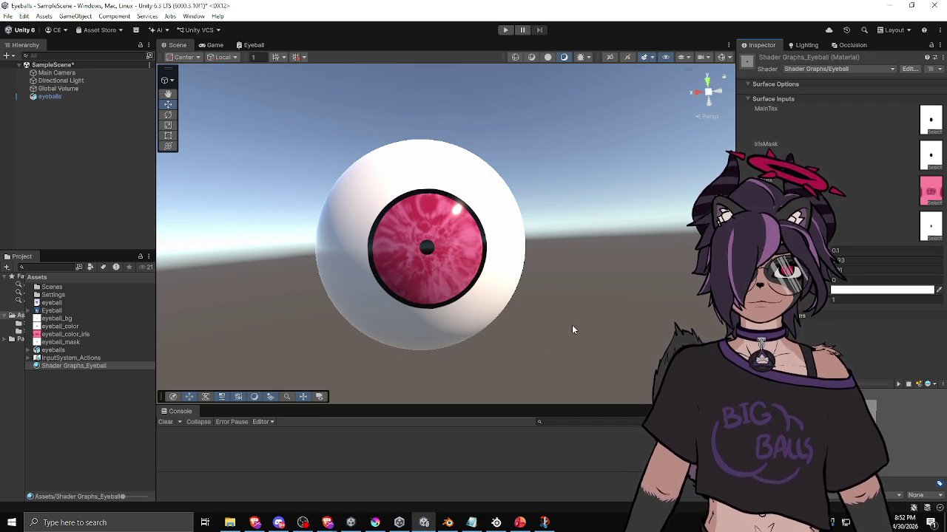
Open the Eyeball graph and frame the View Direction and Normal Vector nodes
{"action": "left_click", "coordinate": [254, 45]}
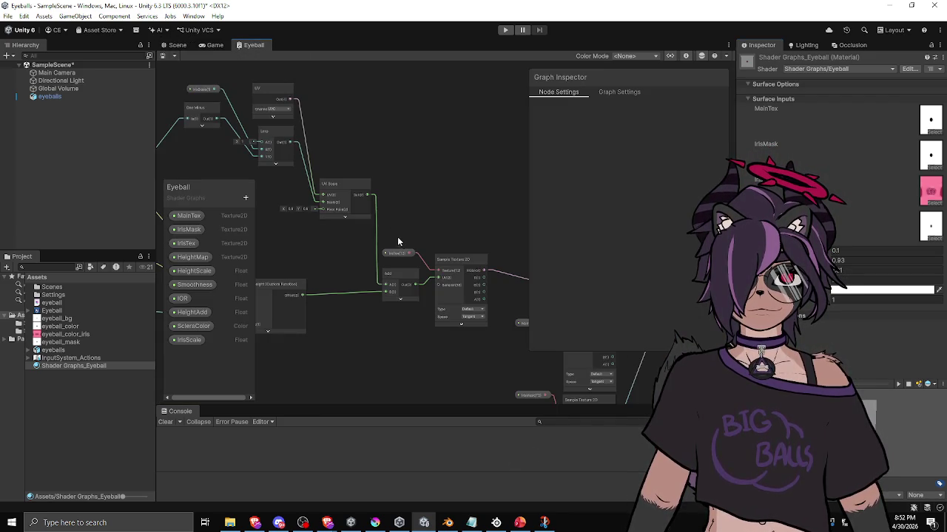
{"action": "scroll", "coordinate": [399, 171], "scroll_direction": "up", "scroll_amount": 3}
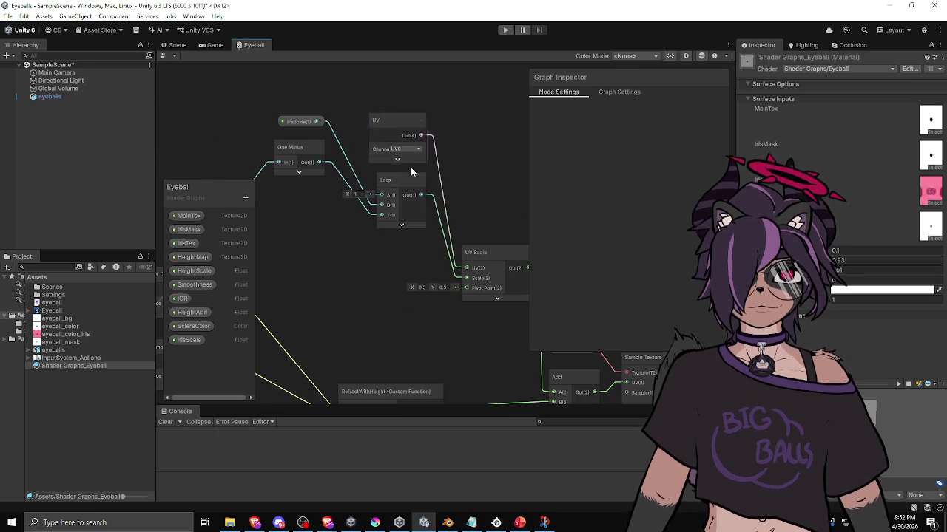
{"action": "left_click_drag", "start_coordinate": [465, 177], "coordinate": [417, 193]}
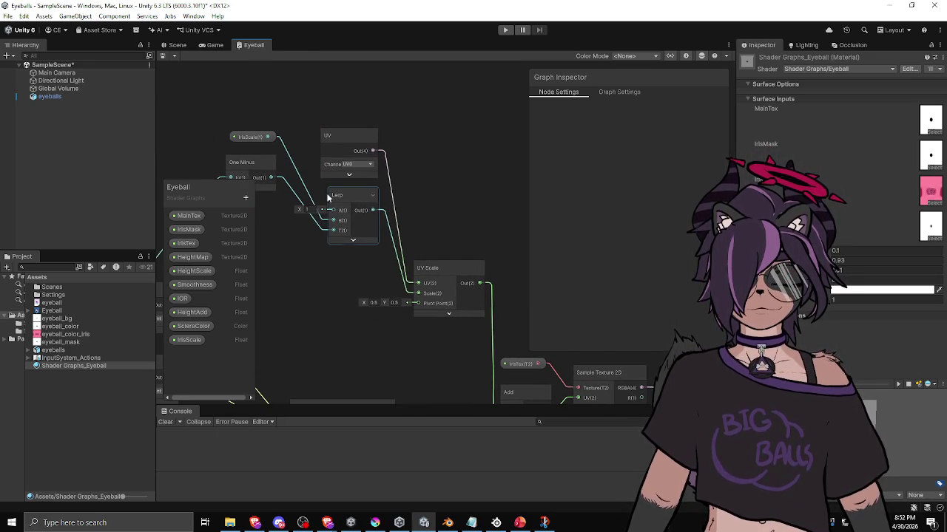
{"action": "left_click_drag", "start_coordinate": [301, 237], "coordinate": [335, 246]}
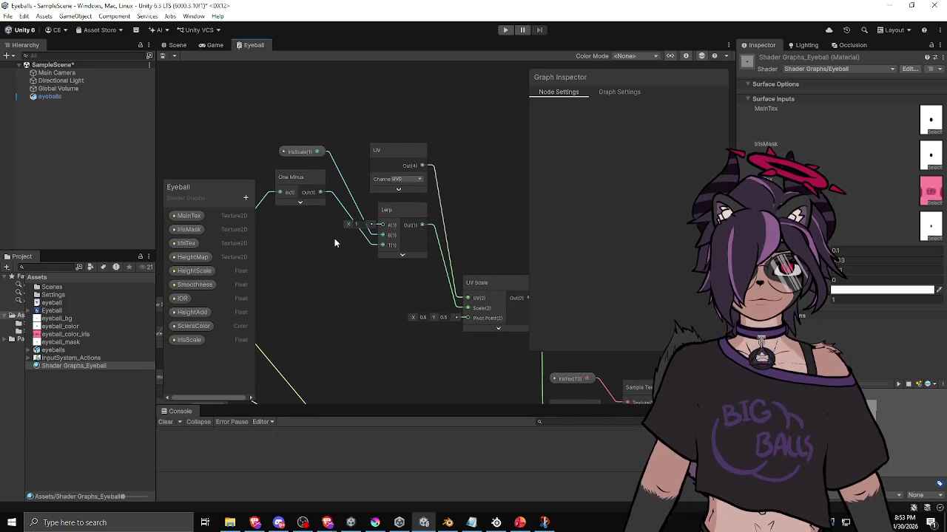
{"action": "left_click_drag", "start_coordinate": [330, 236], "coordinate": [440, 242]}
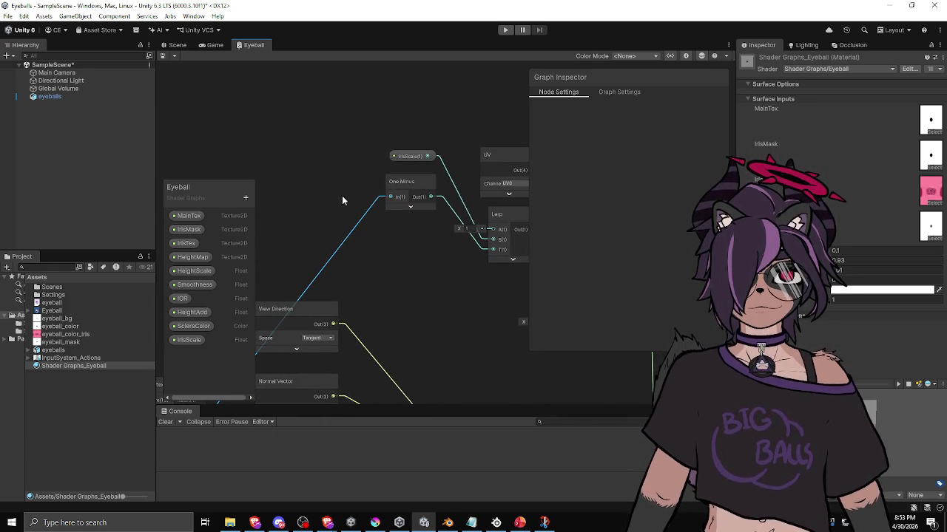
Add a Power node with exponent 2 feeding the One Minus input
{"action": "left_click_drag", "start_coordinate": [390, 198], "coordinate": [336, 176]}
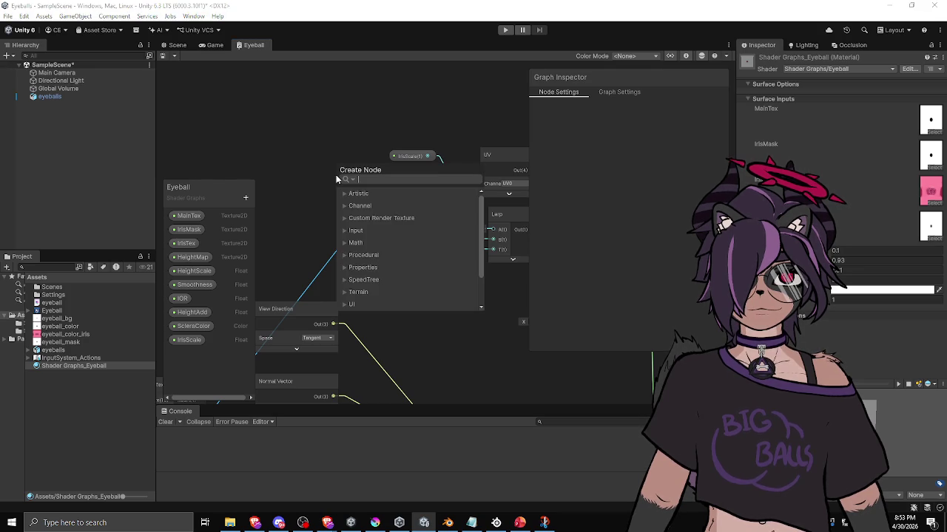
{"action": "type", "text": "power"}
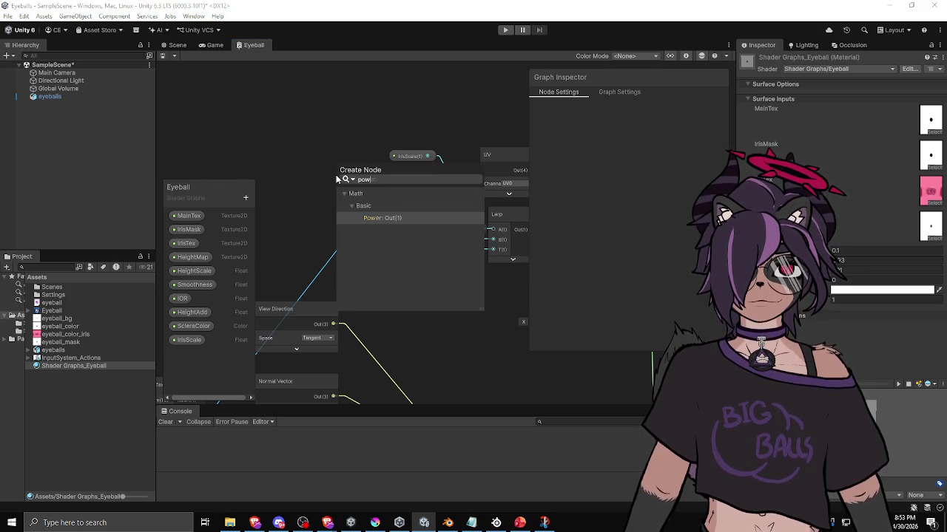
{"action": "key", "text": "Return"}
{"action": "left_click_drag", "start_coordinate": [298, 173], "coordinate": [373, 154]}
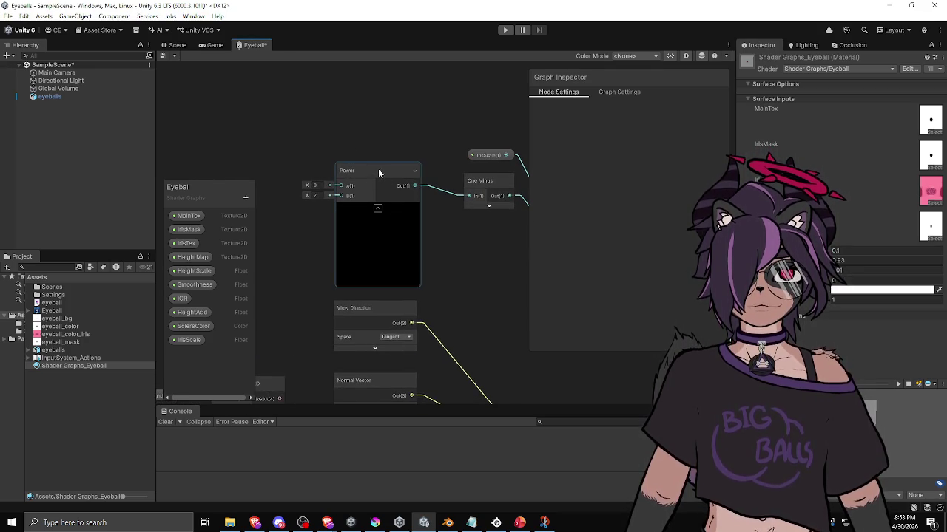
Connect the Sample Texture 2D red channel into Power's A input and reposition Power
{"action": "left_click_drag", "start_coordinate": [271, 285], "coordinate": [341, 214]}
{"action": "scroll", "coordinate": [341, 214], "scroll_direction": "down", "scroll_amount": 3}
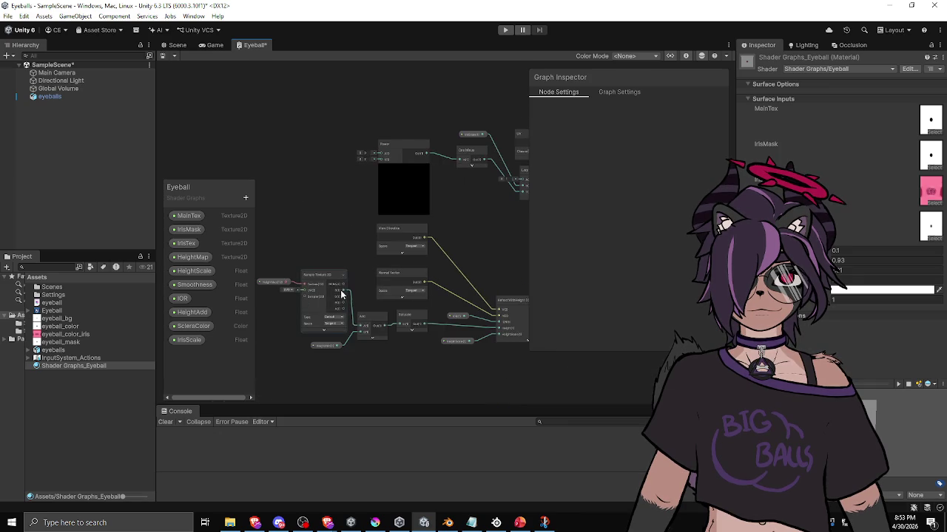
{"action": "left_click_drag", "start_coordinate": [344, 290], "coordinate": [380, 153]}
{"action": "scroll", "coordinate": [416, 131], "scroll_direction": "up", "scroll_amount": 2}
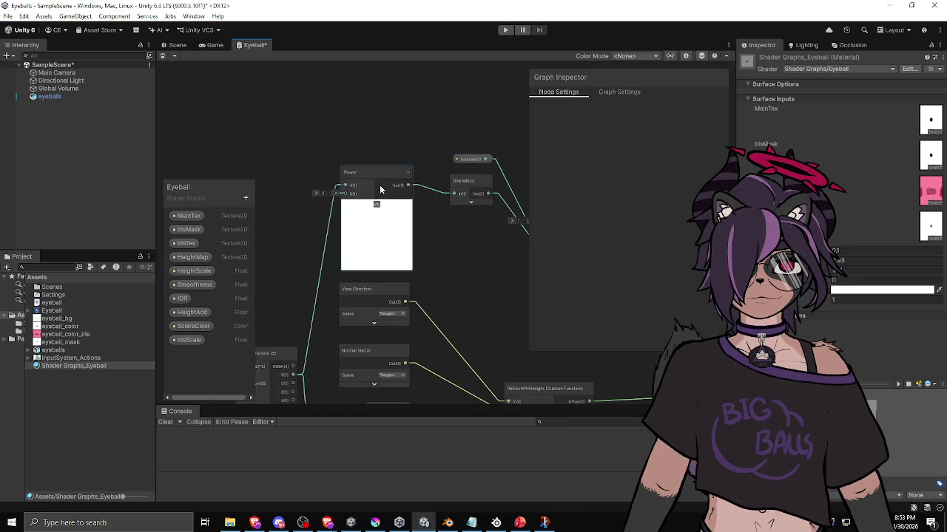
{"action": "left_click", "coordinate": [376, 206]}
{"action": "left_click_drag", "start_coordinate": [370, 173], "coordinate": [403, 183]}
{"action": "left_click_drag", "start_coordinate": [471, 217], "coordinate": [356, 214]}
{"action": "left_click", "coordinate": [362, 157]}
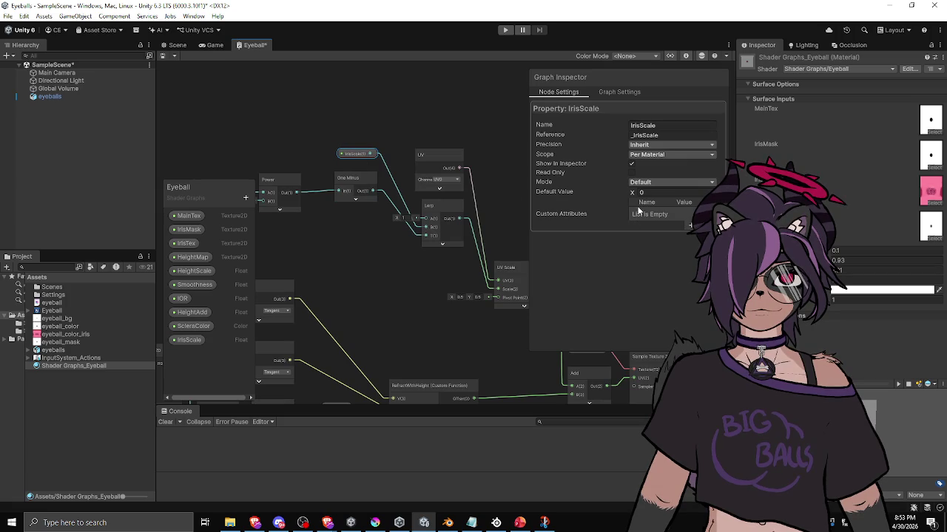
{"action": "left_click", "coordinate": [389, 232]}
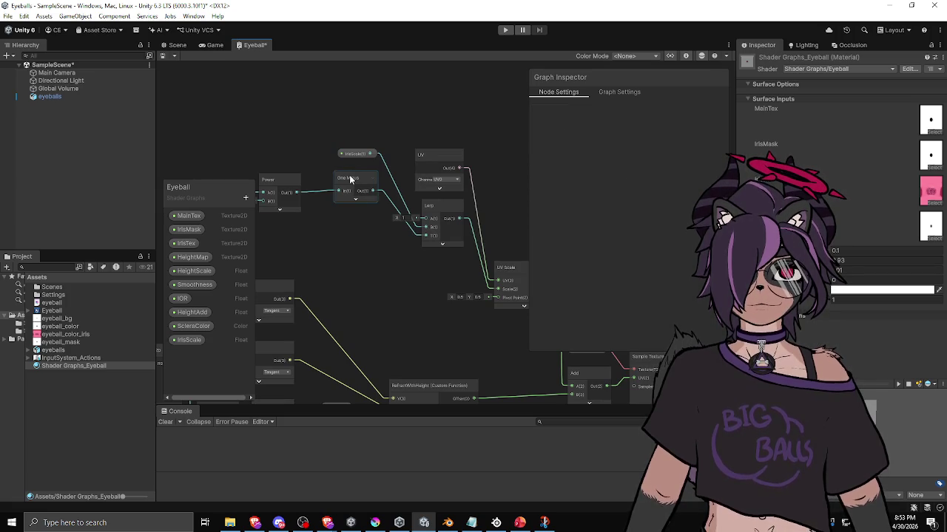
Insert a Saturate node between Power and One Minus and arrange the nodes
{"action": "left_click_drag", "start_coordinate": [356, 180], "coordinate": [322, 183]}
{"action": "type", "text": "saturate"}
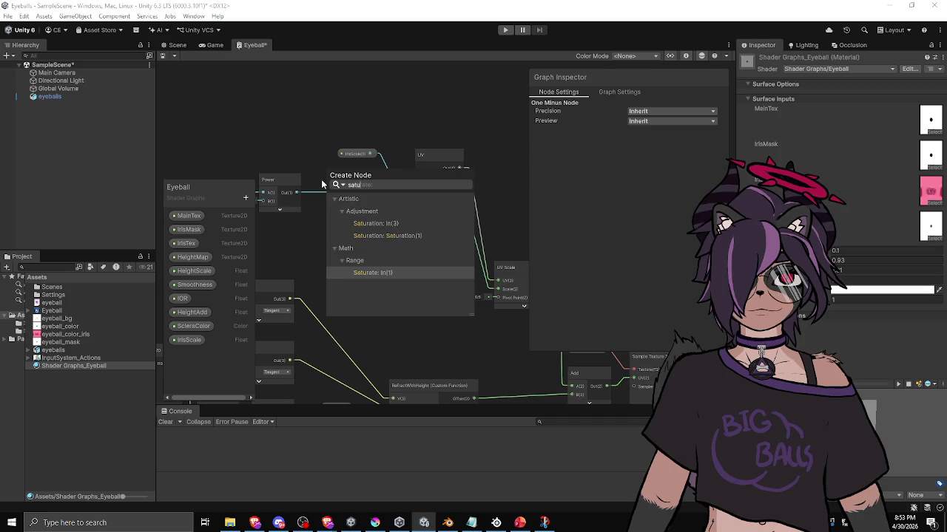
{"action": "key", "text": "Return"}
{"action": "left_click", "coordinate": [356, 204]}
{"action": "mouse_move", "coordinate": [348, 183]}
{"action": "left_mouse_down"}
{"action": "mouse_move", "coordinate": [323, 184]}
{"action": "mouse_move", "coordinate": [311, 153]}
{"action": "left_mouse_up"}
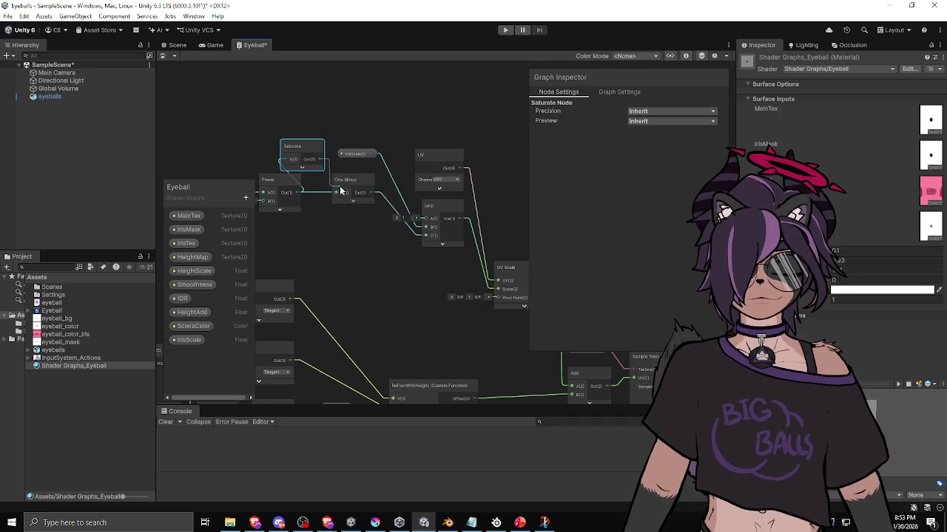
{"action": "left_click_drag", "start_coordinate": [336, 194], "coordinate": [436, 203]}
{"action": "left_click_drag", "start_coordinate": [370, 183], "coordinate": [306, 183]}
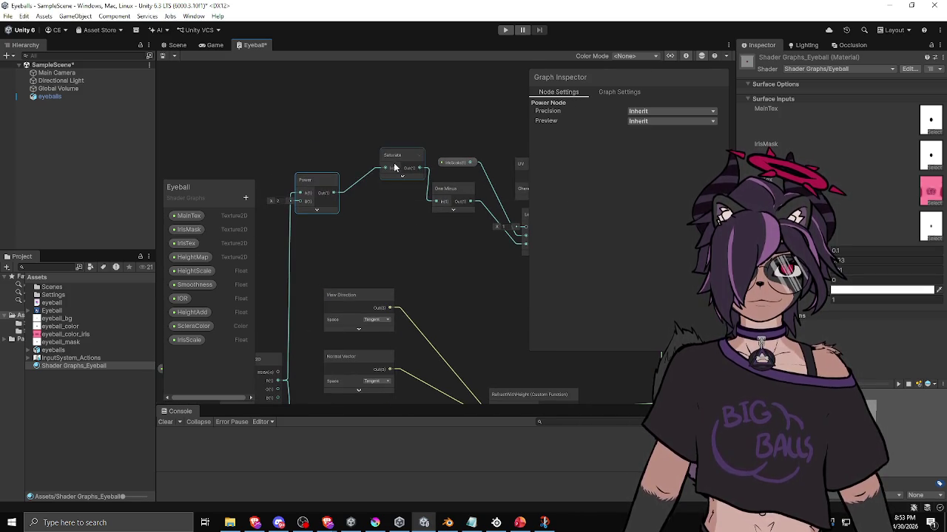
{"action": "left_click_drag", "start_coordinate": [393, 163], "coordinate": [390, 190]}
{"action": "left_click_drag", "start_coordinate": [321, 183], "coordinate": [399, 193]}
{"action": "left_click_drag", "start_coordinate": [451, 242], "coordinate": [349, 229]}
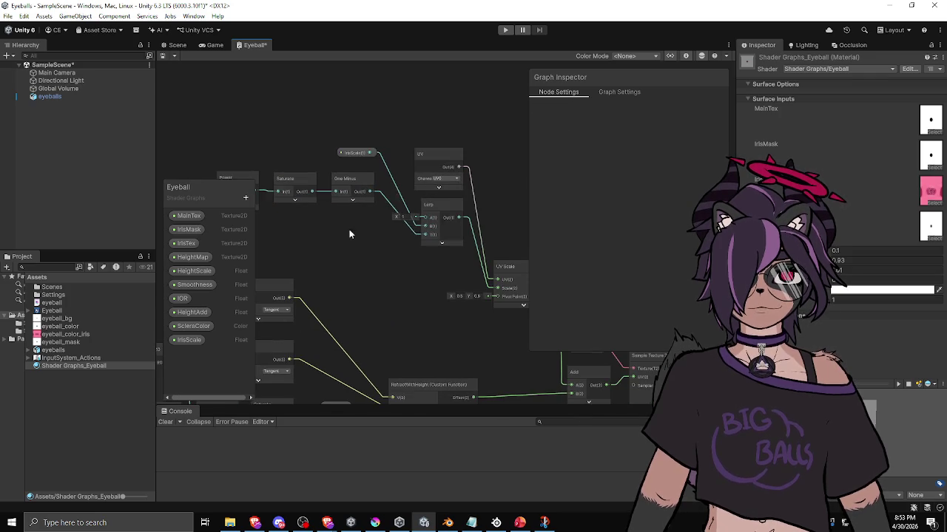
View the recompiled pink-iris eyeball in the Scene, orbiting around it
{"action": "left_click", "coordinate": [176, 45]}
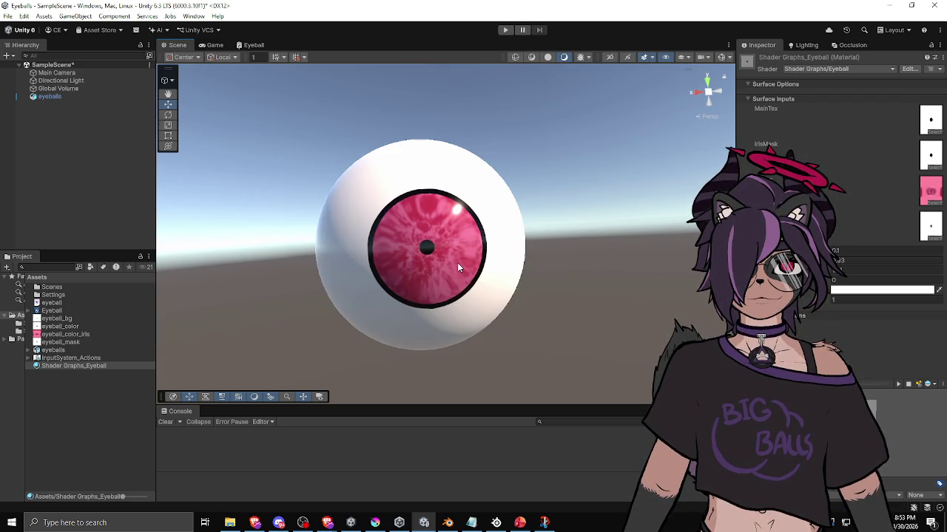
{"action": "left_click_drag", "start_coordinate": [413, 287], "coordinate": [473, 273]}
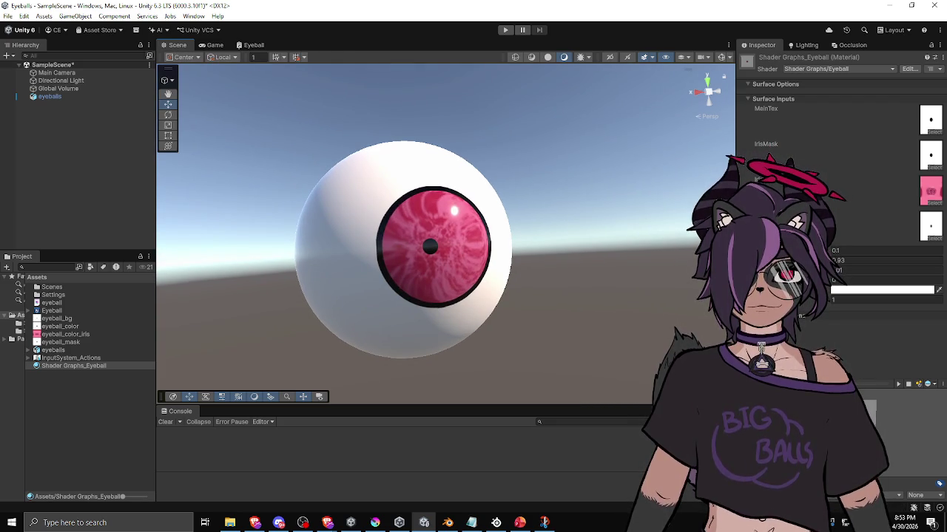
{"action": "left_click", "coordinate": [835, 250]}
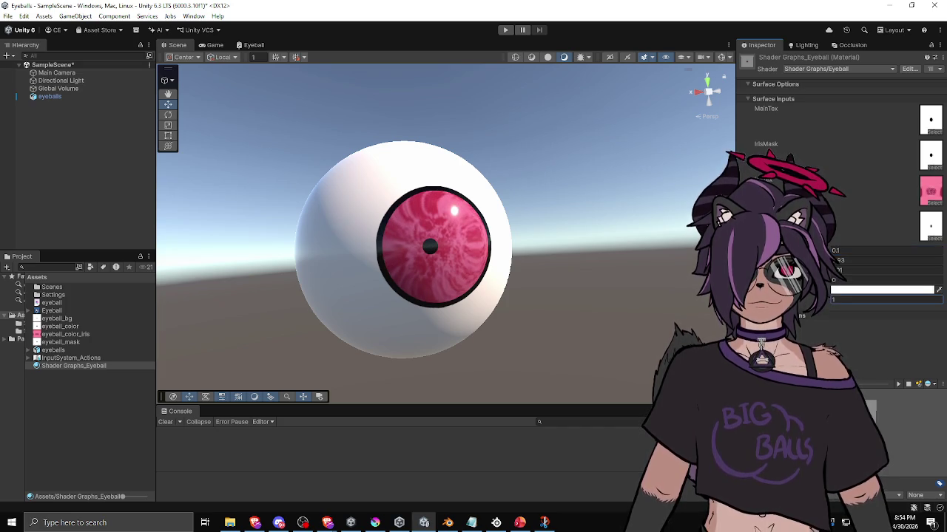
{"action": "mouse_move", "coordinate": [529, 276]}
{"action": "left_mouse_down"}
{"action": "mouse_move", "coordinate": [541, 273]}
{"action": "mouse_move", "coordinate": [498, 281]}
{"action": "left_mouse_up"}
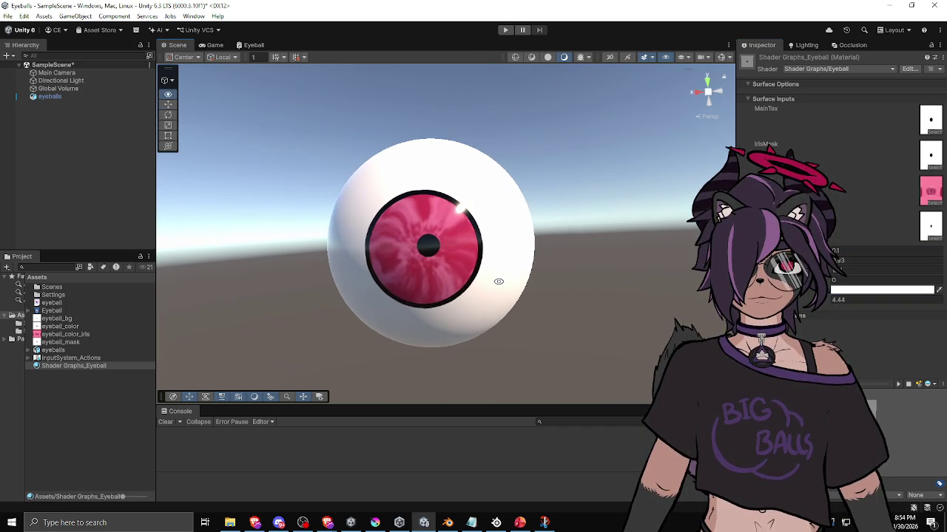
Test several pupil size values on the material, leaving it at 1
{"action": "left_click", "coordinate": [920, 300]}
{"action": "type", "text": "12.793.34"}
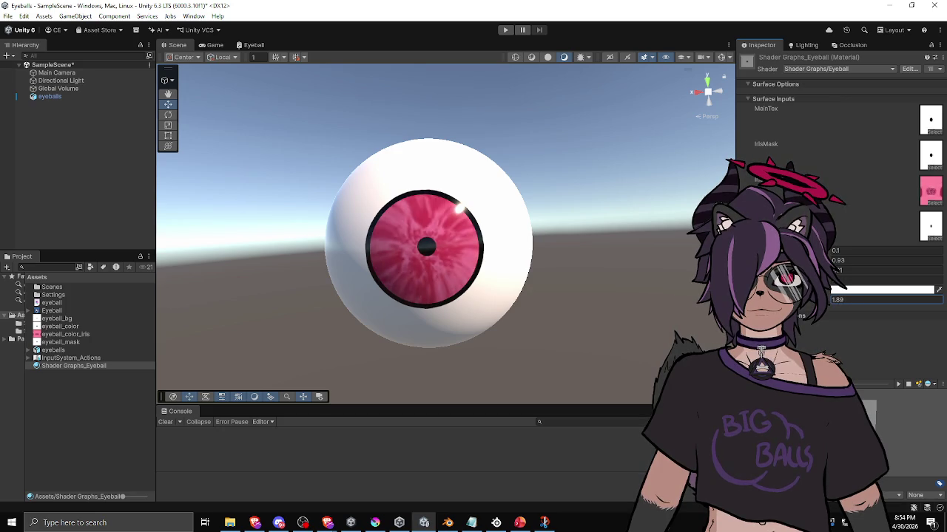
{"action": "type", "text": "0.920.871.7"}
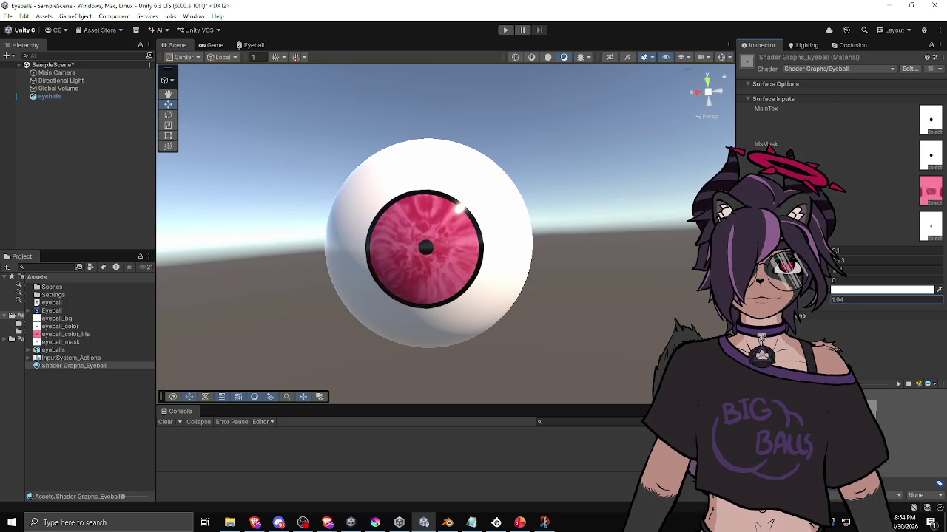
{"action": "type", "text": "1.91"}
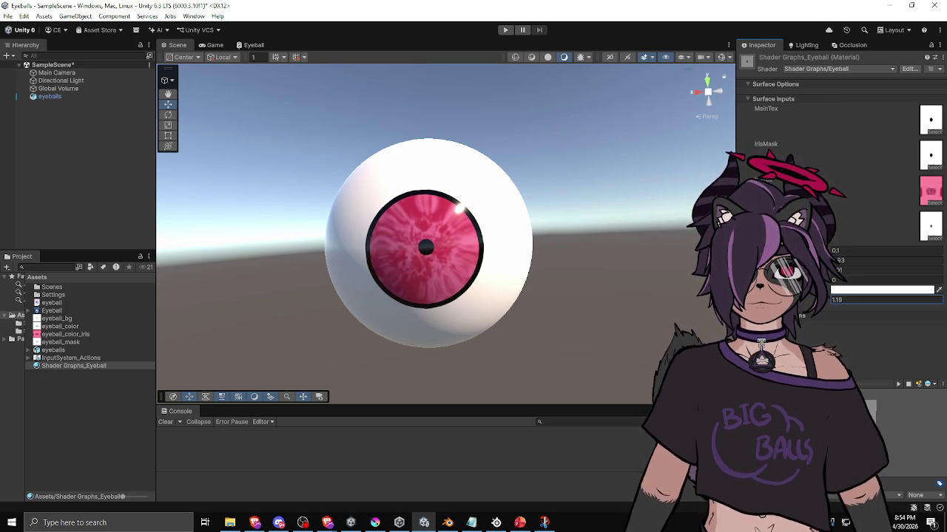
{"action": "type", "text": "1.34"}
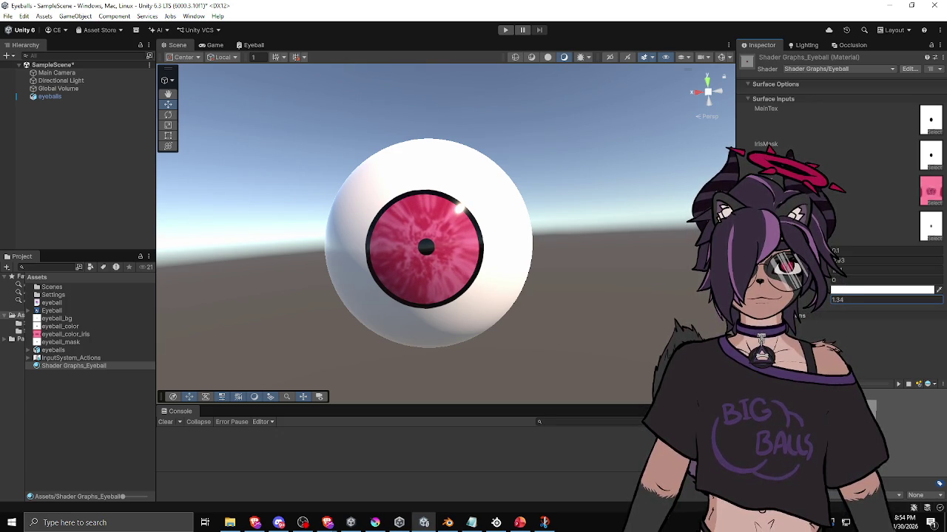
{"action": "type", "text": "4.44"}
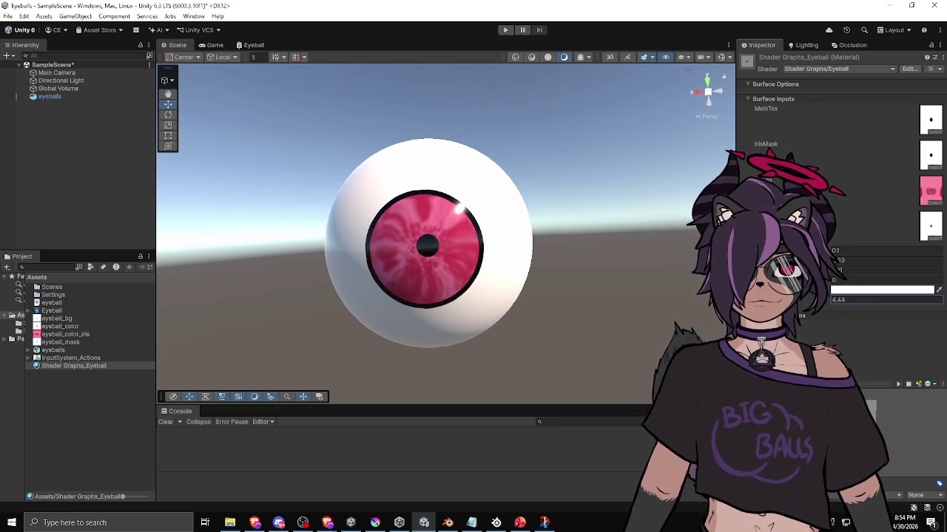
{"action": "left_click", "coordinate": [862, 300]}
{"action": "type", "text": "1"}
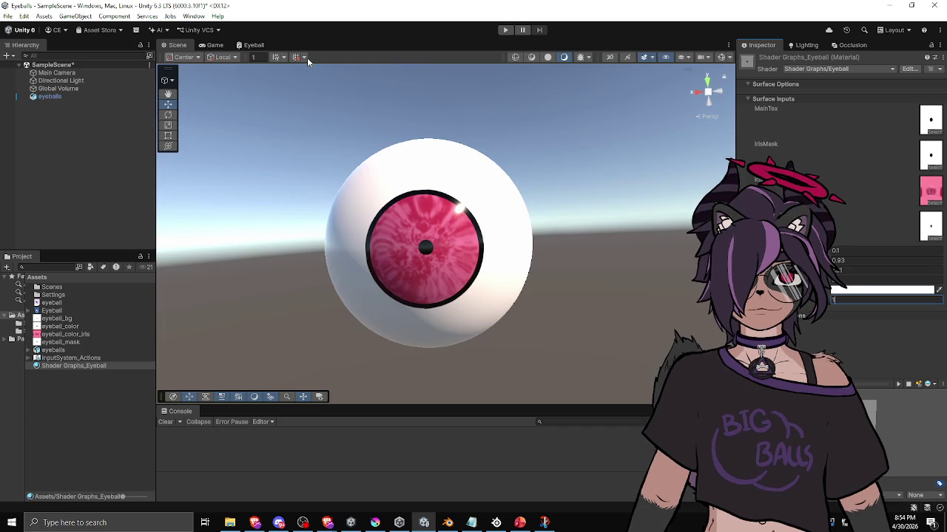
{"action": "left_click", "coordinate": [253, 45]}
Rewire the chain: texture into One Minus, One Minus into Power A, Saturate into Lerp T
{"action": "mouse_move", "coordinate": [300, 156]}
{"action": "left_mouse_down"}
{"action": "mouse_move", "coordinate": [415, 148]}
{"action": "mouse_move", "coordinate": [370, 142]}
{"action": "mouse_move", "coordinate": [414, 131]}
{"action": "mouse_move", "coordinate": [424, 145]}
{"action": "mouse_move", "coordinate": [461, 154]}
{"action": "mouse_move", "coordinate": [304, 205]}
{"action": "left_mouse_up"}
{"action": "left_click_drag", "start_coordinate": [289, 350], "coordinate": [288, 346]}
{"action": "mouse_move", "coordinate": [336, 201]}
{"action": "left_mouse_down"}
{"action": "mouse_move", "coordinate": [333, 168]}
{"action": "mouse_move", "coordinate": [349, 169]}
{"action": "left_mouse_up"}
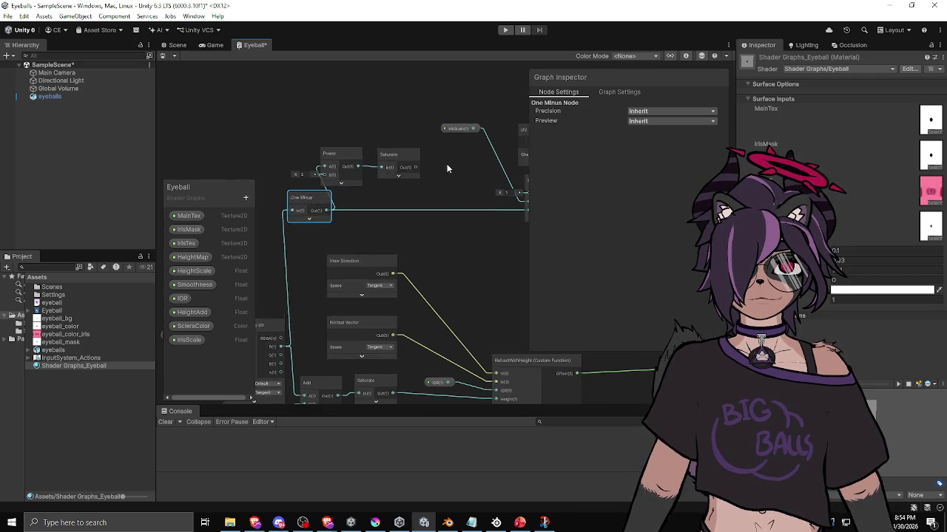
{"action": "left_click_drag", "start_coordinate": [450, 169], "coordinate": [358, 173]}
{"action": "left_click_drag", "start_coordinate": [446, 211], "coordinate": [446, 214]}
Move the Power and Saturate nodes down and to the right
{"action": "left_click_drag", "start_coordinate": [245, 129], "coordinate": [320, 177]}
{"action": "left_click_drag", "start_coordinate": [314, 161], "coordinate": [360, 185]}
{"action": "left_click_drag", "start_coordinate": [355, 144], "coordinate": [433, 137]}
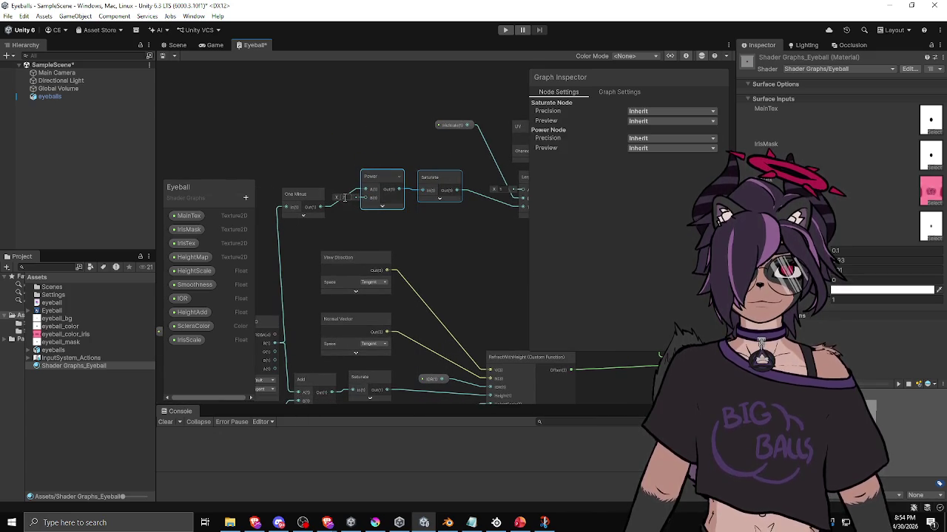
{"action": "left_click", "coordinate": [363, 140]}
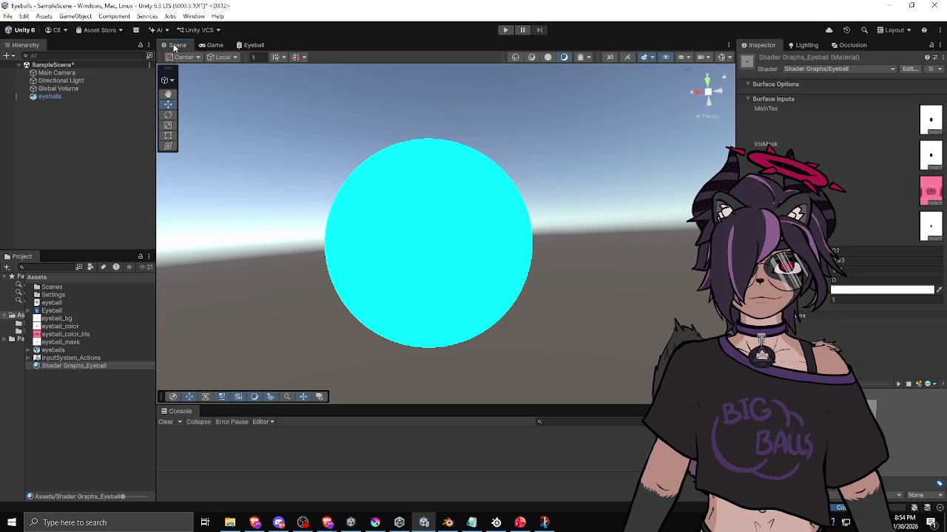
Try the material value at 6.74 and about 5.48 while orbiting, then reset it to 1
{"action": "left_click", "coordinate": [830, 301]}
{"action": "type", "text": "6.74"}
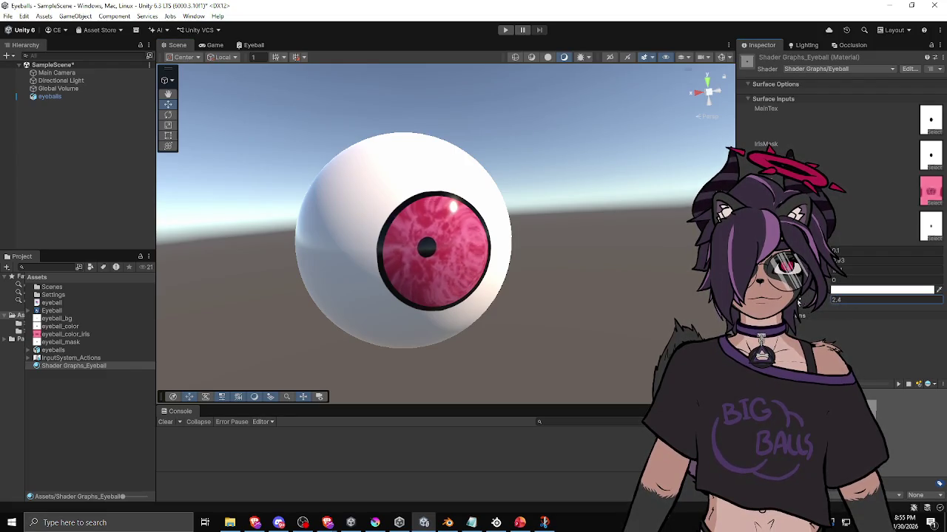
{"action": "left_click_drag", "start_coordinate": [500, 285], "coordinate": [518, 281]}
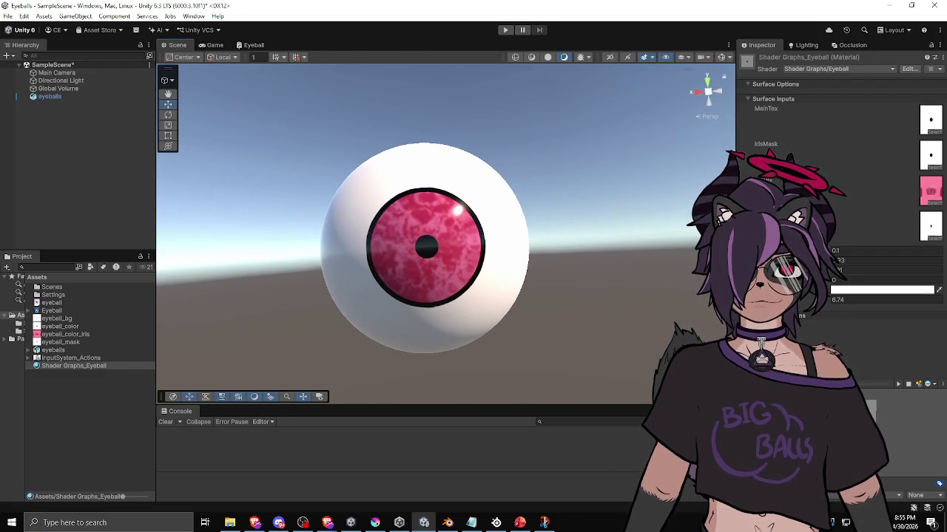
{"action": "left_click_drag", "start_coordinate": [59, 313], "coordinate": [275, 316]}
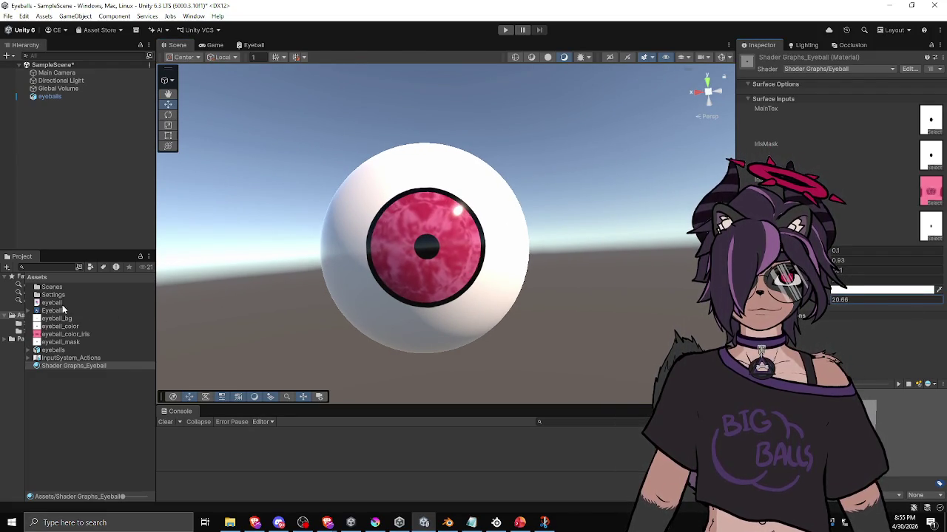
{"action": "type", "text": "1"}
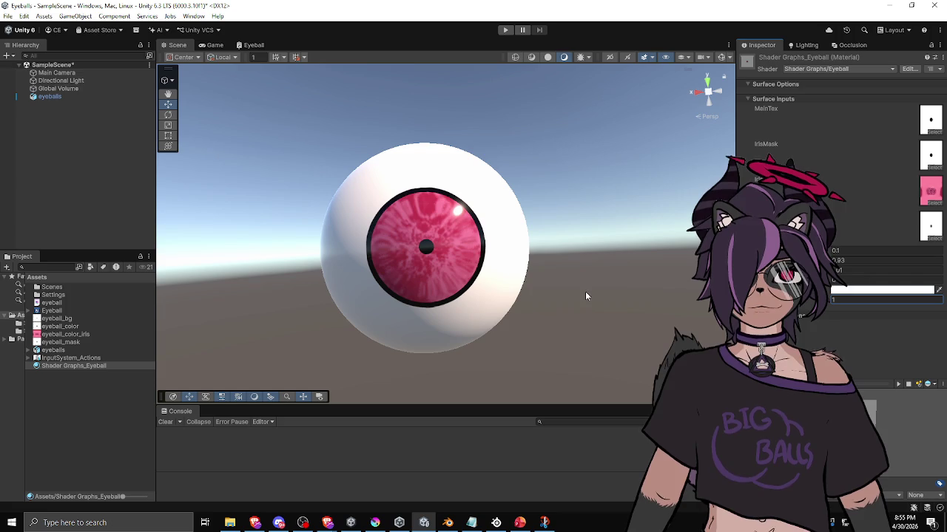
{"action": "left_click", "coordinate": [248, 48]}
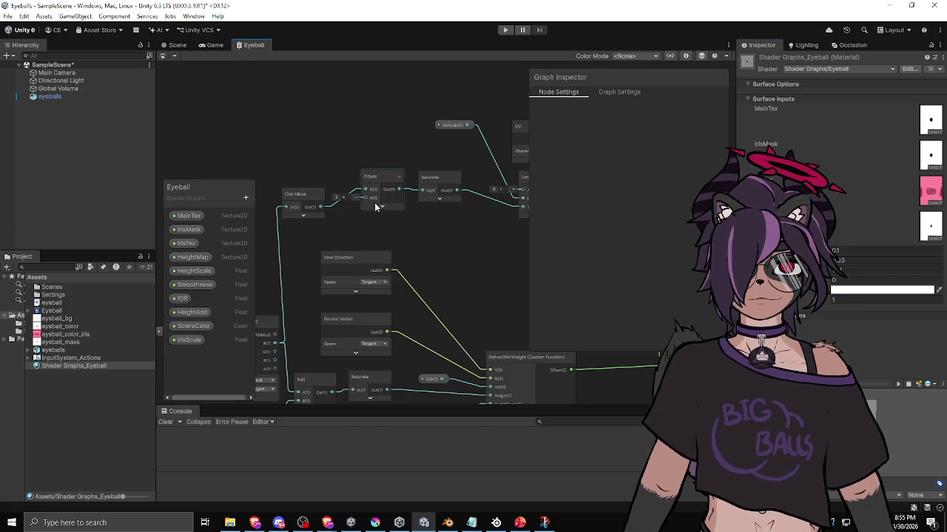
Create a new Float property named IrisScaleSharpness
{"action": "right_click", "coordinate": [304, 149]}
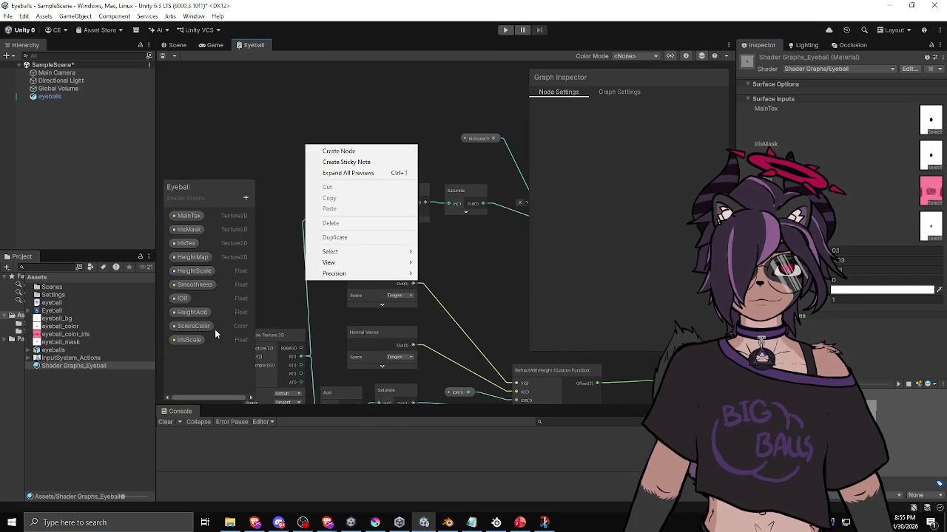
{"action": "left_click", "coordinate": [246, 198]}
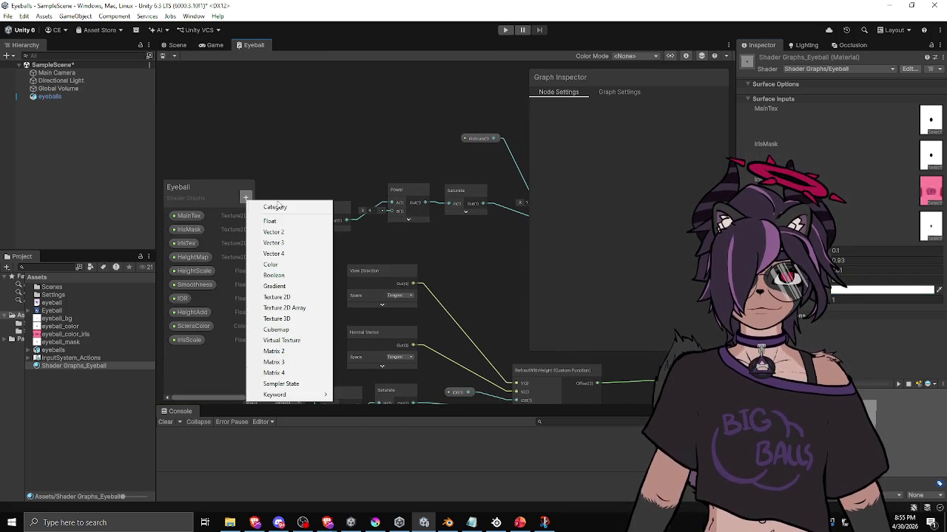
{"action": "left_click", "coordinate": [270, 221]}
{"action": "type", "text": "Iris"}
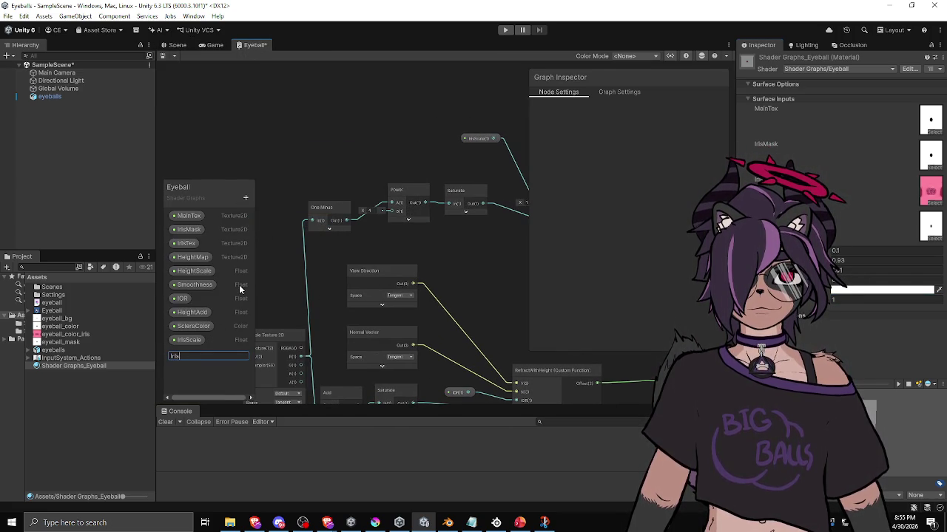
{"action": "type", "text": "ScaleSharpness"}
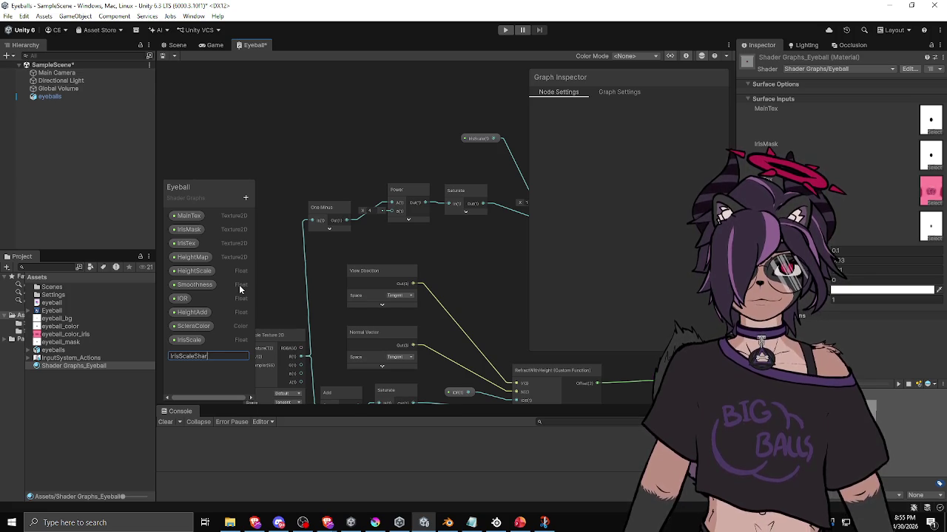
{"action": "key", "text": "Return"}
Place an IrisScaleSharpness node in the graph and tidy the One Minus node position
{"action": "left_click", "coordinate": [207, 353]}
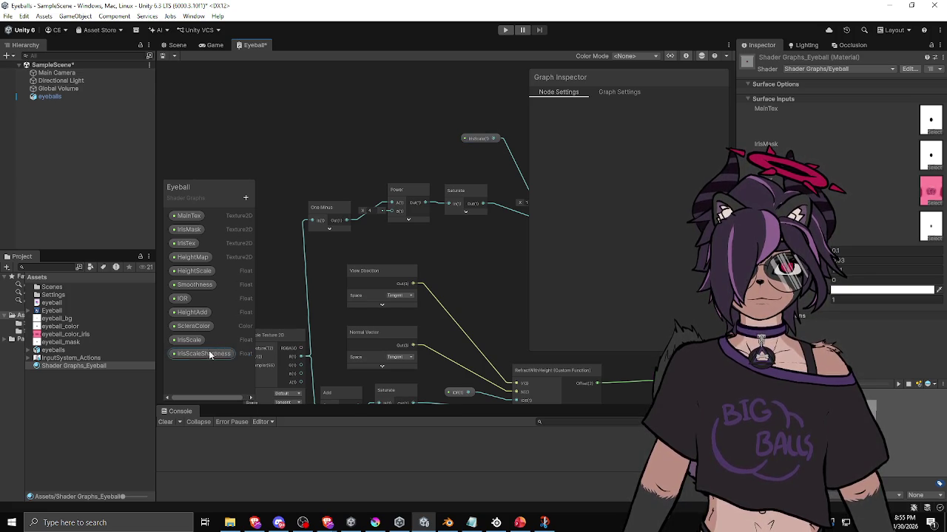
{"action": "left_click_drag", "start_coordinate": [292, 169], "coordinate": [297, 164]}
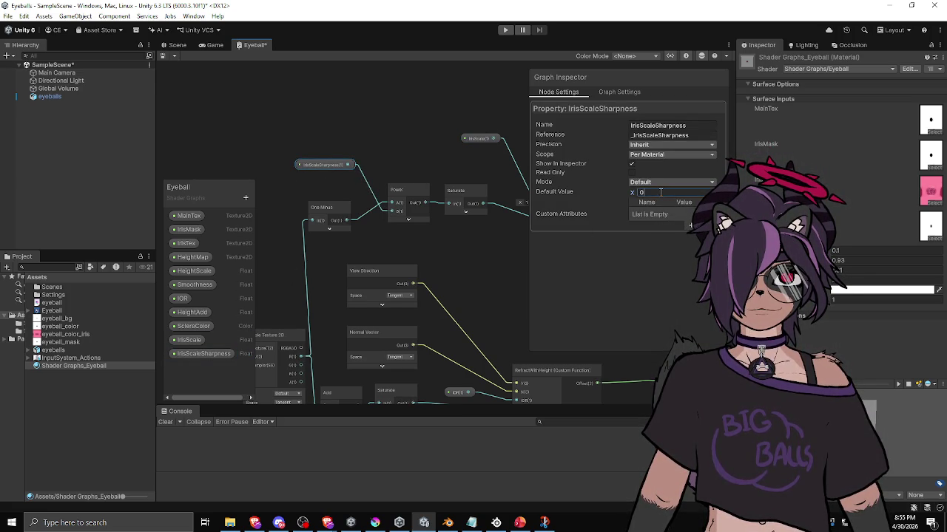
{"action": "left_click", "coordinate": [440, 128]}
{"action": "left_click_drag", "start_coordinate": [329, 166], "coordinate": [346, 246]}
{"action": "left_click_drag", "start_coordinate": [329, 209], "coordinate": [330, 199]}
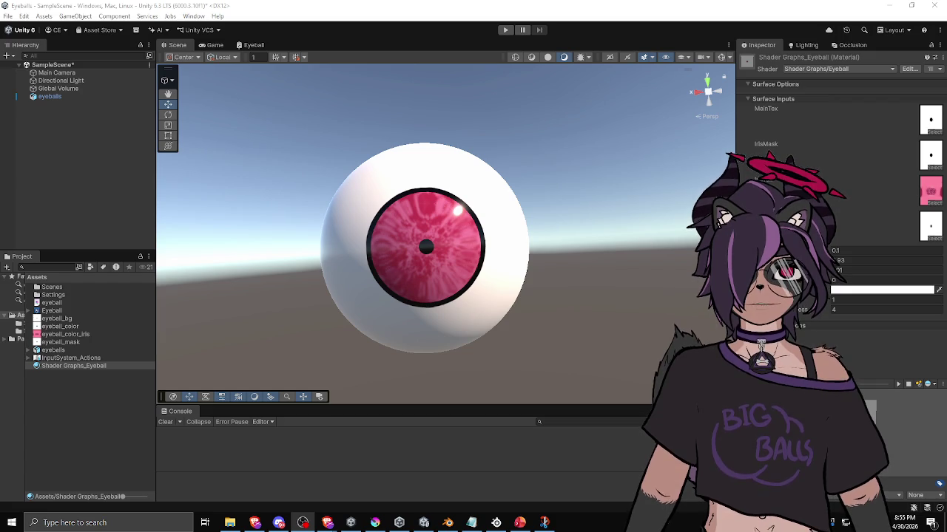
Enter 20.56 in the new sharpness field and scrub it down to about 17.44
{"action": "left_click", "coordinate": [835, 310]}
{"action": "type", "text": "20.56"}
{"action": "left_click_drag", "start_coordinate": [835, 311], "coordinate": [813, 310]}
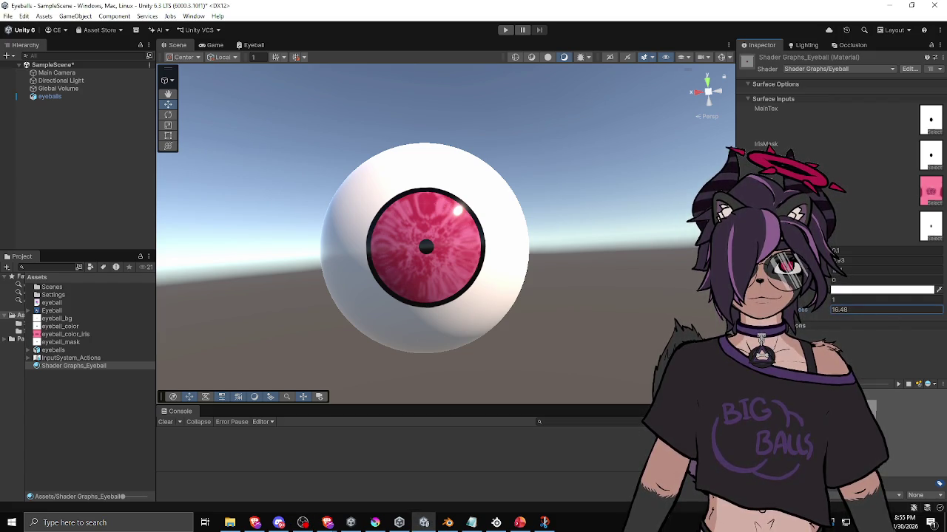
{"action": "type", "text": "4"}
{"action": "mouse_move", "coordinate": [638, 289]}
{"action": "left_mouse_down"}
{"action": "mouse_move", "coordinate": [592, 288]}
{"action": "mouse_move", "coordinate": [580, 305]}
{"action": "left_mouse_up"}
Scrub the upper iris value through several sizes, settling near 424.9
{"action": "left_click_drag", "start_coordinate": [806, 300], "coordinate": [891, 323]}
{"action": "mouse_move", "coordinate": [609, 285]}
{"action": "left_mouse_down"}
{"action": "mouse_move", "coordinate": [550, 270]}
{"action": "mouse_move", "coordinate": [562, 281]}
{"action": "left_mouse_up"}
{"action": "mouse_move", "coordinate": [797, 309]}
{"action": "left_mouse_down"}
{"action": "mouse_move", "coordinate": [801, 315]}
{"action": "mouse_move", "coordinate": [795, 300]}
{"action": "mouse_move", "coordinate": [768, 301]}
{"action": "mouse_move", "coordinate": [839, 308]}
{"action": "mouse_move", "coordinate": [780, 309]}
{"action": "left_mouse_up"}
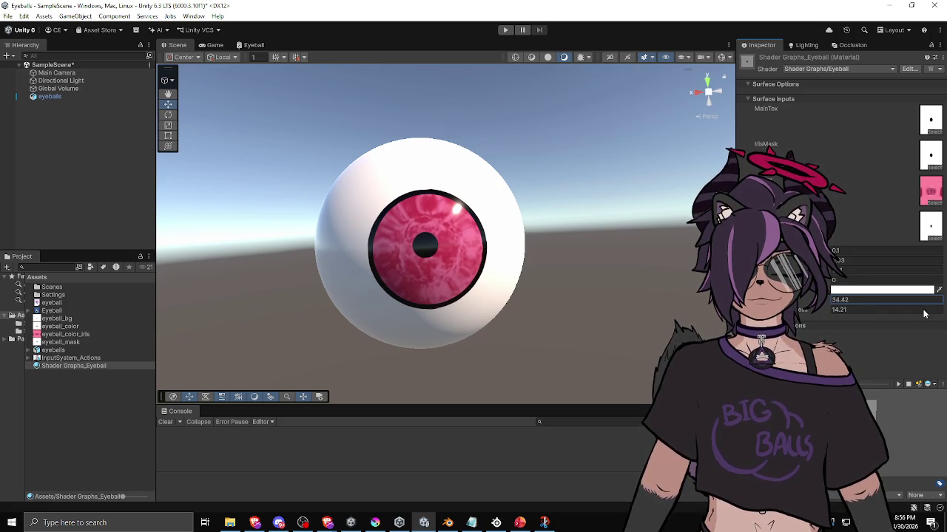
{"action": "left_click_drag", "start_coordinate": [588, 255], "coordinate": [614, 287]}
{"action": "left_click_drag", "start_coordinate": [784, 309], "coordinate": [697, 309]}
{"action": "mouse_move", "coordinate": [618, 312]}
{"action": "left_mouse_down"}
{"action": "mouse_move", "coordinate": [865, 314]}
{"action": "mouse_move", "coordinate": [638, 315]}
{"action": "mouse_move", "coordinate": [894, 324]}
{"action": "mouse_move", "coordinate": [784, 317]}
{"action": "mouse_move", "coordinate": [852, 310]}
{"action": "mouse_move", "coordinate": [20, 309]}
{"action": "left_mouse_up"}
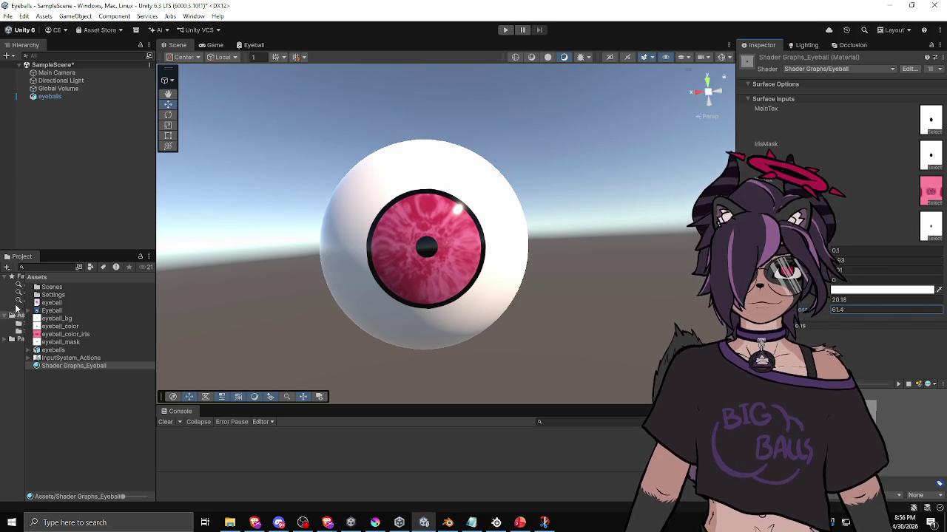
{"action": "mouse_move", "coordinate": [802, 299]}
{"action": "left_mouse_down"}
{"action": "mouse_move", "coordinate": [784, 300]}
{"action": "mouse_move", "coordinate": [843, 314]}
{"action": "mouse_move", "coordinate": [782, 299]}
{"action": "mouse_move", "coordinate": [627, 319]}
{"action": "left_mouse_up"}
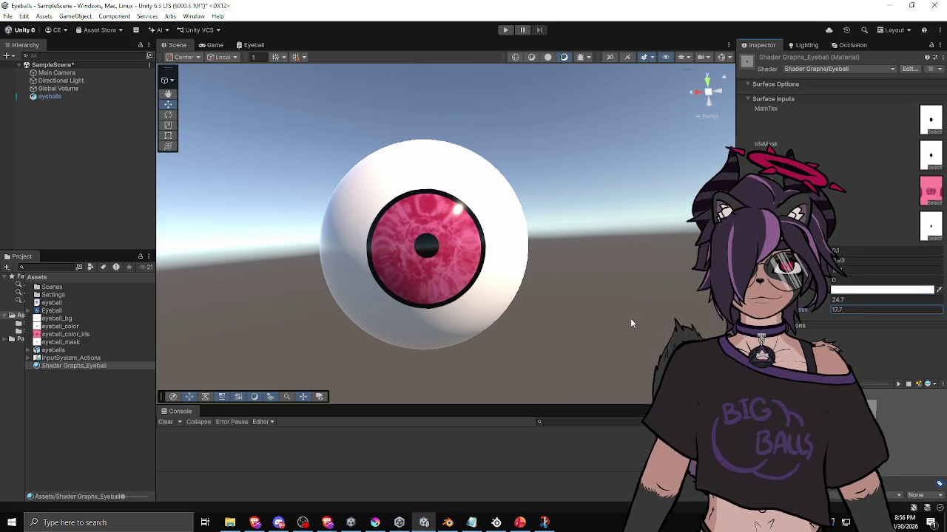
{"action": "left_click_drag", "start_coordinate": [799, 299], "coordinate": [887, 299]}
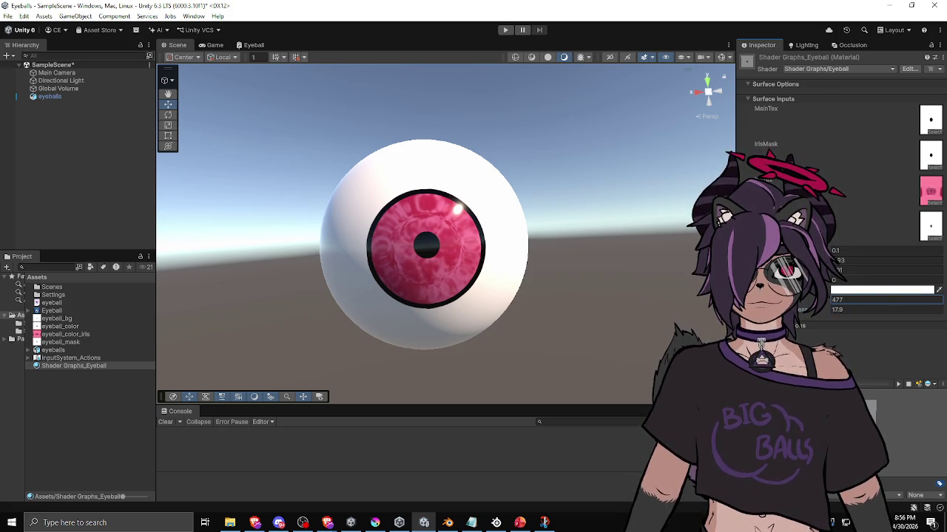
{"action": "left_click_drag", "start_coordinate": [813, 299], "coordinate": [603, 305]}
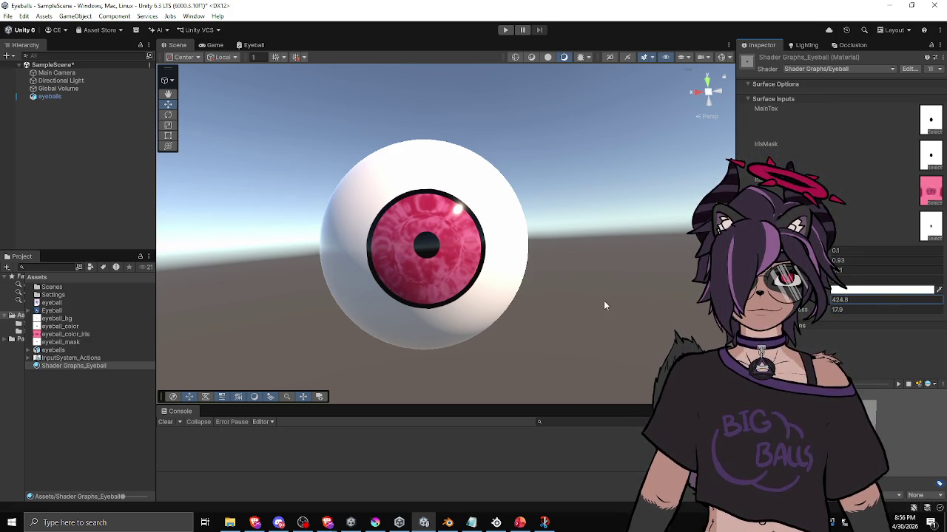
Retype and scrub the two iris values, trying 20, 5.28, about 55 and about 3.8
{"action": "left_click_drag", "start_coordinate": [836, 302], "coordinate": [828, 303]}
{"action": "type", "text": "20"}
{"action": "key", "text": "Tab"}
{"action": "type", "text": "5.2"}
{"action": "key", "text": "BackSpace"}
{"action": "type", "text": "8"}
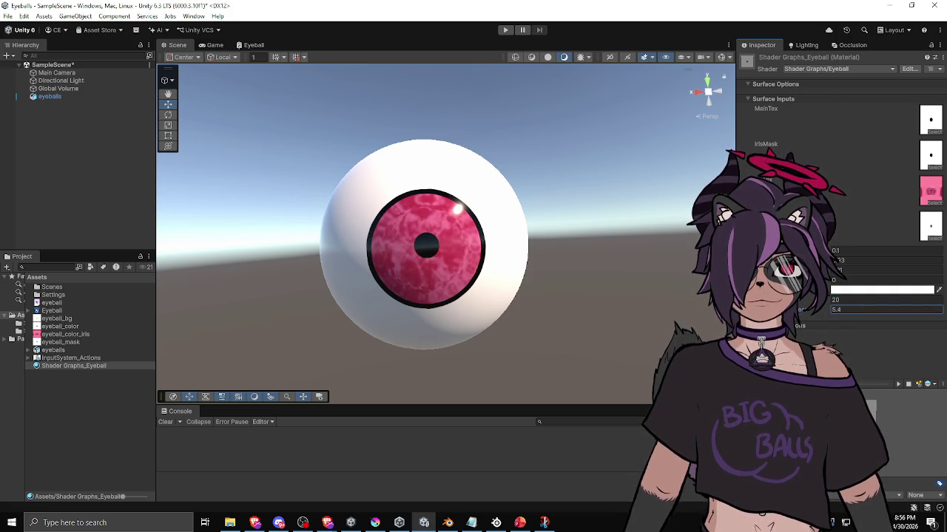
{"action": "left_click_drag", "start_coordinate": [803, 299], "coordinate": [919, 314]}
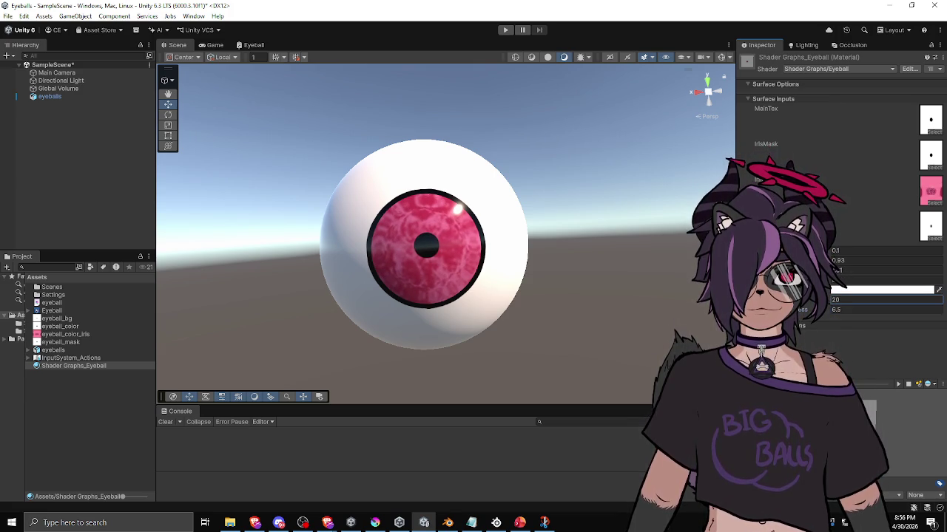
{"action": "mouse_move", "coordinate": [850, 306]}
{"action": "left_mouse_down"}
{"action": "mouse_move", "coordinate": [695, 306]}
{"action": "mouse_move", "coordinate": [739, 307]}
{"action": "mouse_move", "coordinate": [695, 314]}
{"action": "mouse_move", "coordinate": [706, 315]}
{"action": "left_mouse_up"}
{"action": "type", "text": "8.3"}
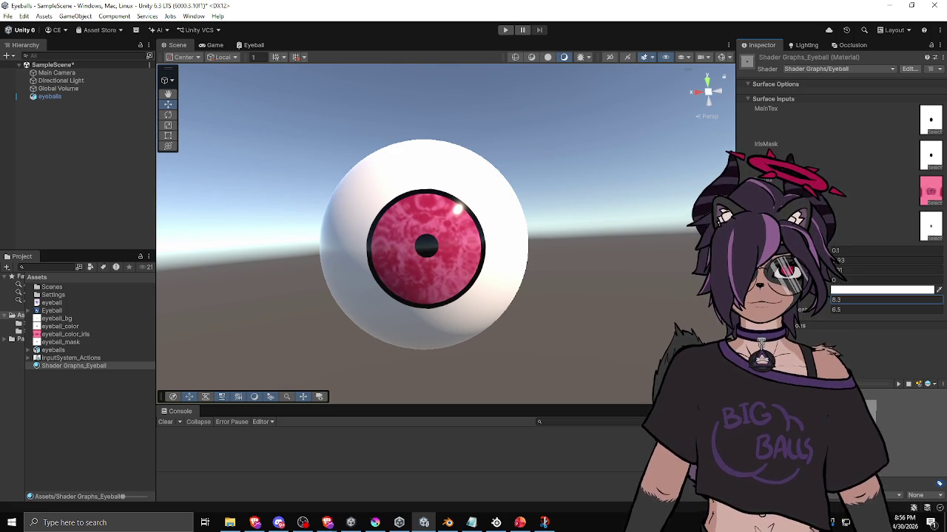
Enter 4 for the lower value and, after several retries, 3 for the upper value
{"action": "type", "text": "4"}
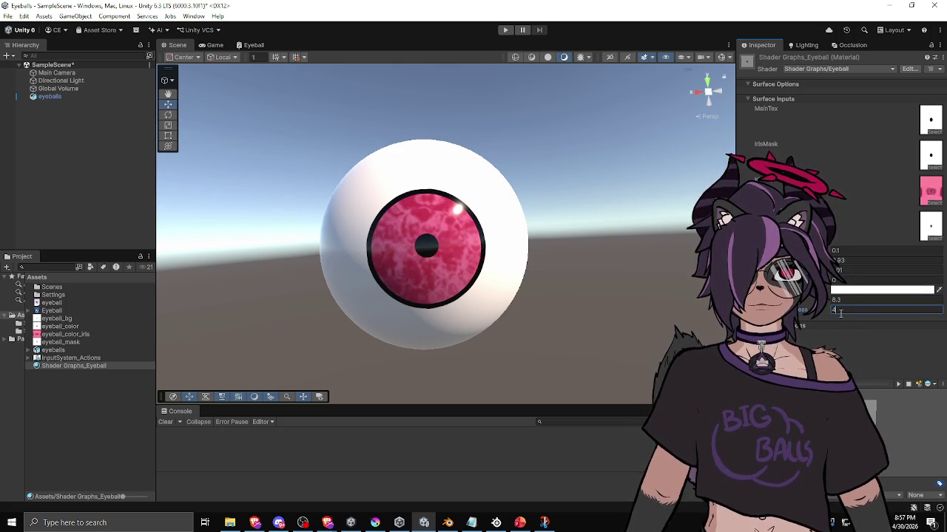
{"action": "left_click", "coordinate": [880, 300]}
{"action": "type", "text": "6.2"}
{"action": "key", "text": "BackSpace"}
{"action": "key", "text": "BackSpace"}
{"action": "key", "text": "BackSpace"}
{"action": "type", "text": "5.3"}
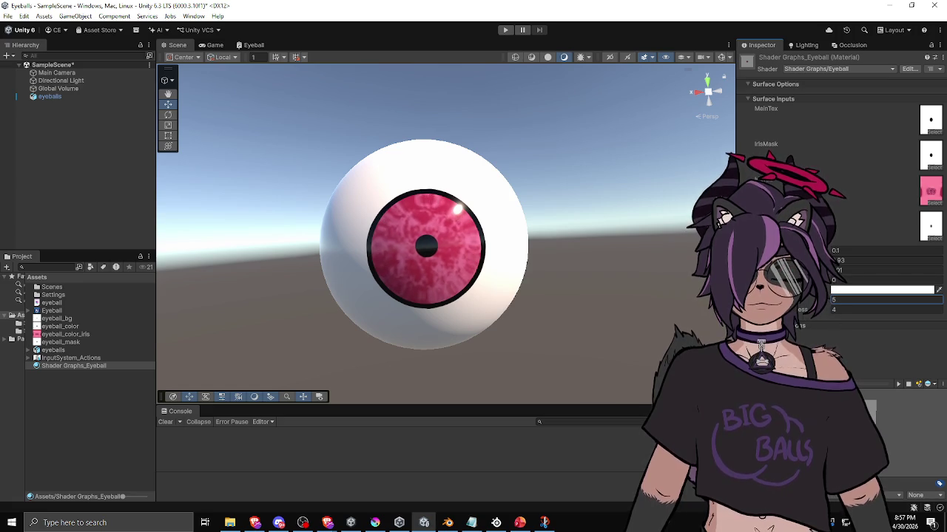
{"action": "key", "text": "BackSpace"}
{"action": "type", "text": "9"}
{"action": "key", "text": "BackSpace"}
{"action": "key", "text": "BackSpace"}
{"action": "key", "text": "BackSpace"}
{"action": "type", "text": "2.4"}
{"action": "key", "text": "BackSpace"}
{"action": "key", "text": "BackSpace"}
{"action": "key", "text": "BackSpace"}
{"action": "type", "text": "3"}
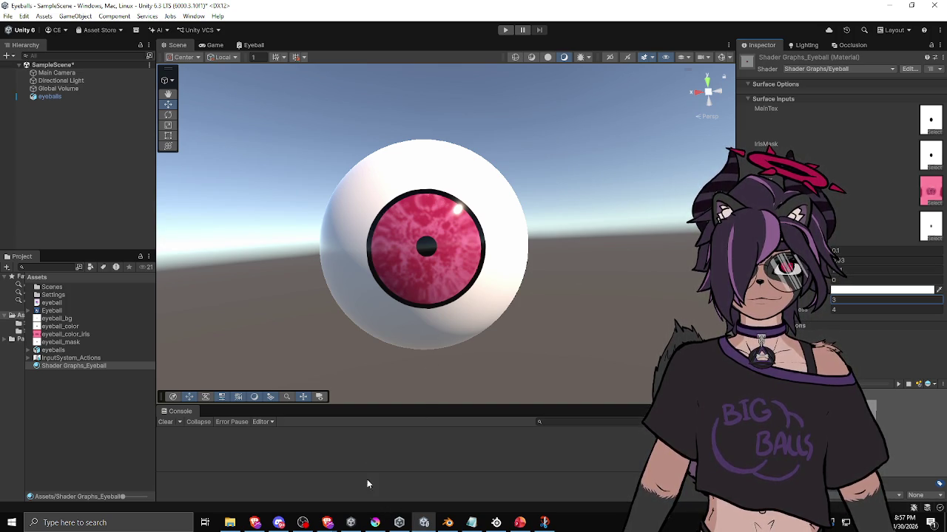
{"action": "left_click", "coordinate": [251, 45]}
Bring the UV Scale node into view and select it to show its 0.5, 0.5 pivot
{"action": "mouse_move", "coordinate": [370, 161]}
{"action": "left_mouse_down"}
{"action": "mouse_move", "coordinate": [274, 163]}
{"action": "mouse_move", "coordinate": [340, 165]}
{"action": "mouse_move", "coordinate": [316, 169]}
{"action": "left_mouse_up"}
{"action": "scroll", "coordinate": [317, 170], "scroll_direction": "up", "scroll_amount": 2}
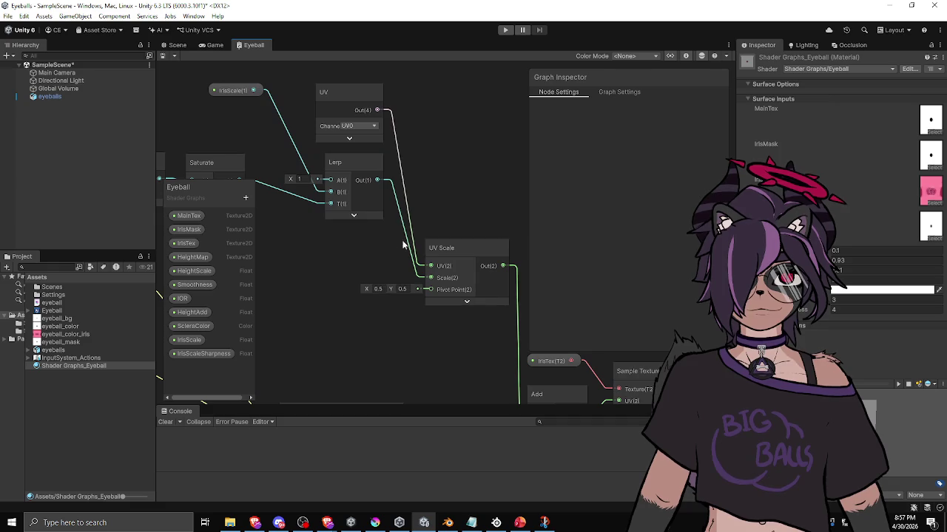
{"action": "scroll", "coordinate": [430, 254], "scroll_direction": "down", "scroll_amount": 2}
{"action": "scroll", "coordinate": [426, 218], "scroll_direction": "up", "scroll_amount": 1}
{"action": "left_click_drag", "start_coordinate": [432, 221], "coordinate": [372, 212]}
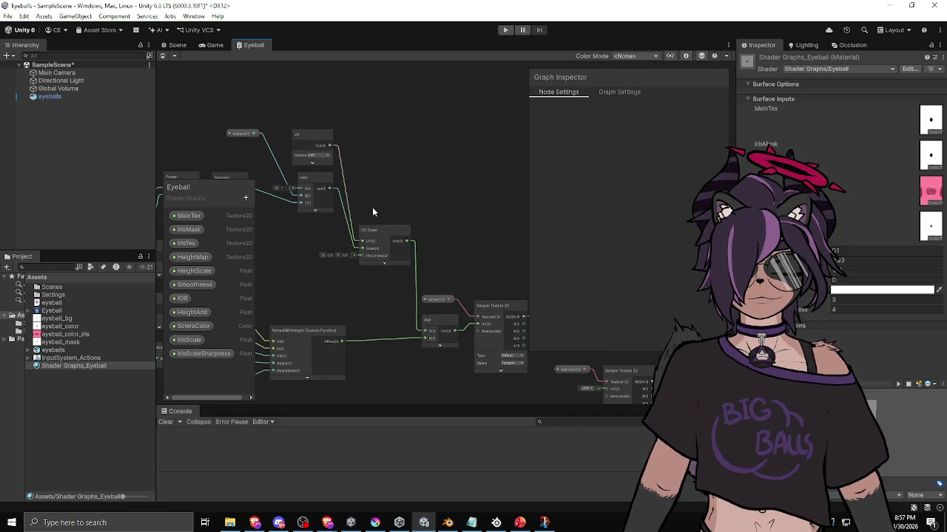
{"action": "scroll", "coordinate": [368, 203], "scroll_direction": "up", "scroll_amount": 2}
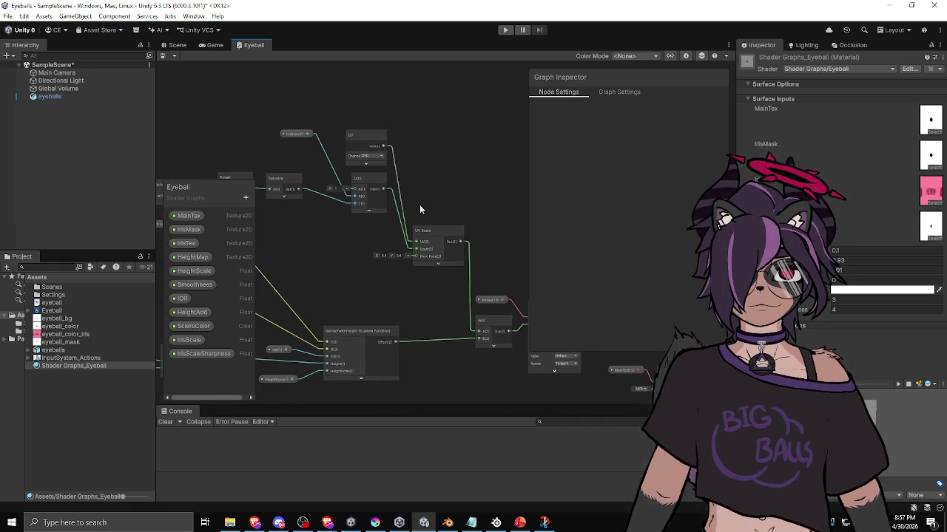
{"action": "scroll", "coordinate": [373, 251], "scroll_direction": "up", "scroll_amount": 1}
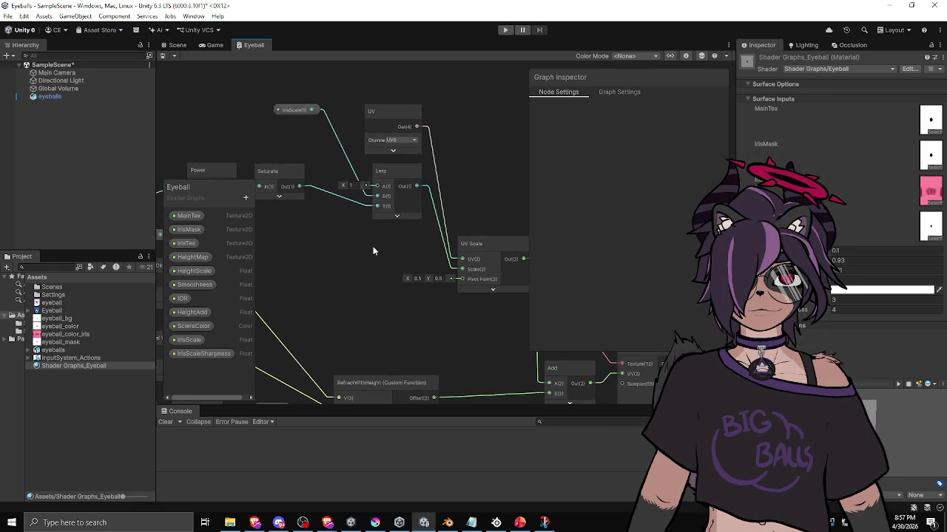
{"action": "left_click_drag", "start_coordinate": [371, 244], "coordinate": [362, 256]}
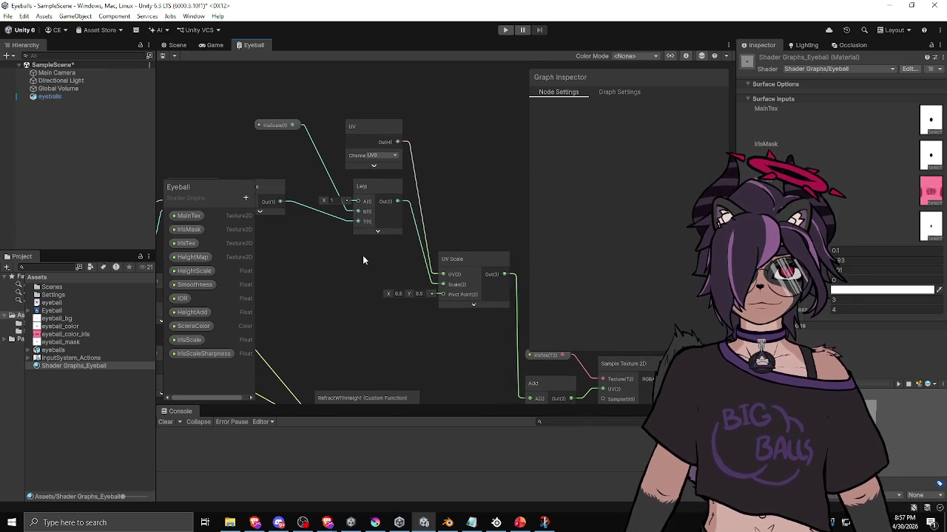
{"action": "left_click", "coordinate": [451, 259]}
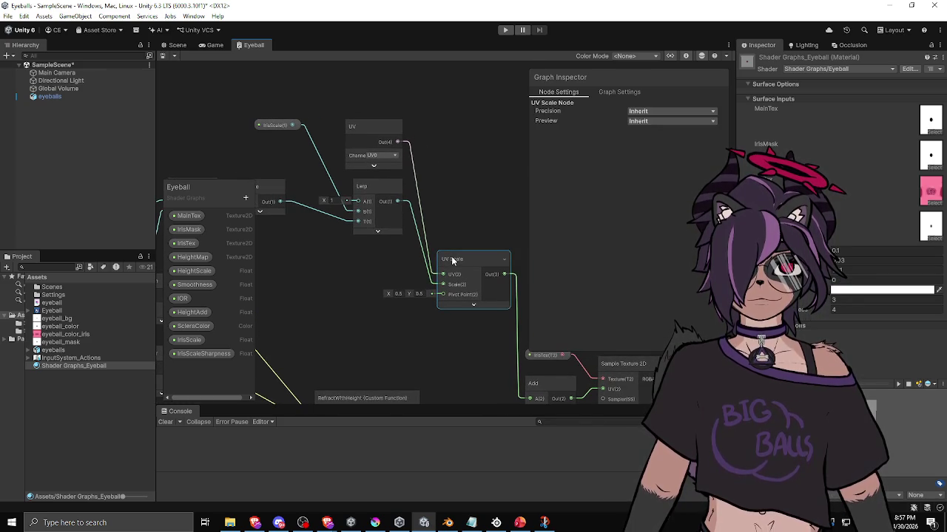
Bring up the Create Node search and browse the UV and VFX node categories
{"action": "right_click", "coordinate": [444, 212]}
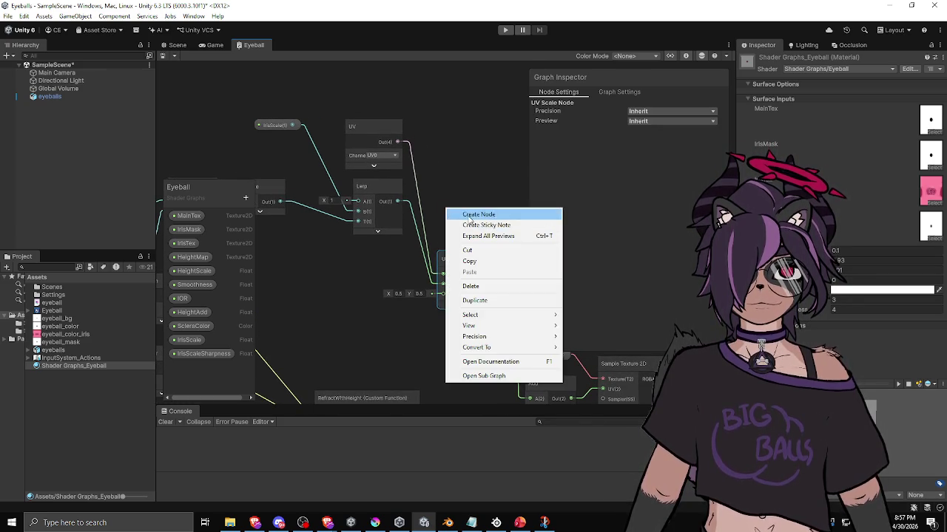
{"action": "left_click", "coordinate": [452, 213]}
{"action": "scroll", "coordinate": [454, 255], "scroll_direction": "down", "scroll_amount": 2}
{"action": "left_click", "coordinate": [451, 250]}
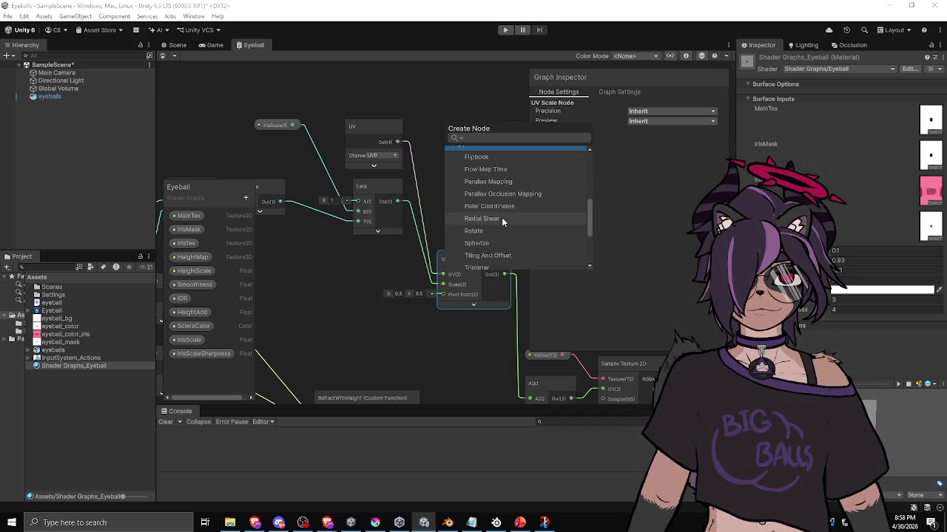
{"action": "scroll", "coordinate": [502, 218], "scroll_direction": "down", "scroll_amount": 2}
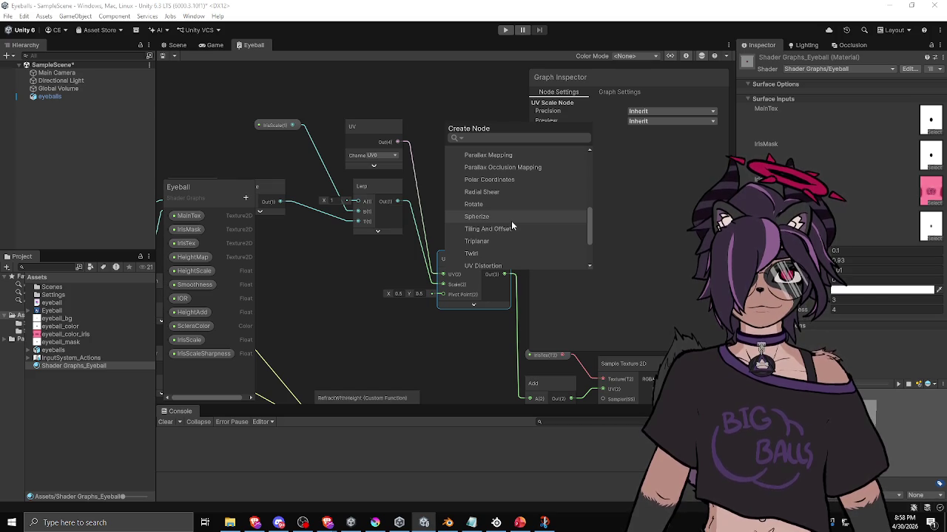
{"action": "scroll", "coordinate": [521, 230], "scroll_direction": "down", "scroll_amount": 2}
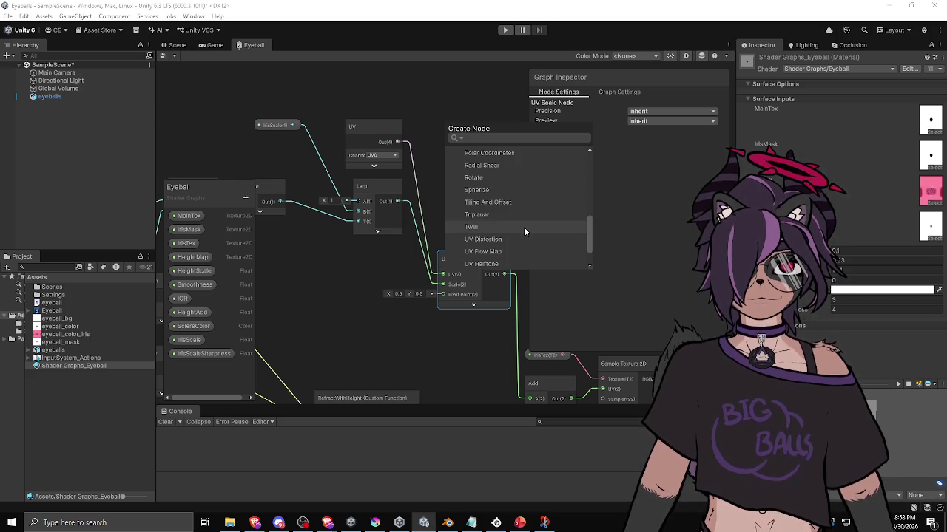
{"action": "scroll", "coordinate": [524, 232], "scroll_direction": "down", "scroll_amount": 2}
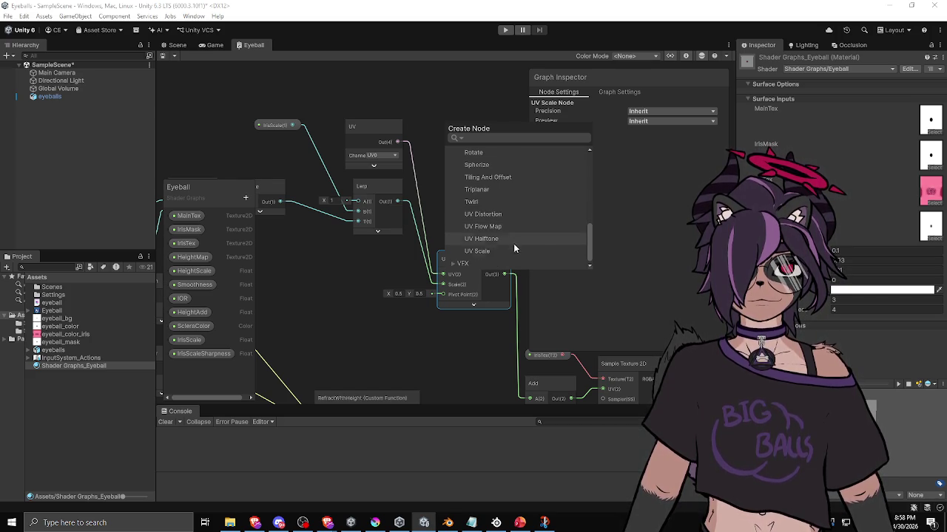
{"action": "scroll", "coordinate": [509, 246], "scroll_direction": "up", "scroll_amount": 4}
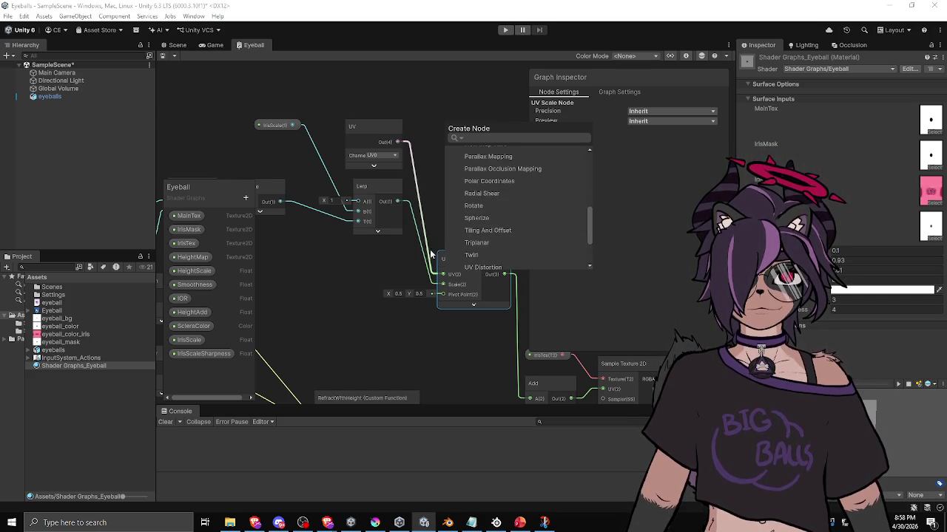
{"action": "scroll", "coordinate": [481, 242], "scroll_direction": "up", "scroll_amount": 2}
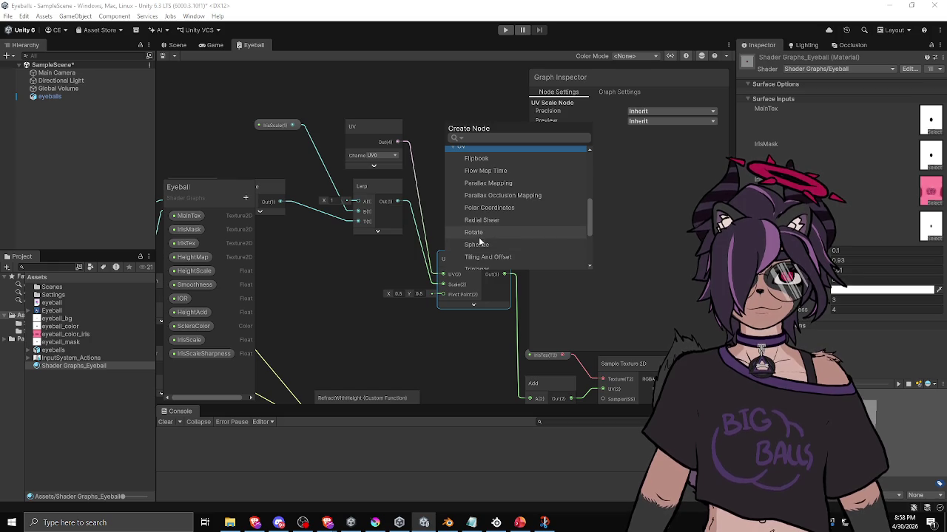
{"action": "scroll", "coordinate": [511, 236], "scroll_direction": "down", "scroll_amount": 6}
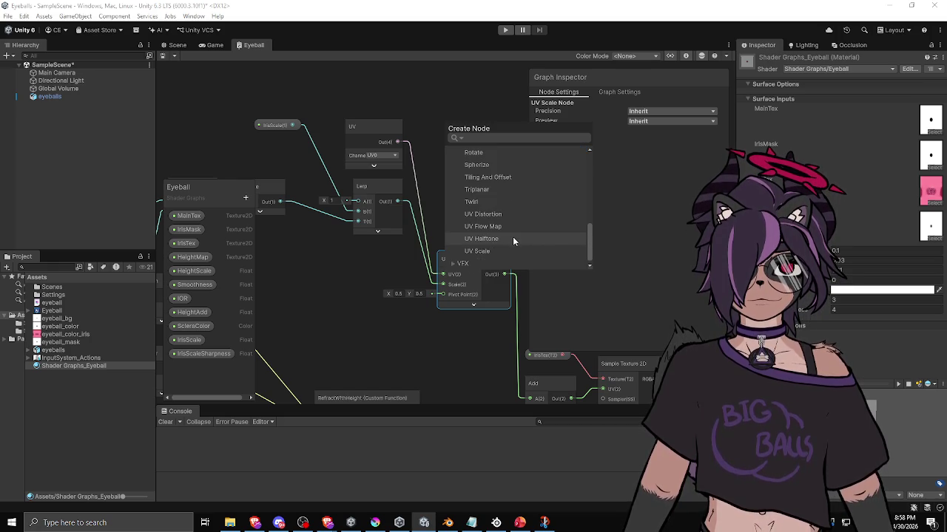
{"action": "left_click", "coordinate": [454, 264]}
{"action": "scroll", "coordinate": [453, 261], "scroll_direction": "down", "scroll_amount": 5}
{"action": "scroll", "coordinate": [453, 259], "scroll_direction": "up", "scroll_amount": 10}
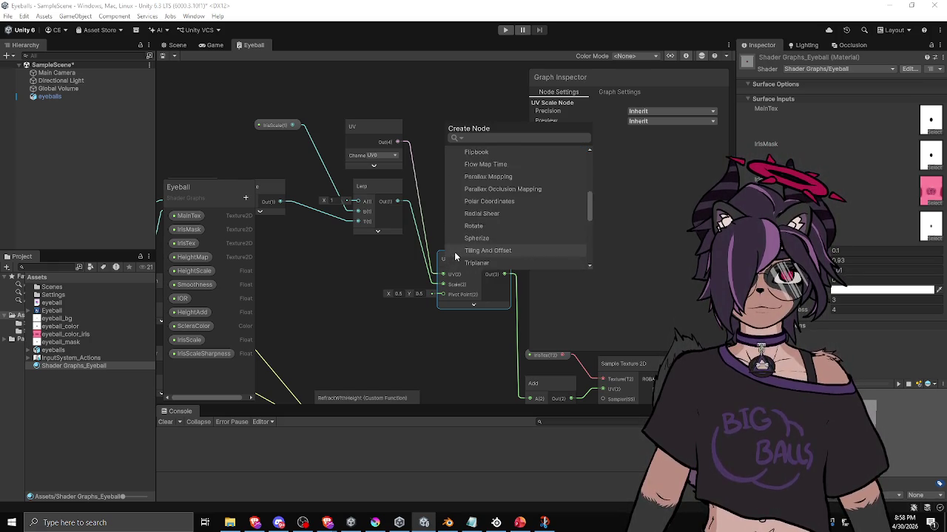
{"action": "scroll", "coordinate": [452, 227], "scroll_direction": "up", "scroll_amount": 3}
Add a Circle node from Procedural > SDF Shapes > 2D
{"action": "left_click", "coordinate": [451, 213]}
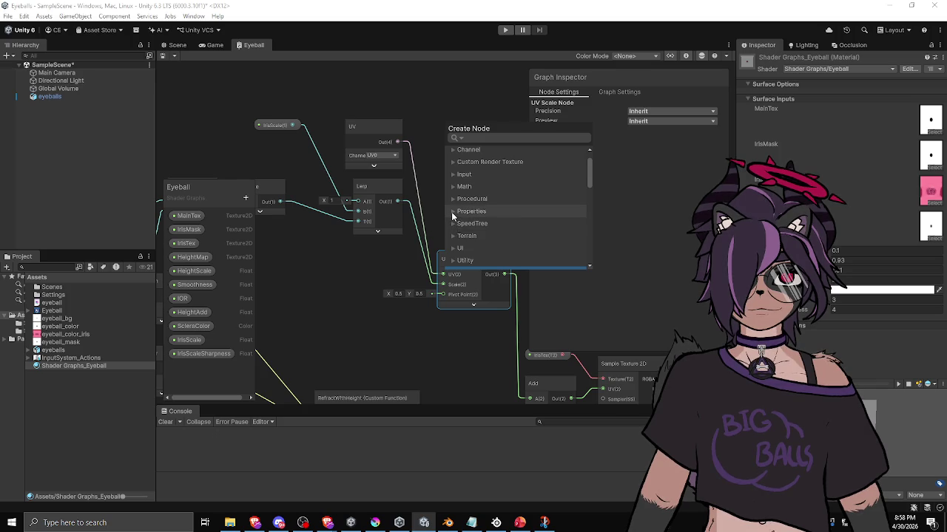
{"action": "scroll", "coordinate": [451, 211], "scroll_direction": "down", "scroll_amount": 1}
{"action": "scroll", "coordinate": [450, 201], "scroll_direction": "down", "scroll_amount": 1}
{"action": "left_click", "coordinate": [453, 219]}
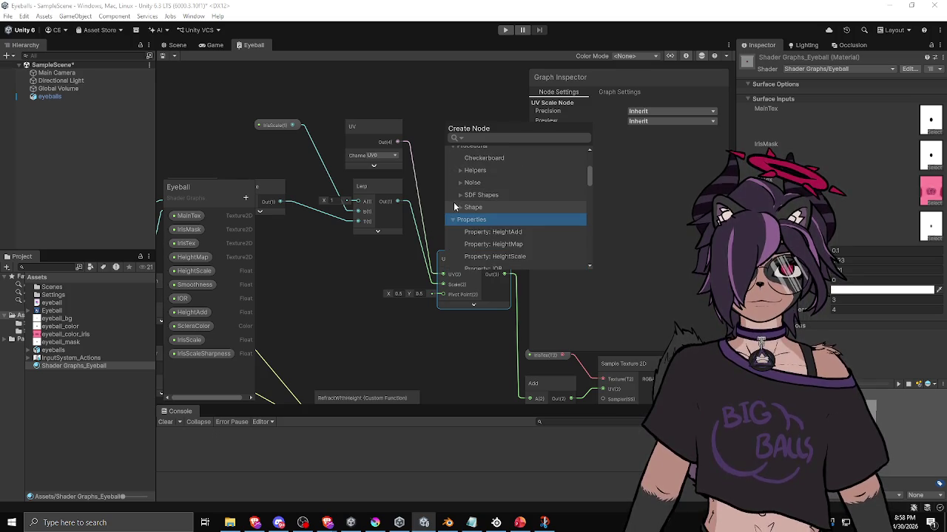
{"action": "left_click", "coordinate": [460, 208]}
{"action": "left_click", "coordinate": [461, 196]}
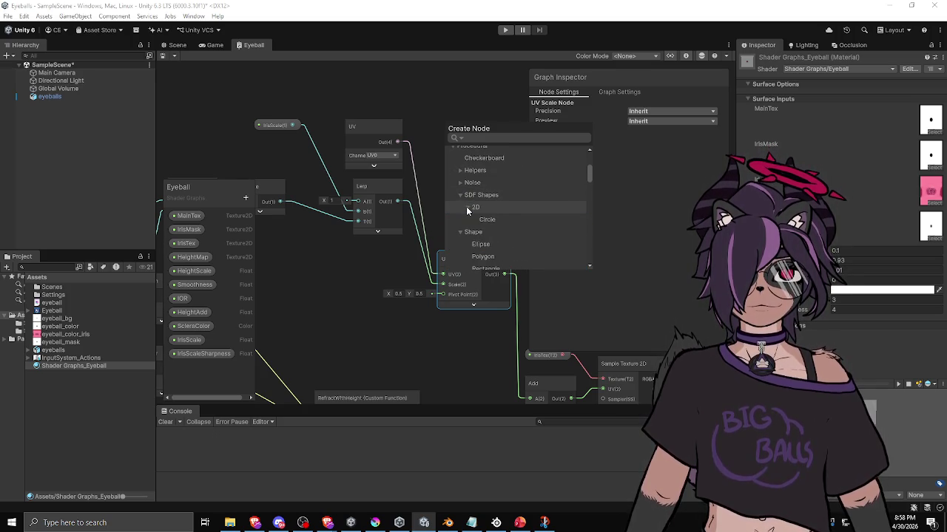
{"action": "left_click", "coordinate": [465, 208]}
{"action": "scroll", "coordinate": [465, 207], "scroll_direction": "down", "scroll_amount": 1}
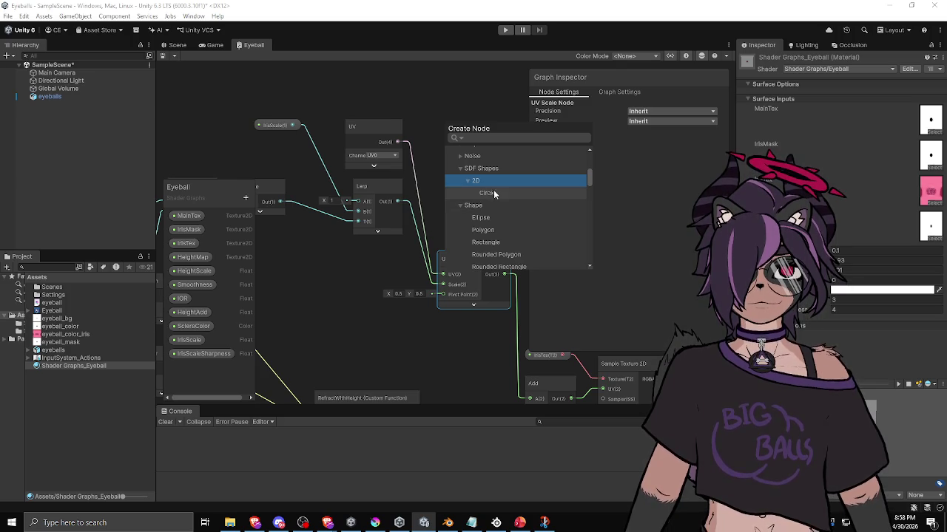
{"action": "scroll", "coordinate": [493, 193], "scroll_direction": "down", "scroll_amount": 1}
{"action": "scroll", "coordinate": [493, 192], "scroll_direction": "up", "scroll_amount": 1}
{"action": "left_click", "coordinate": [492, 190]}
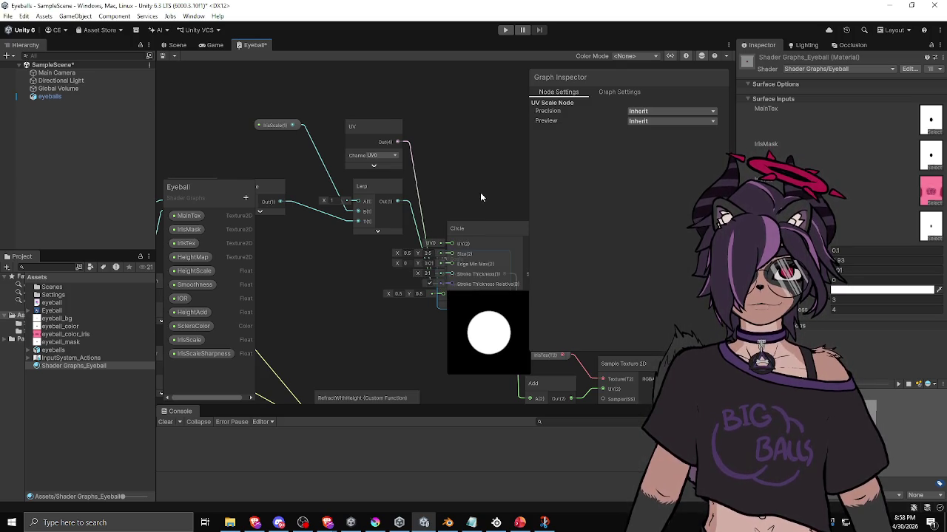
Delete the One Minus, Power, Saturate, UV Scale, IrisScale and Lerp nodes
{"action": "mouse_move", "coordinate": [478, 223]}
{"action": "left_mouse_down"}
{"action": "mouse_move", "coordinate": [469, 158]}
{"action": "mouse_move", "coordinate": [350, 275]}
{"action": "left_mouse_up"}
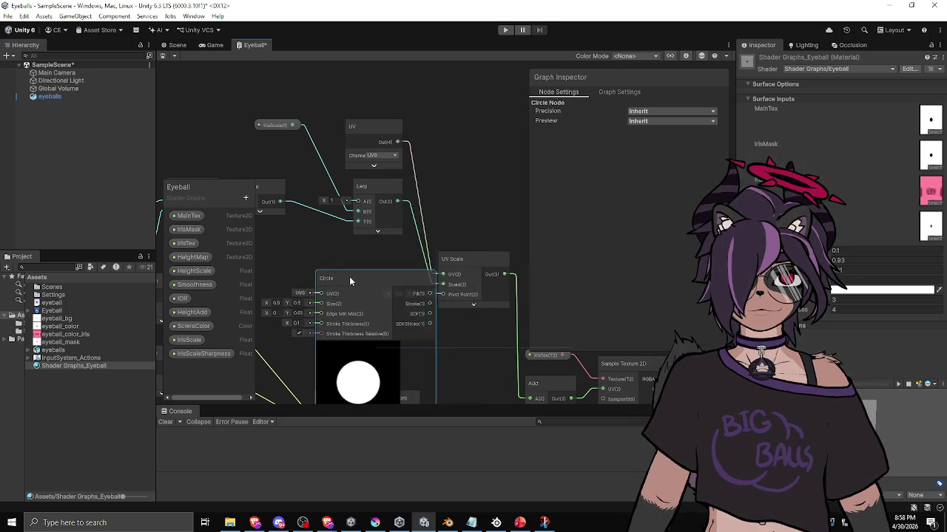
{"action": "key", "text": "a"}
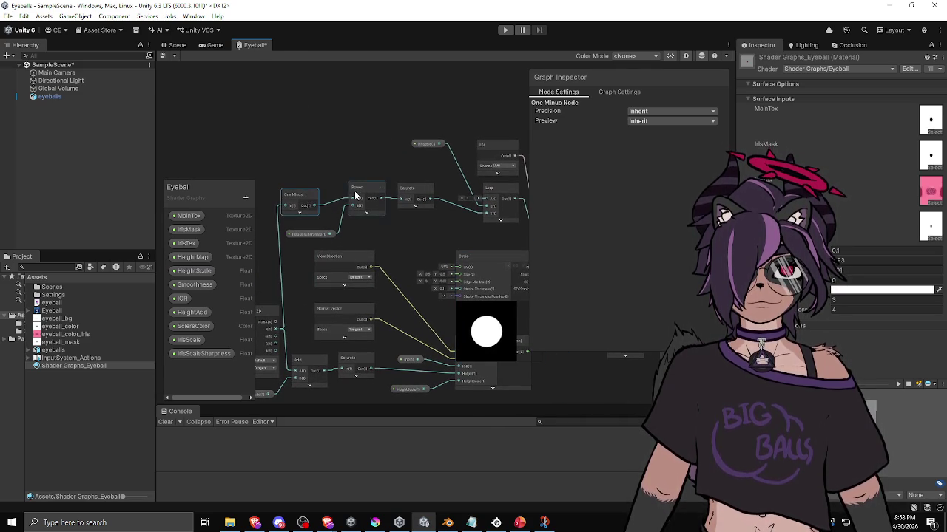
{"action": "key", "text": "Delete"}
{"action": "left_click", "coordinate": [314, 235]}
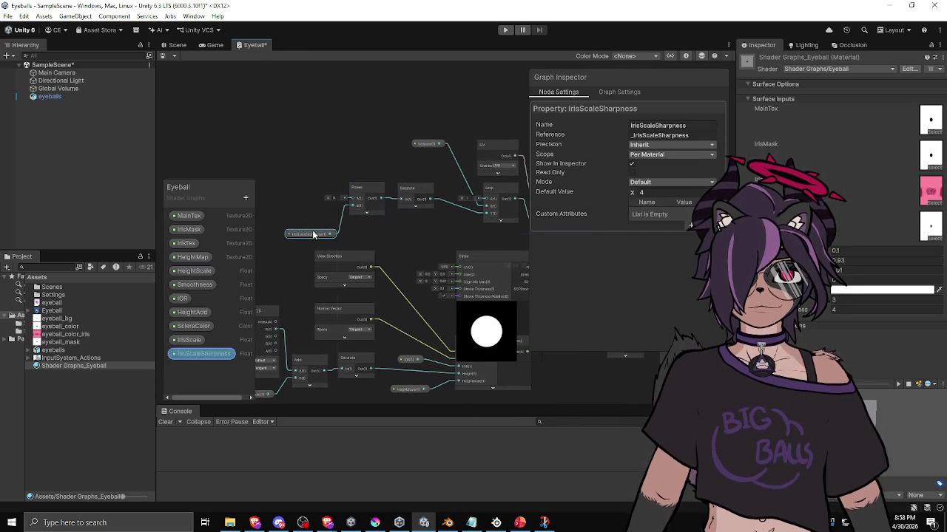
{"action": "left_click", "coordinate": [364, 191]}
{"action": "key", "text": "Delete"}
{"action": "left_click", "coordinate": [416, 194]}
{"action": "key", "text": "Delete"}
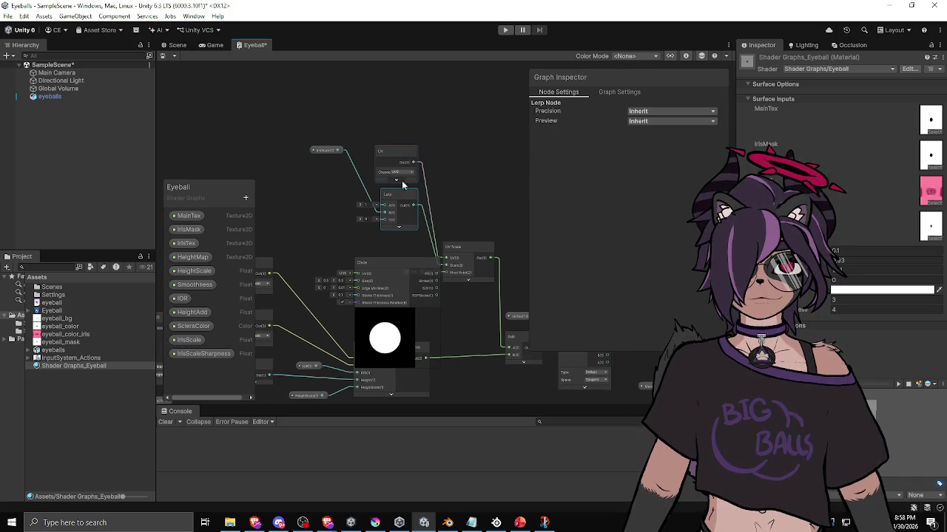
{"action": "left_click_drag", "start_coordinate": [464, 232], "coordinate": [407, 209]}
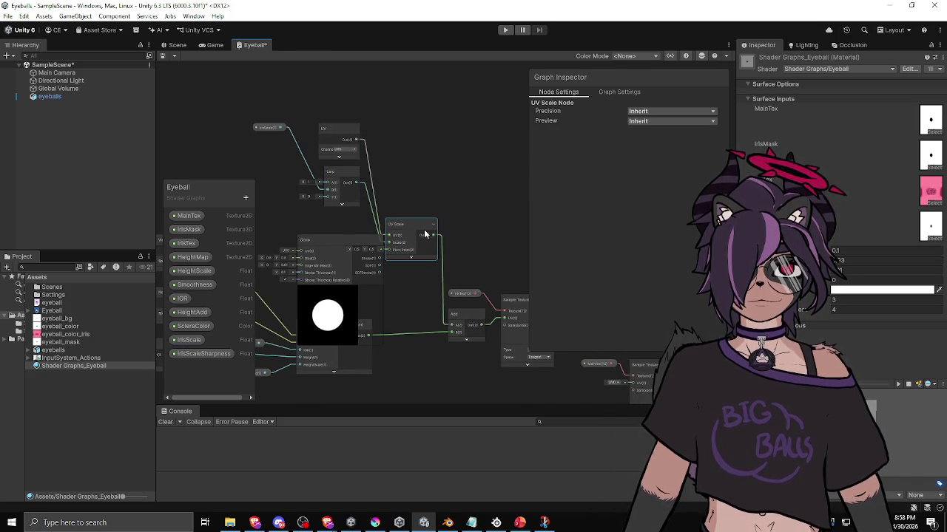
{"action": "key", "text": "Delete"}
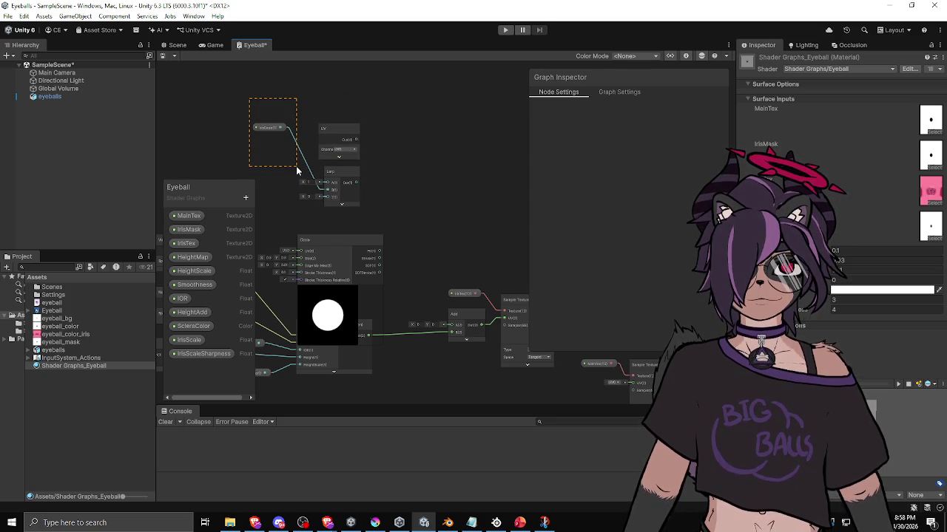
{"action": "left_click_drag", "start_coordinate": [296, 170], "coordinate": [305, 172]}
{"action": "key", "text": "Delete"}
{"action": "left_click", "coordinate": [333, 170]}
{"action": "key", "text": "Delete"}
Connect the UV node's output to the Add node's A input
{"action": "left_click_drag", "start_coordinate": [357, 140], "coordinate": [450, 324]}
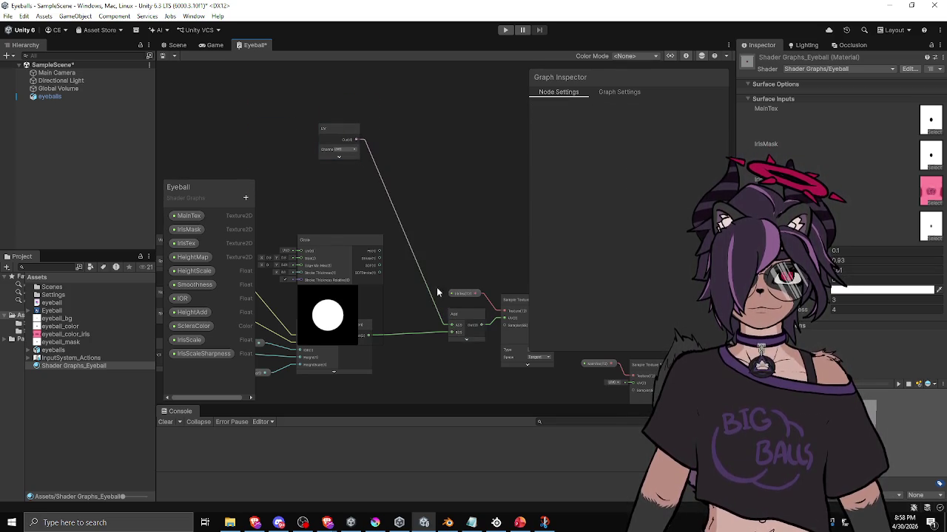
{"action": "mouse_move", "coordinate": [339, 134]}
{"action": "left_mouse_down"}
{"action": "mouse_move", "coordinate": [407, 198]}
{"action": "mouse_move", "coordinate": [360, 191]}
{"action": "left_mouse_up"}
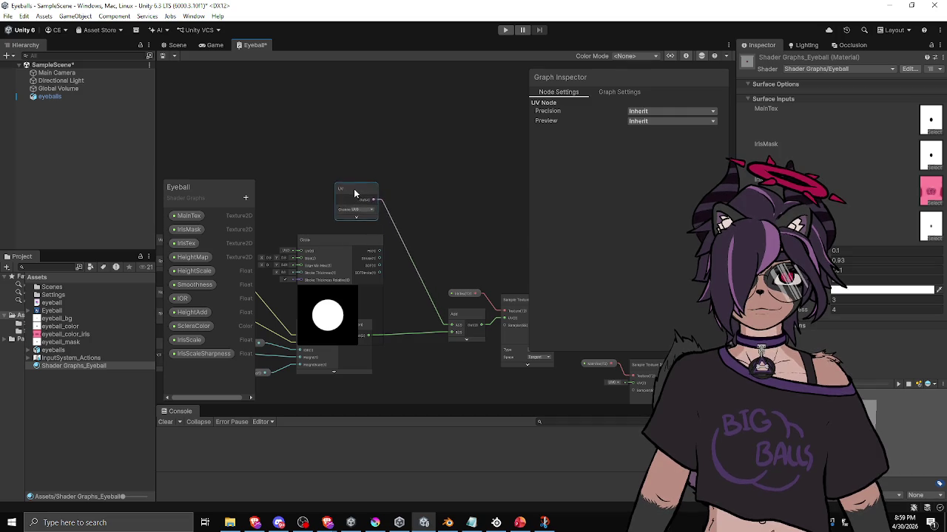
{"action": "left_click_drag", "start_coordinate": [412, 239], "coordinate": [450, 196]}
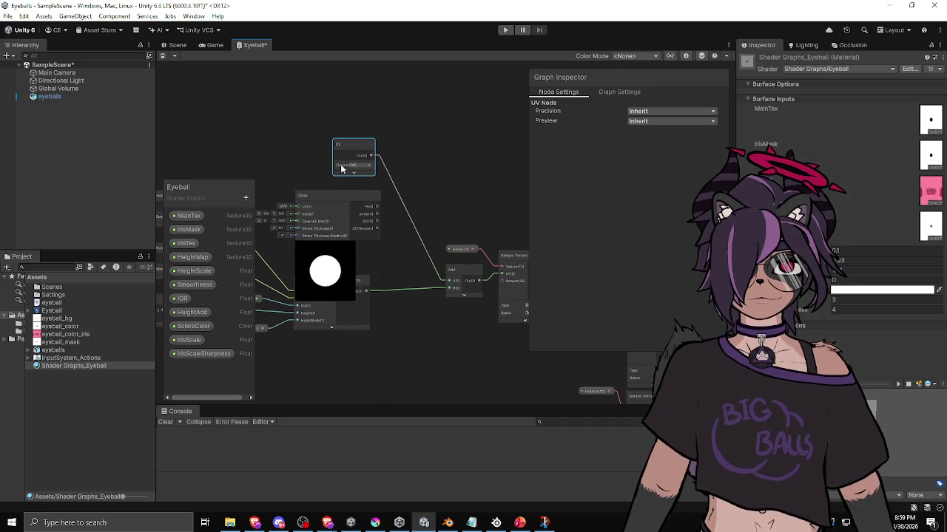
{"action": "scroll", "coordinate": [421, 190], "scroll_direction": "down", "scroll_amount": 5}
{"action": "scroll", "coordinate": [404, 243], "scroll_direction": "up", "scroll_amount": 2}
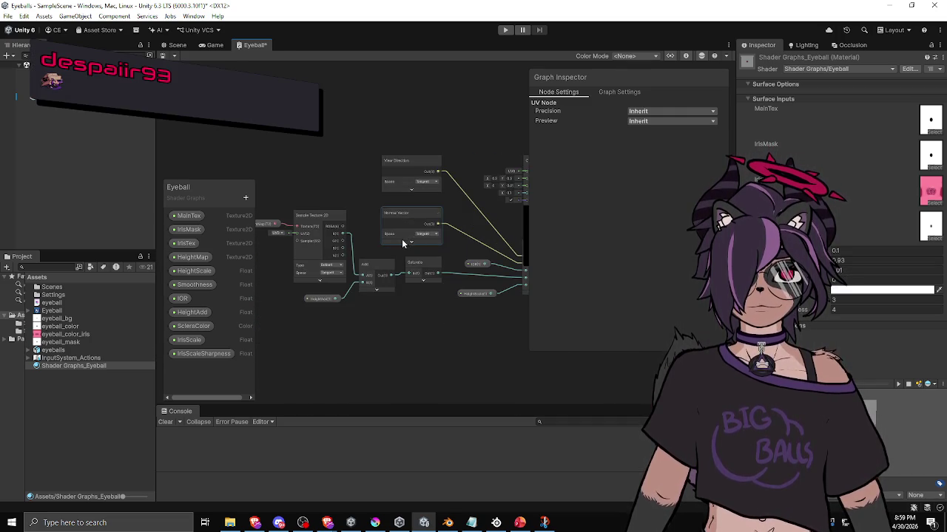
{"action": "left_click_drag", "start_coordinate": [428, 227], "coordinate": [360, 244]}
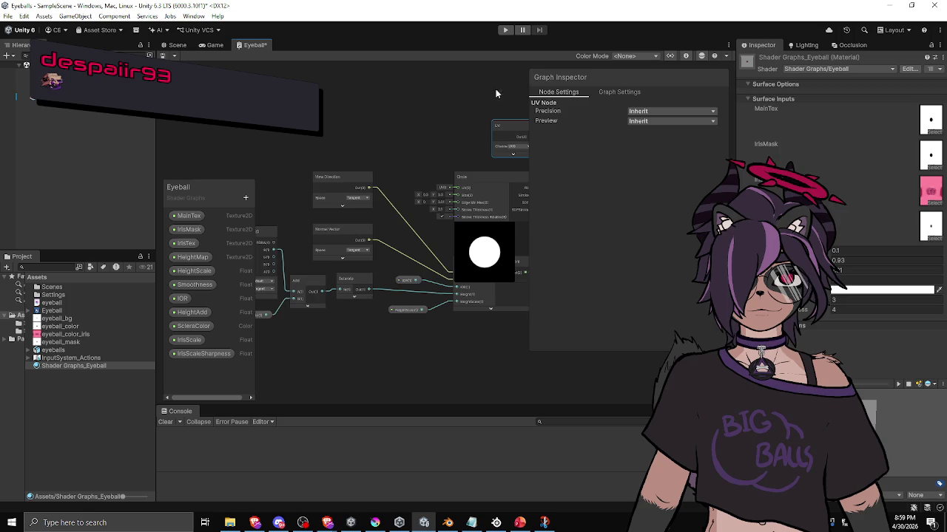
Place the Circle node below the Add node and shift Add further left
{"action": "left_click_drag", "start_coordinate": [436, 117], "coordinate": [377, 129]}
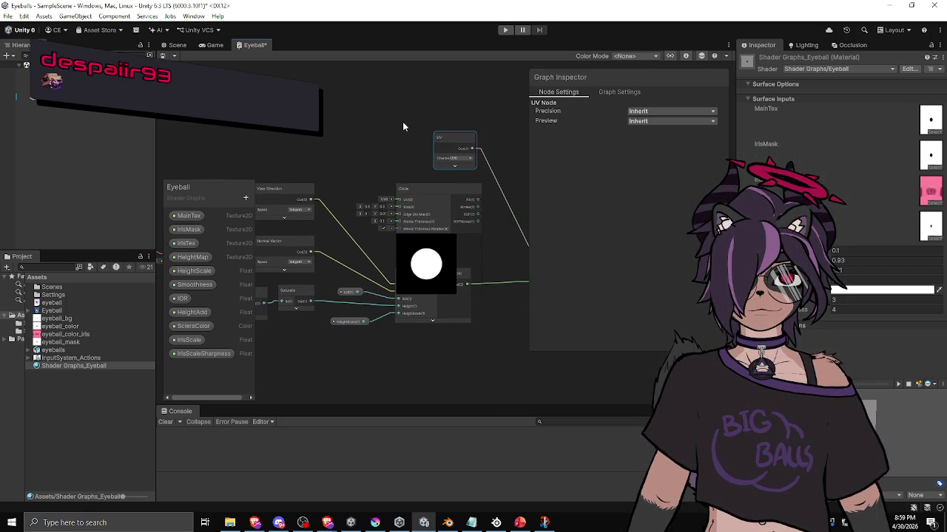
{"action": "left_click_drag", "start_coordinate": [428, 111], "coordinate": [332, 147]}
{"action": "mouse_move", "coordinate": [336, 187]}
{"action": "left_mouse_down"}
{"action": "mouse_move", "coordinate": [365, 191]}
{"action": "mouse_move", "coordinate": [480, 305]}
{"action": "left_mouse_up"}
{"action": "left_click_drag", "start_coordinate": [391, 247], "coordinate": [358, 212]}
{"action": "left_click", "coordinate": [429, 228]}
{"action": "left_click_drag", "start_coordinate": [428, 229], "coordinate": [390, 230]}
Move the UV and Circle nodes lower in the graph
{"action": "left_click_drag", "start_coordinate": [394, 195], "coordinate": [298, 160]}
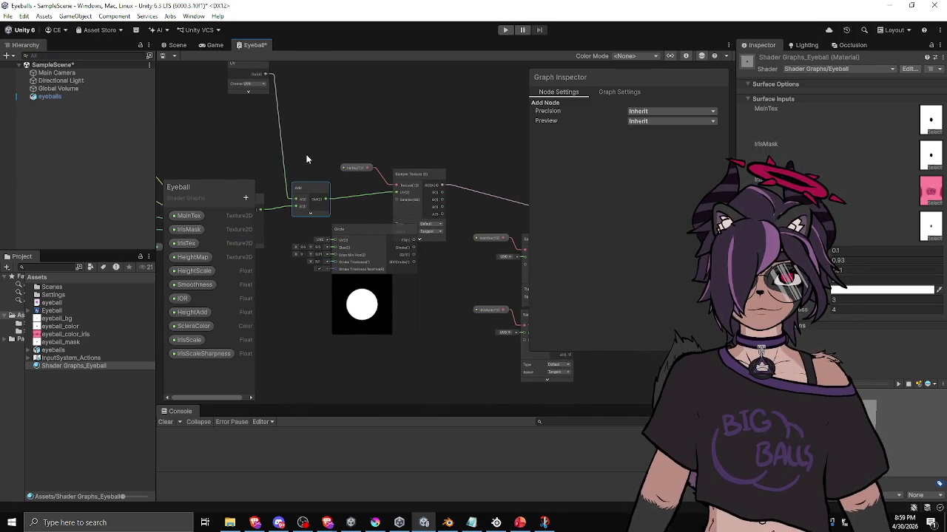
{"action": "left_click_drag", "start_coordinate": [325, 122], "coordinate": [348, 121]}
{"action": "left_click_drag", "start_coordinate": [283, 73], "coordinate": [280, 151]}
{"action": "left_click_drag", "start_coordinate": [355, 202], "coordinate": [337, 136]}
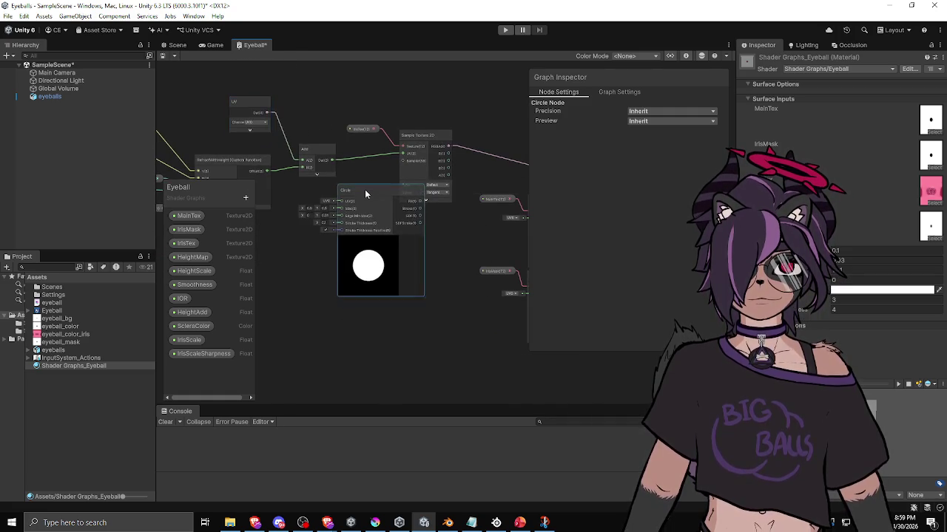
{"action": "left_click_drag", "start_coordinate": [364, 189], "coordinate": [394, 268]}
{"action": "scroll", "coordinate": [394, 268], "scroll_direction": "up", "scroll_amount": 4}
{"action": "scroll", "coordinate": [384, 238], "scroll_direction": "down", "scroll_amount": 2}
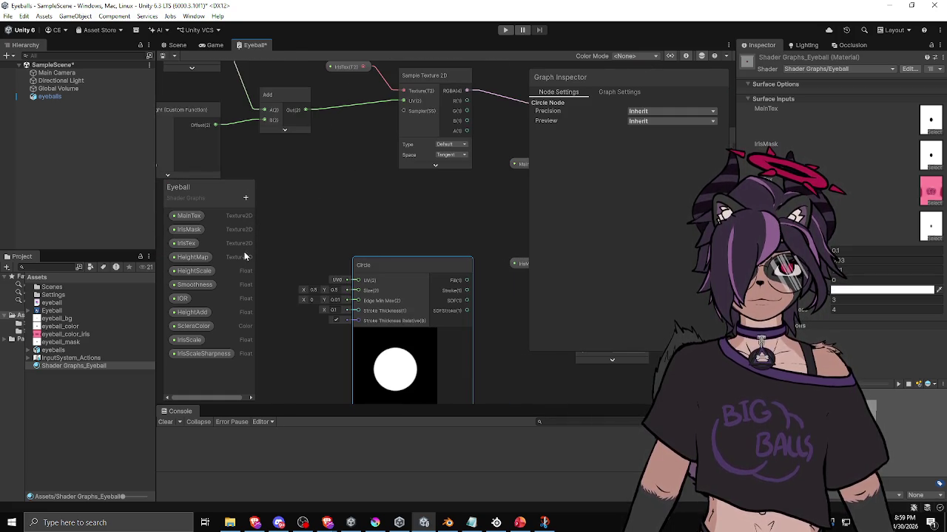
Drop an IrisScale node beside the Circle, wire it into Size, and tidy both nodes
{"action": "left_click_drag", "start_coordinate": [189, 341], "coordinate": [322, 335]}
{"action": "left_click_drag", "start_coordinate": [320, 334], "coordinate": [361, 291]}
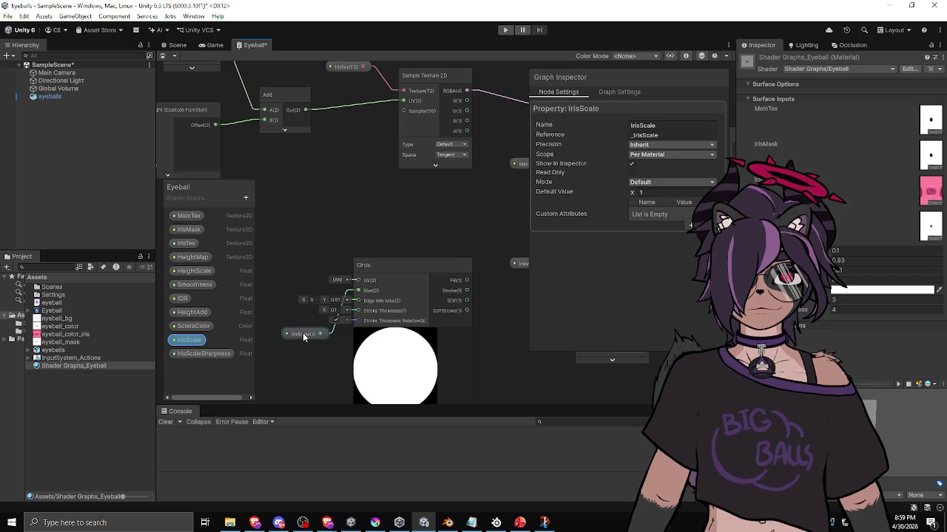
{"action": "left_click_drag", "start_coordinate": [305, 335], "coordinate": [281, 272]}
{"action": "left_click_drag", "start_coordinate": [368, 262], "coordinate": [363, 259]}
{"action": "mouse_move", "coordinate": [268, 287]}
{"action": "left_mouse_down"}
{"action": "mouse_move", "coordinate": [265, 271]}
{"action": "mouse_move", "coordinate": [321, 257]}
{"action": "mouse_move", "coordinate": [293, 254]}
{"action": "left_mouse_up"}
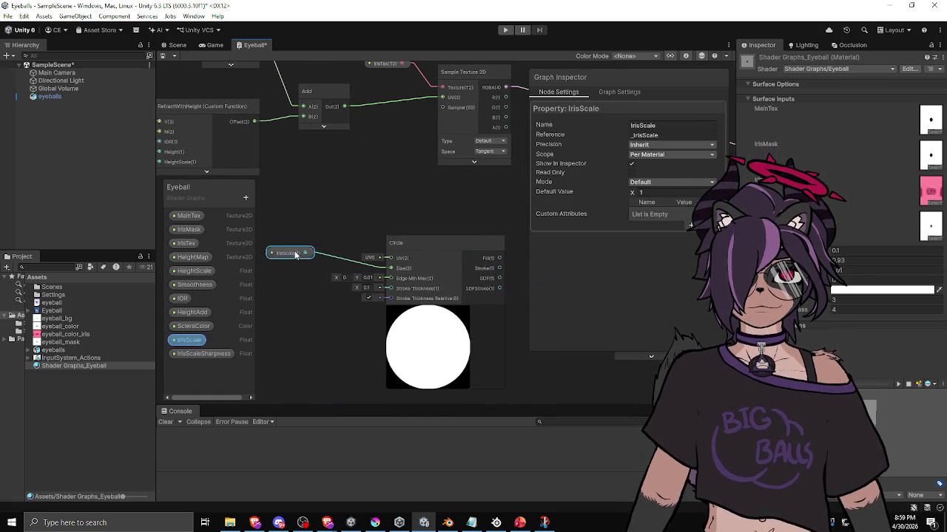
{"action": "mouse_move", "coordinate": [430, 245]}
{"action": "left_mouse_down"}
{"action": "mouse_move", "coordinate": [381, 256]}
{"action": "mouse_move", "coordinate": [401, 257]}
{"action": "mouse_move", "coordinate": [320, 243]}
{"action": "left_mouse_up"}
{"action": "left_click", "coordinate": [290, 253]}
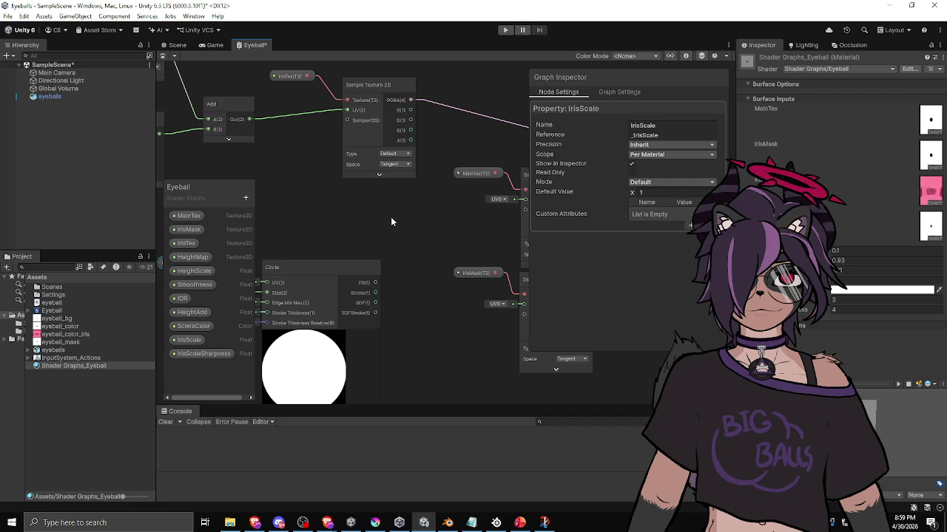
{"action": "left_click", "coordinate": [331, 263]}
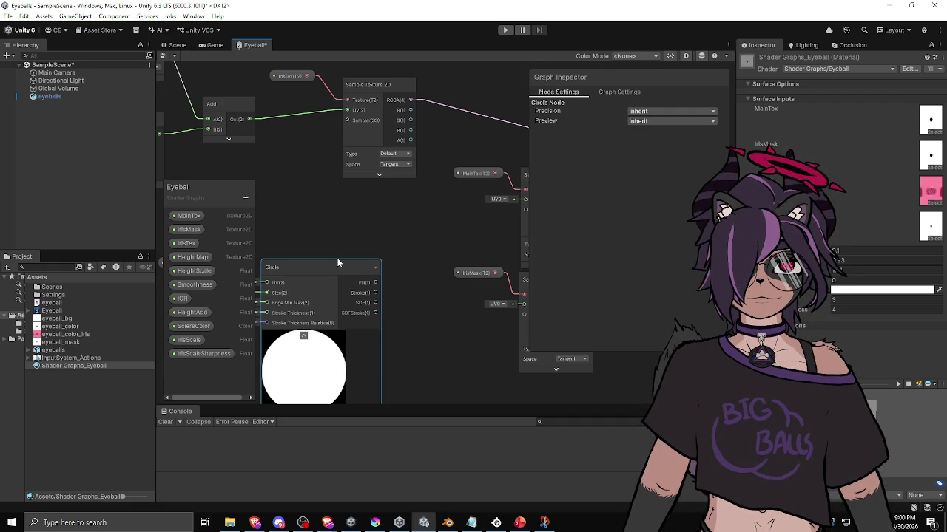
{"action": "left_click_drag", "start_coordinate": [376, 285], "coordinate": [433, 254]}
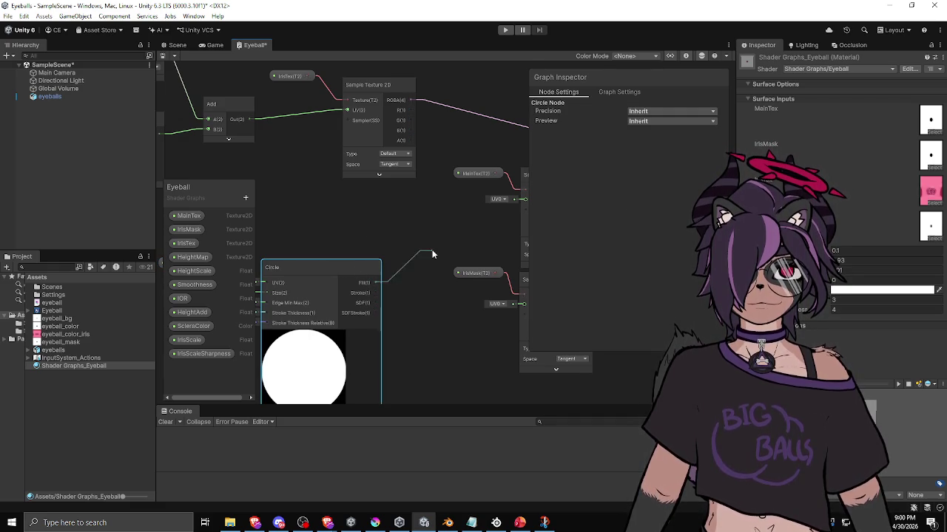
{"action": "left_click", "coordinate": [417, 155]}
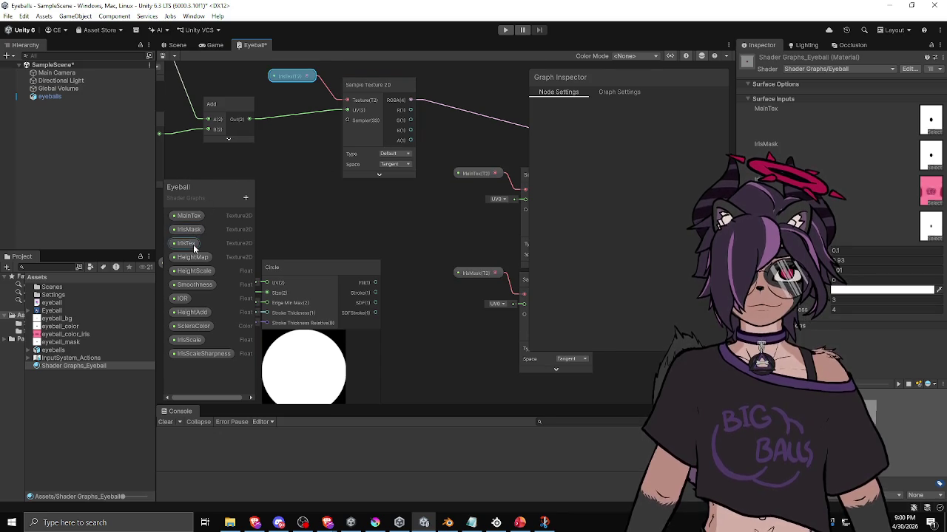
Add a new Color property to the Blackboard named IrisColor
{"action": "left_click", "coordinate": [246, 198]}
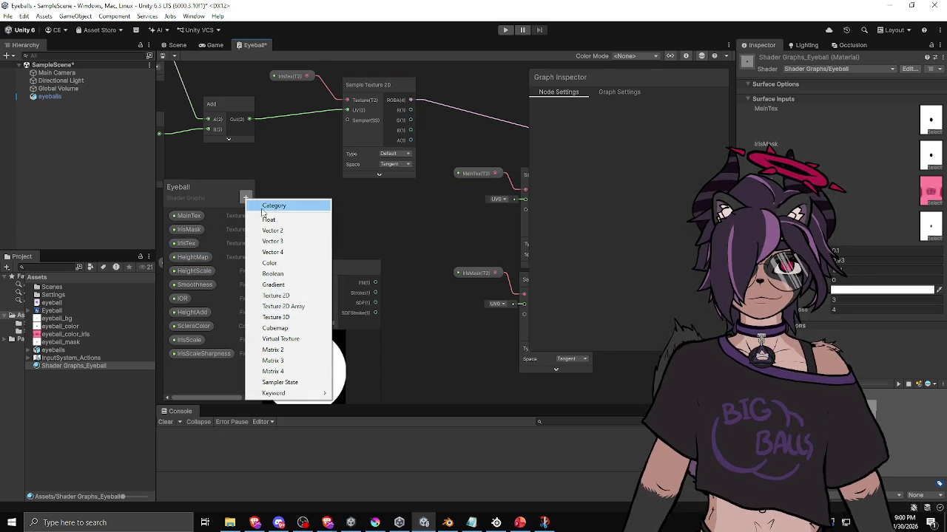
{"action": "left_click", "coordinate": [287, 265]}
{"action": "key", "text": "Home"}
{"action": "type", "text": "Iris"}
{"action": "key", "text": "Return"}
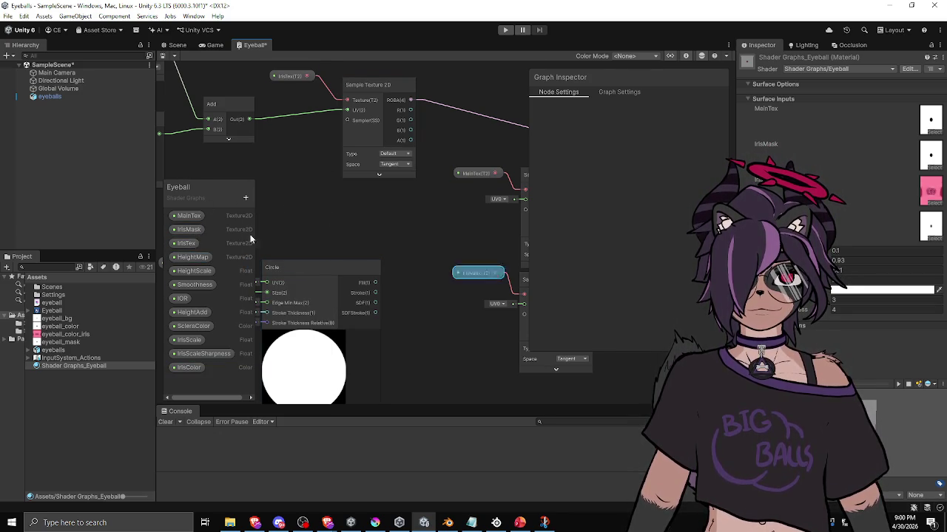
Delete the ScleraColor property from the Blackboard
{"action": "left_click", "coordinate": [192, 326]}
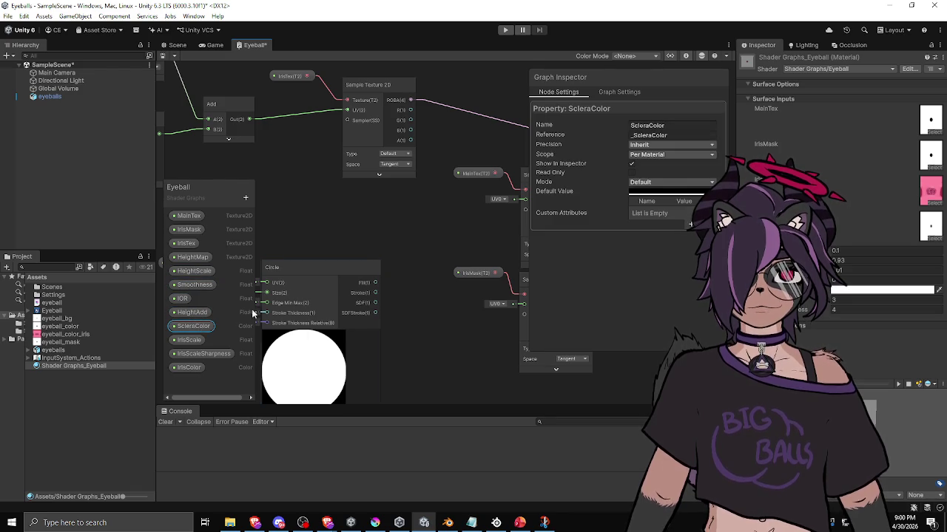
{"action": "scroll", "coordinate": [307, 272], "scroll_direction": "down", "scroll_amount": 5}
{"action": "scroll", "coordinate": [352, 256], "scroll_direction": "up", "scroll_amount": 3}
{"action": "left_click", "coordinate": [192, 312]}
{"action": "left_click", "coordinate": [194, 324]}
{"action": "key", "text": "Delete"}
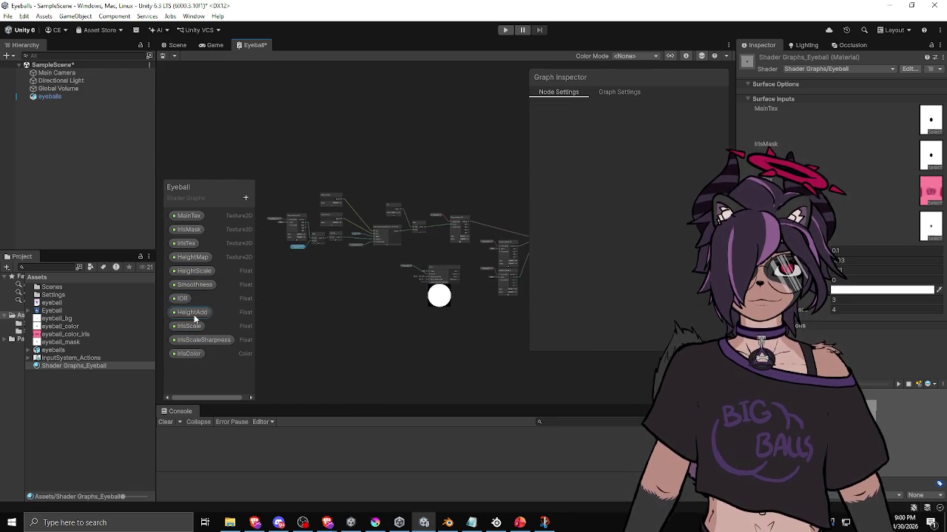
{"action": "left_click", "coordinate": [194, 313]}
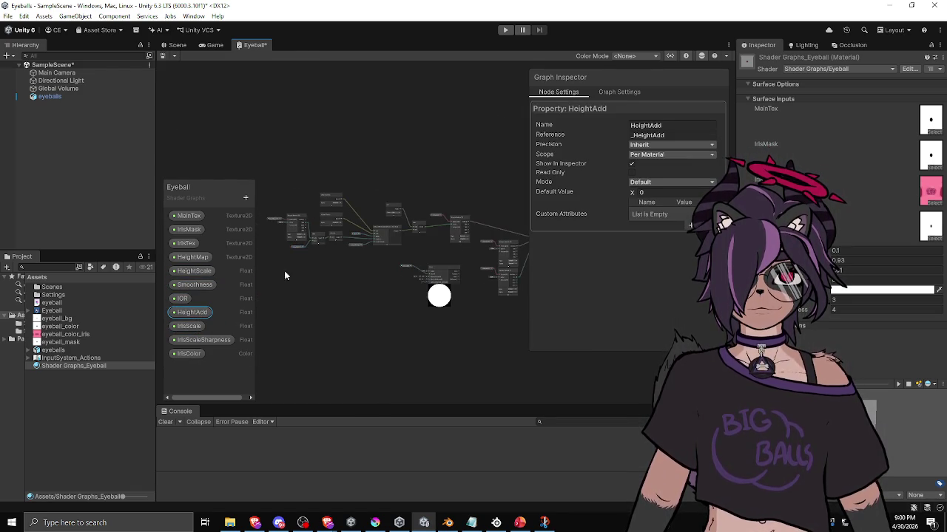
{"action": "scroll", "coordinate": [280, 278], "scroll_direction": "up", "scroll_amount": 3}
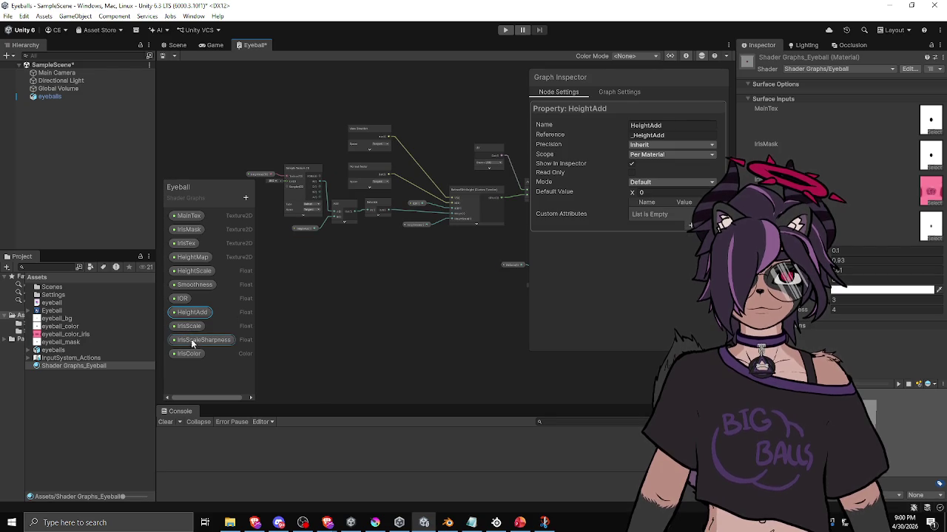
{"action": "scroll", "coordinate": [289, 331], "scroll_direction": "down", "scroll_amount": 2}
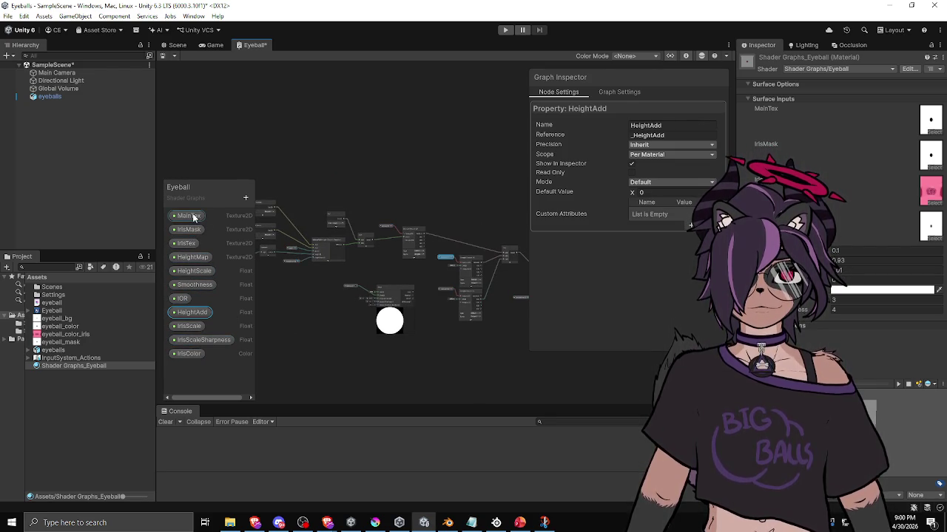
{"action": "scroll", "coordinate": [365, 308], "scroll_direction": "up", "scroll_amount": 5}
Wire the Add node's Out into the Circle node's UV input
{"action": "left_click_drag", "start_coordinate": [321, 251], "coordinate": [288, 253]}
{"action": "mouse_move", "coordinate": [414, 257]}
{"action": "left_mouse_down"}
{"action": "mouse_move", "coordinate": [367, 239]}
{"action": "mouse_move", "coordinate": [421, 238]}
{"action": "left_mouse_up"}
{"action": "left_click_drag", "start_coordinate": [389, 191], "coordinate": [352, 207]}
{"action": "mouse_move", "coordinate": [348, 143]}
{"action": "left_mouse_down"}
{"action": "mouse_move", "coordinate": [376, 214]}
{"action": "mouse_move", "coordinate": [376, 275]}
{"action": "mouse_move", "coordinate": [367, 264]}
{"action": "left_mouse_up"}
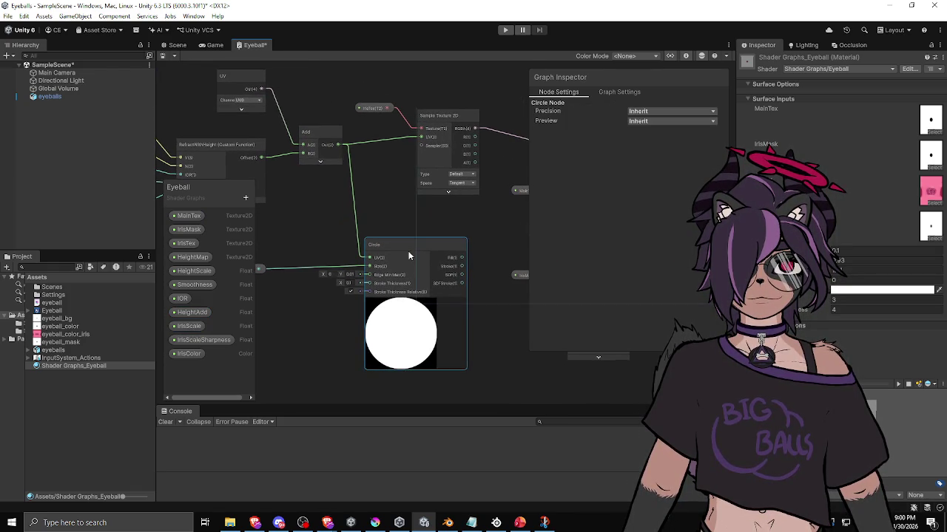
Create a Lerp node next to the texture sampling nodes
{"action": "left_click", "coordinate": [405, 304]}
{"action": "left_click", "coordinate": [275, 271]}
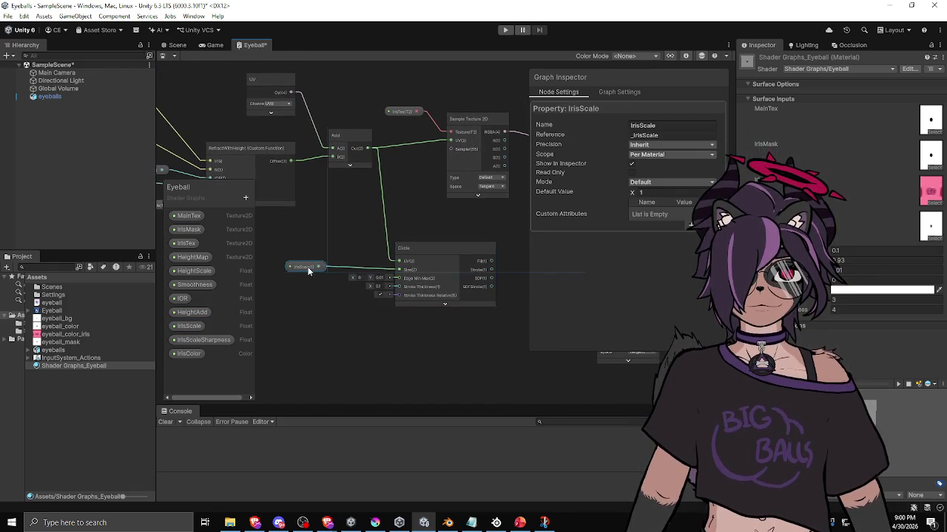
{"action": "left_click_drag", "start_coordinate": [491, 257], "coordinate": [271, 253]}
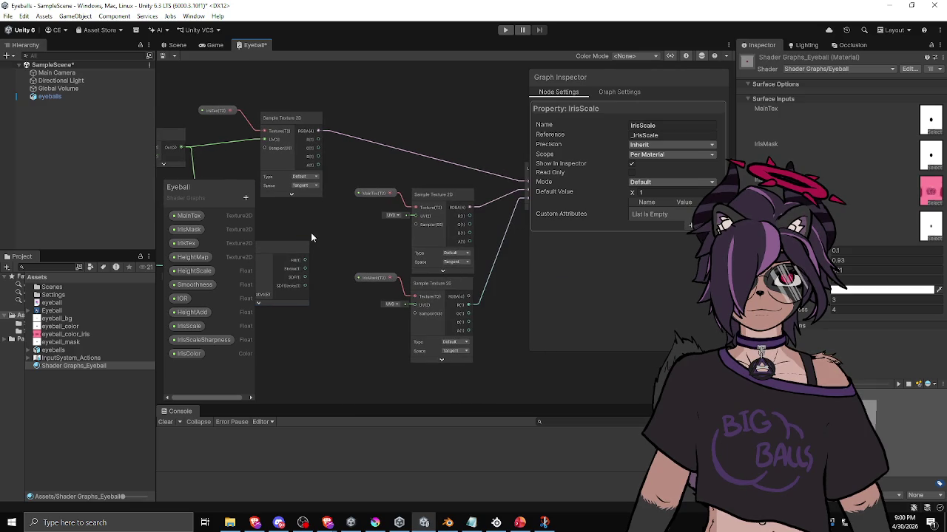
{"action": "right_click", "coordinate": [325, 238]}
{"action": "left_click", "coordinate": [345, 249]}
{"action": "type", "text": "lerp"}
{"action": "key", "text": "Return"}
Feed the iris texture into the Lerp's A, add IrisColor, and use Circle Fill as T
{"action": "left_click_drag", "start_coordinate": [350, 258], "coordinate": [379, 114]}
{"action": "left_click_drag", "start_coordinate": [319, 131], "coordinate": [356, 128]}
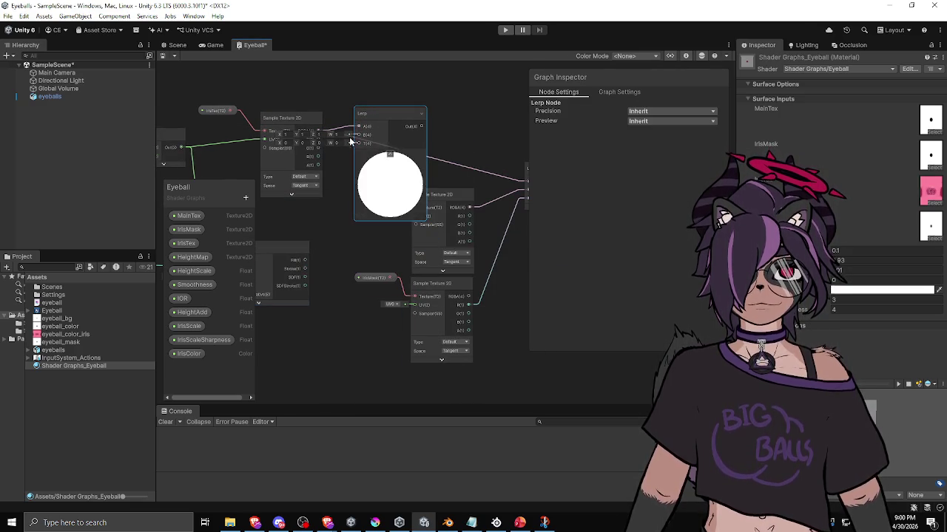
{"action": "mouse_move", "coordinate": [189, 354]}
{"action": "left_mouse_down"}
{"action": "mouse_move", "coordinate": [355, 362]}
{"action": "mouse_move", "coordinate": [379, 215]}
{"action": "mouse_move", "coordinate": [365, 215]}
{"action": "mouse_move", "coordinate": [404, 185]}
{"action": "mouse_move", "coordinate": [419, 145]}
{"action": "left_mouse_up"}
{"action": "mouse_move", "coordinate": [365, 270]}
{"action": "left_mouse_down"}
{"action": "mouse_move", "coordinate": [421, 133]}
{"action": "mouse_move", "coordinate": [404, 158]}
{"action": "mouse_move", "coordinate": [491, 203]}
{"action": "left_mouse_up"}
Collapse the Lerp preview, reposition the Lerp node, and save the graph
{"action": "left_click", "coordinate": [355, 178]}
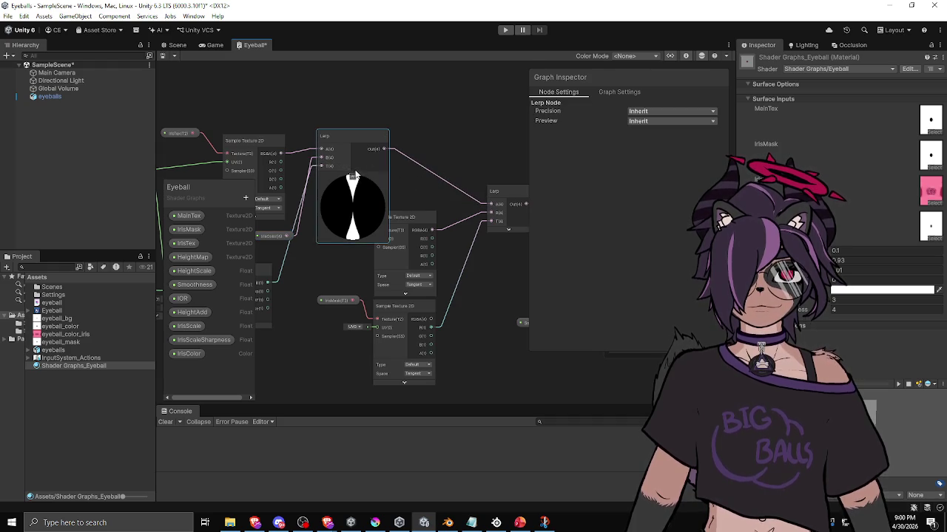
{"action": "left_click_drag", "start_coordinate": [337, 140], "coordinate": [364, 151]}
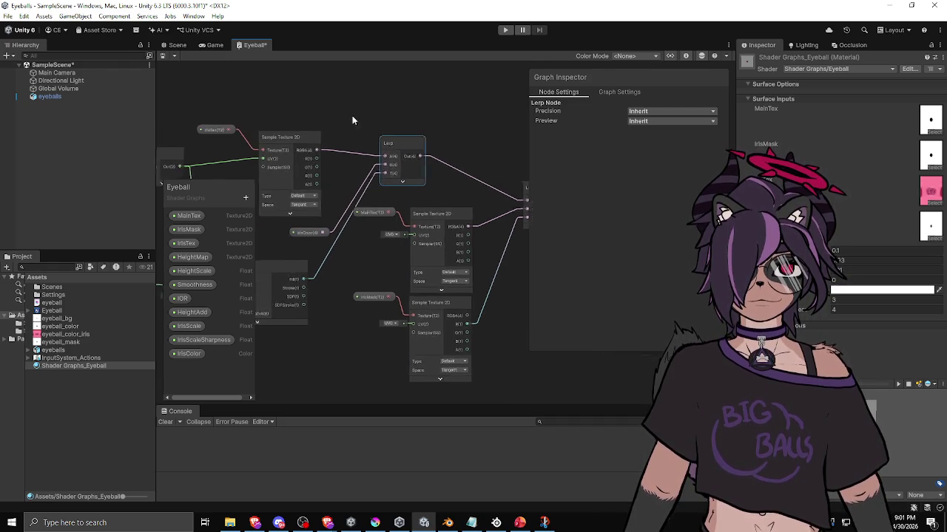
{"action": "left_click", "coordinate": [333, 230]}
{"action": "mouse_move", "coordinate": [330, 235]}
{"action": "left_mouse_down"}
{"action": "mouse_move", "coordinate": [340, 223]}
{"action": "mouse_move", "coordinate": [346, 231]}
{"action": "mouse_move", "coordinate": [337, 244]}
{"action": "mouse_move", "coordinate": [317, 239]}
{"action": "mouse_move", "coordinate": [317, 255]}
{"action": "mouse_move", "coordinate": [331, 245]}
{"action": "left_mouse_up"}
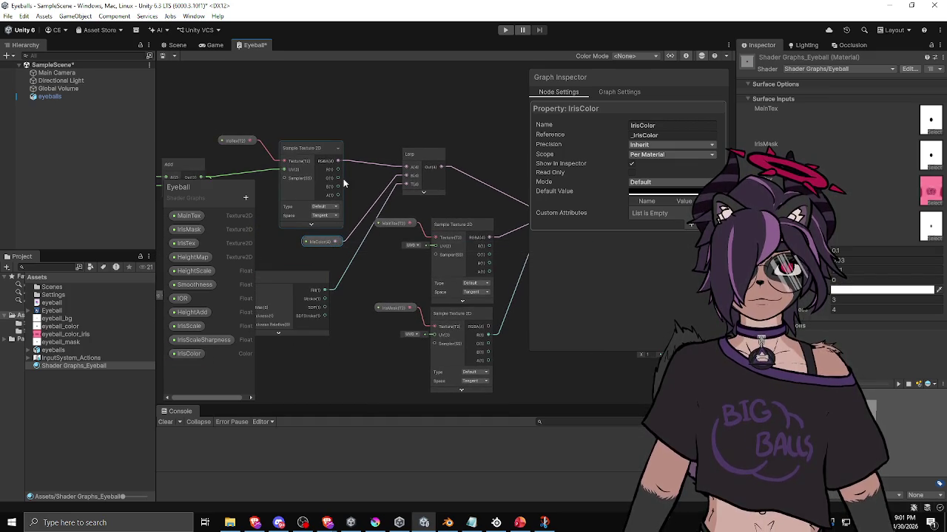
{"action": "key", "text": "ctrl+s"}
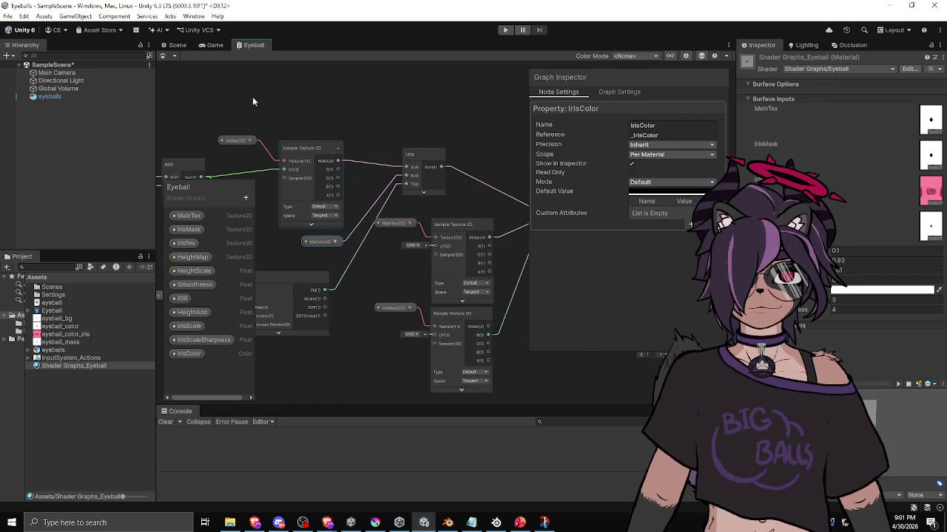
Inspect the eyeball in the Scene, change the material float from 3 to 2.91, and return to the graph
{"action": "left_click", "coordinate": [212, 46]}
{"action": "left_click", "coordinate": [176, 46]}
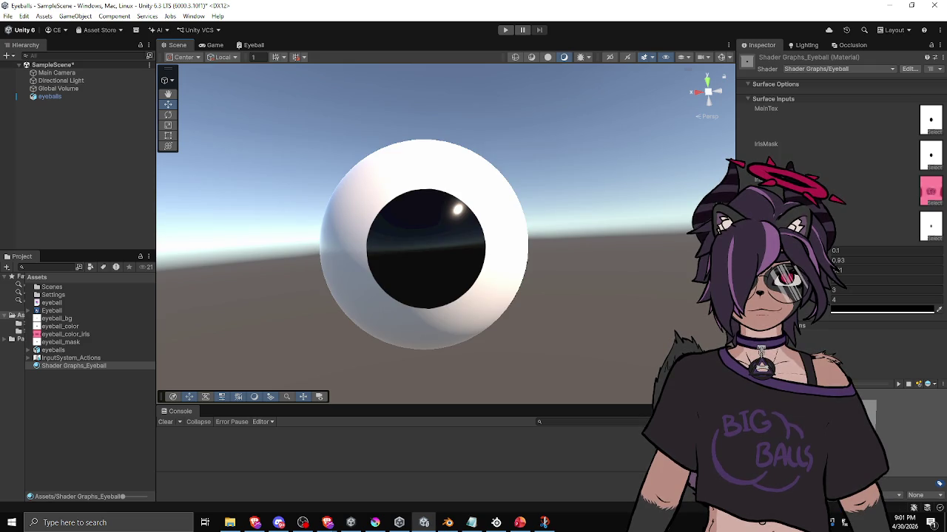
{"action": "left_click_drag", "start_coordinate": [806, 290], "coordinate": [850, 295]}
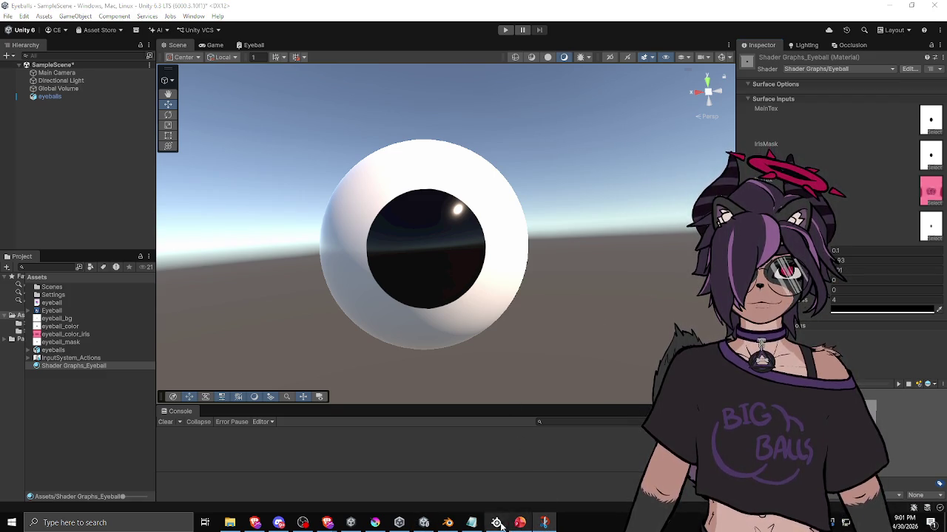
{"action": "left_click", "coordinate": [252, 45]}
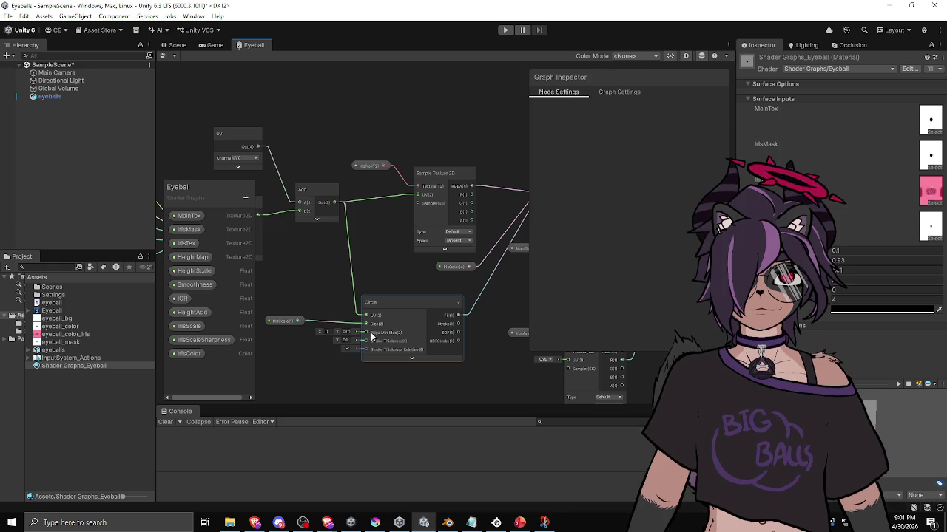
{"action": "mouse_move", "coordinate": [389, 316]}
{"action": "left_mouse_down"}
{"action": "mouse_move", "coordinate": [290, 308]}
{"action": "mouse_move", "coordinate": [363, 296]}
{"action": "mouse_move", "coordinate": [473, 240]}
{"action": "mouse_move", "coordinate": [374, 252]}
{"action": "mouse_move", "coordinate": [339, 237]}
{"action": "mouse_move", "coordinate": [332, 241]}
{"action": "mouse_move", "coordinate": [469, 264]}
{"action": "left_mouse_up"}
{"action": "left_click", "coordinate": [338, 294]}
{"action": "scroll", "coordinate": [333, 240], "scroll_direction": "up", "scroll_amount": 1}
{"action": "scroll", "coordinate": [331, 235], "scroll_direction": "up", "scroll_amount": 1}
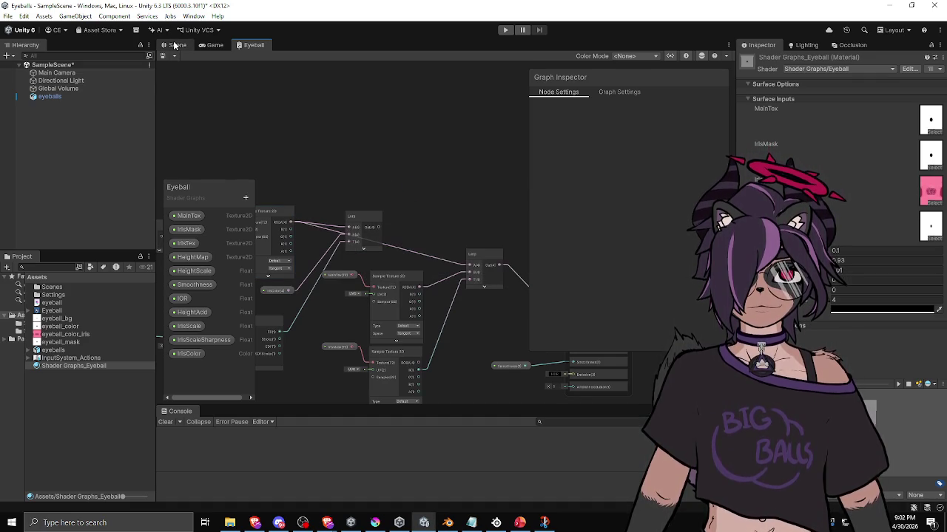
{"action": "left_click_drag", "start_coordinate": [308, 174], "coordinate": [405, 149]}
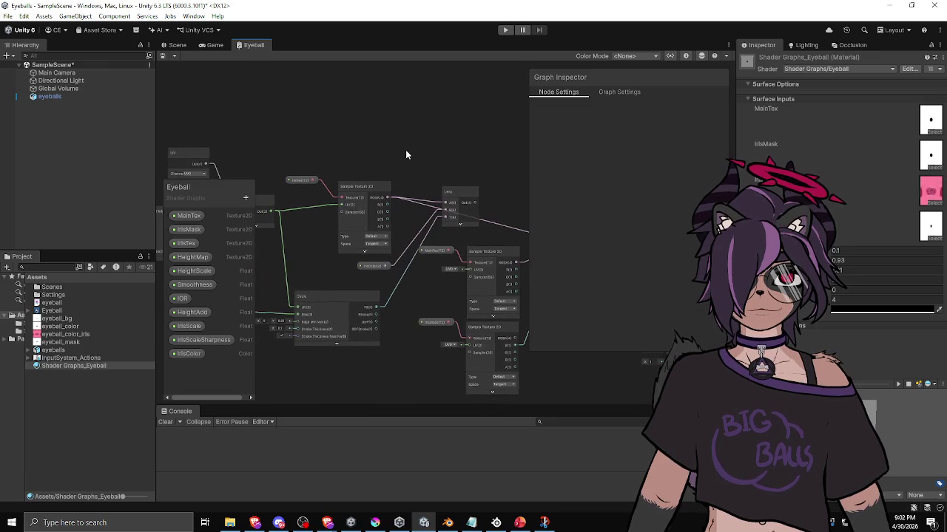
{"action": "left_click", "coordinate": [337, 343]}
{"action": "left_click", "coordinate": [326, 346]}
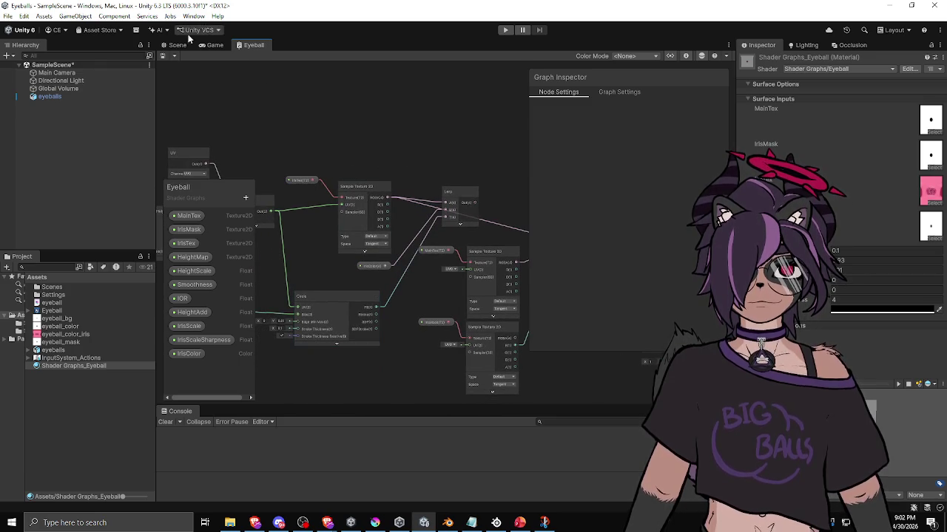
Orbit the Scene view so the pink iris faces the camera, then return to the Eyeball graph
{"action": "left_click", "coordinate": [177, 45]}
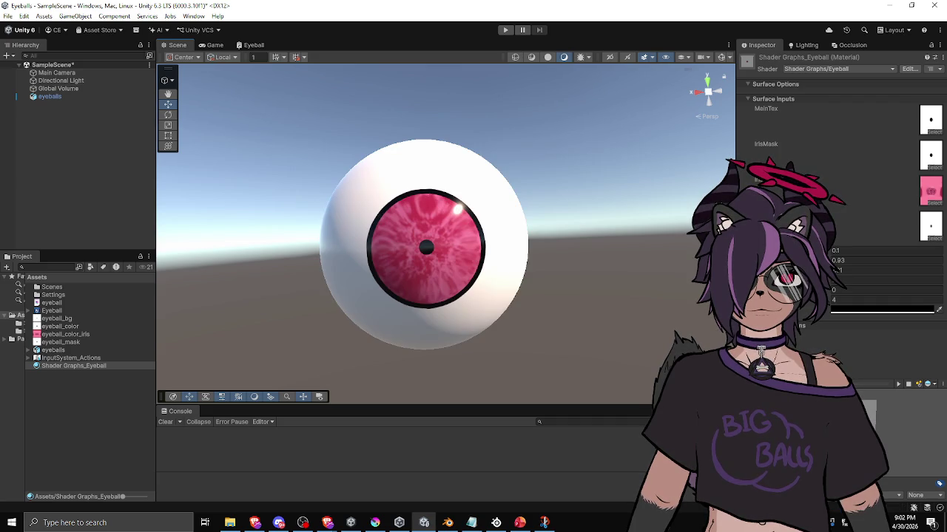
{"action": "mouse_move", "coordinate": [561, 226]}
{"action": "left_mouse_down"}
{"action": "mouse_move", "coordinate": [565, 271]}
{"action": "mouse_move", "coordinate": [518, 266]}
{"action": "left_mouse_up"}
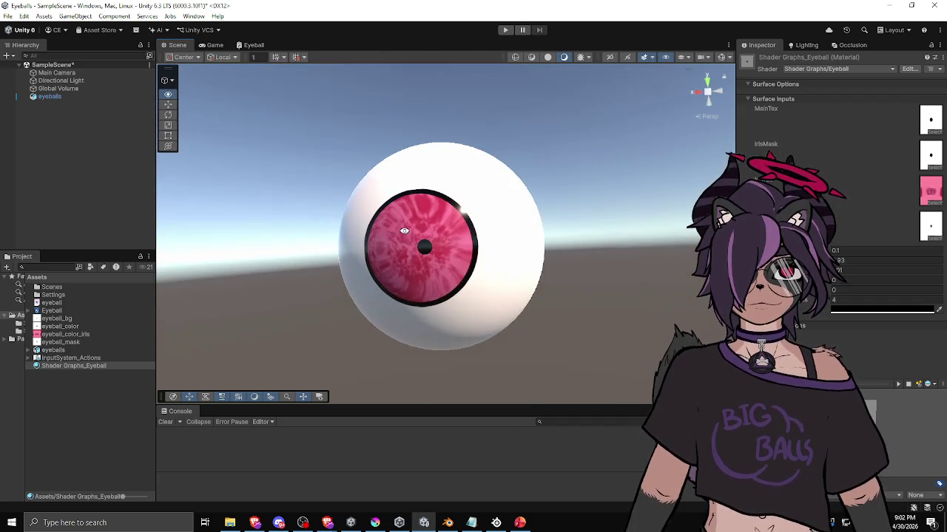
{"action": "left_click", "coordinate": [253, 45]}
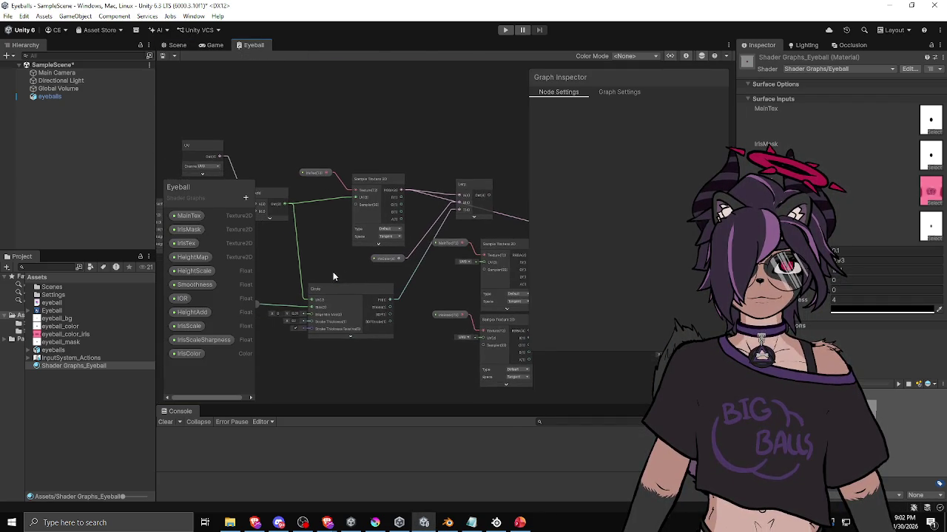
{"action": "scroll", "coordinate": [399, 263], "scroll_direction": "up", "scroll_amount": 3}
{"action": "scroll", "coordinate": [429, 246], "scroll_direction": "down", "scroll_amount": 5}
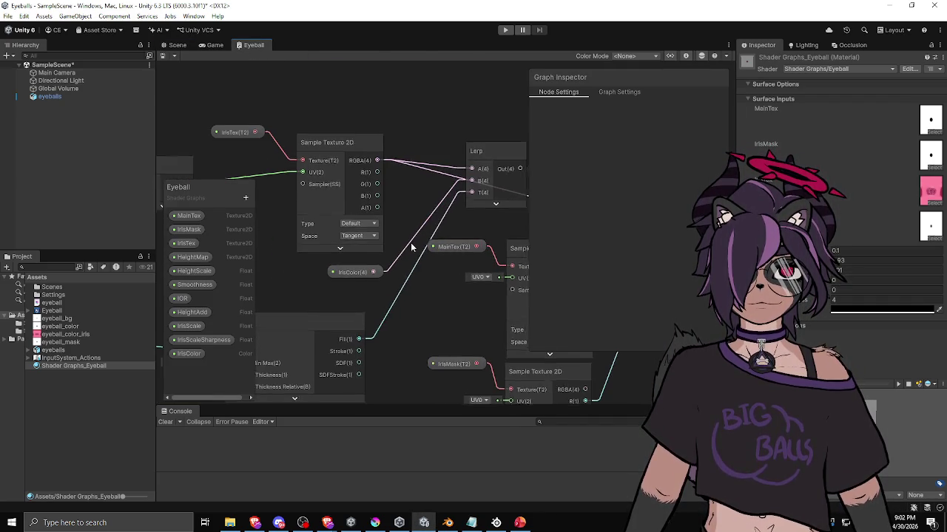
{"action": "scroll", "coordinate": [333, 287], "scroll_direction": "up", "scroll_amount": 5}
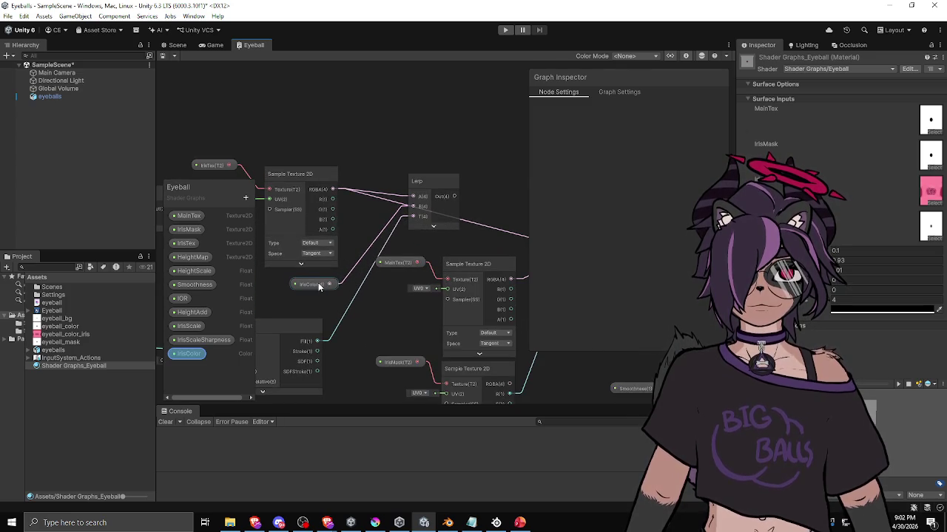
Feed the first Lerp's Out into the second Lerp's A, save, and check the Scene
{"action": "left_click_drag", "start_coordinate": [458, 194], "coordinate": [307, 188]}
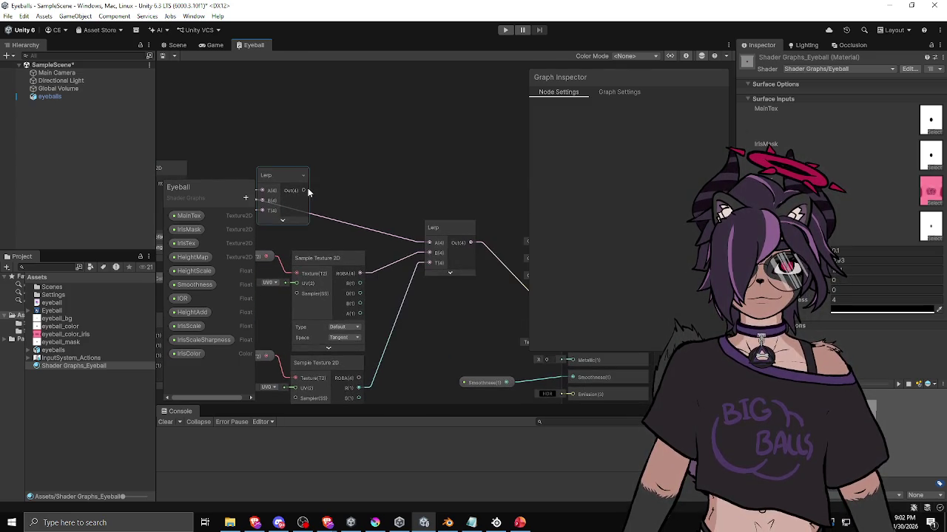
{"action": "left_click_drag", "start_coordinate": [432, 241], "coordinate": [432, 241]}
{"action": "mouse_move", "coordinate": [358, 186]}
{"action": "left_mouse_down"}
{"action": "mouse_move", "coordinate": [414, 193]}
{"action": "mouse_move", "coordinate": [470, 163]}
{"action": "left_mouse_up"}
{"action": "key", "text": "ctrl+s"}
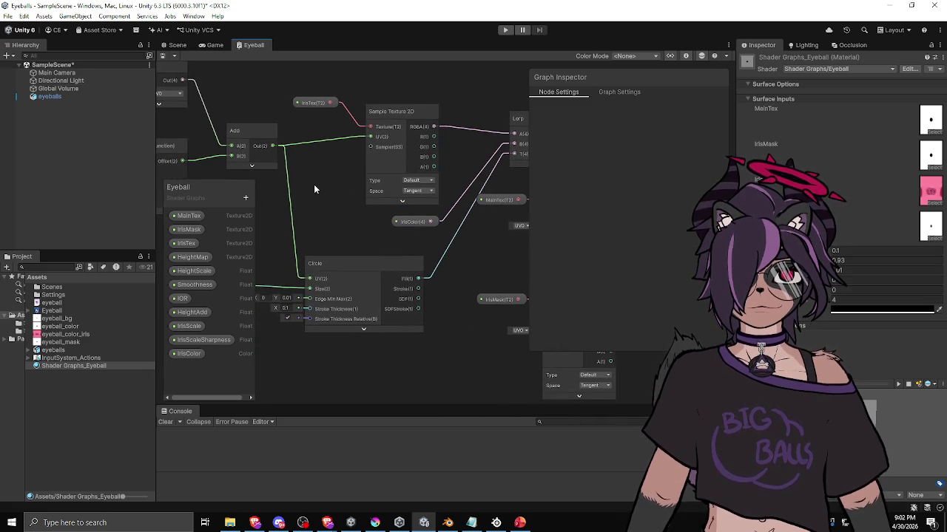
{"action": "left_click_drag", "start_coordinate": [314, 184], "coordinate": [414, 173]}
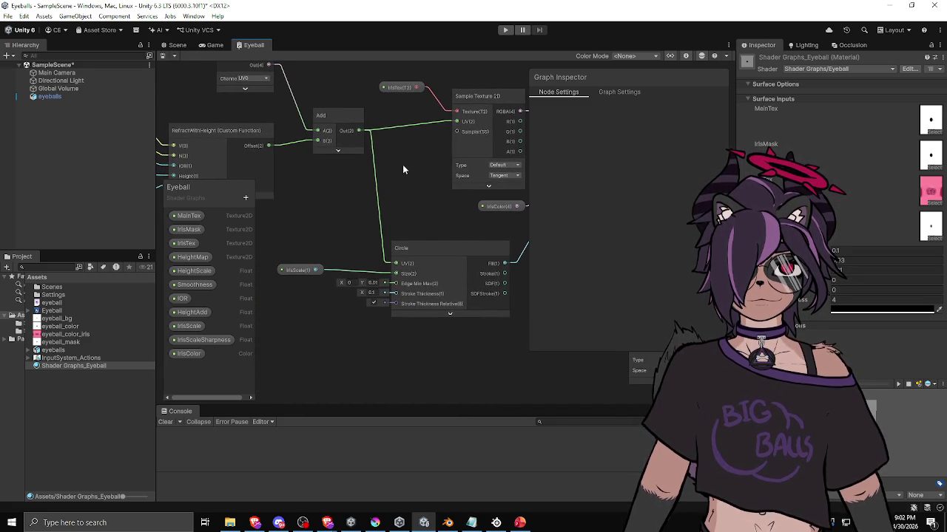
{"action": "left_click_drag", "start_coordinate": [400, 166], "coordinate": [212, 198]}
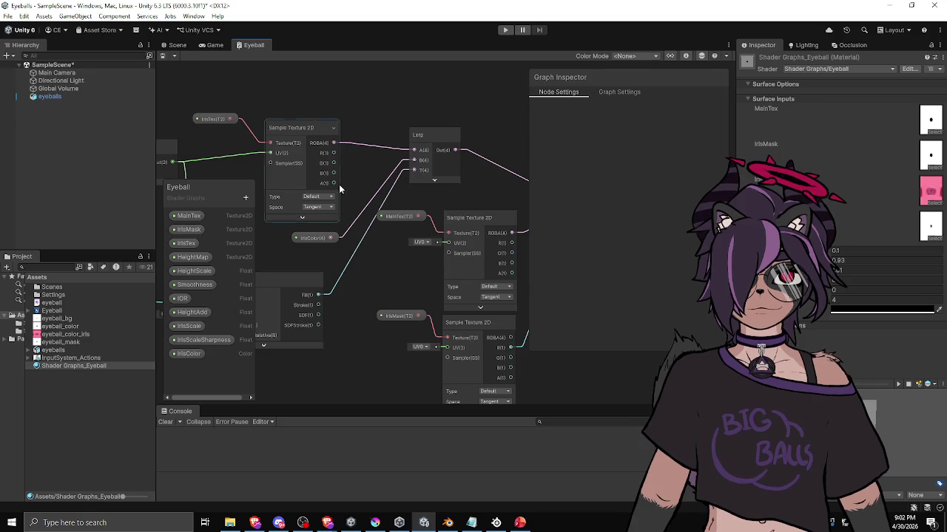
{"action": "left_click", "coordinate": [178, 46]}
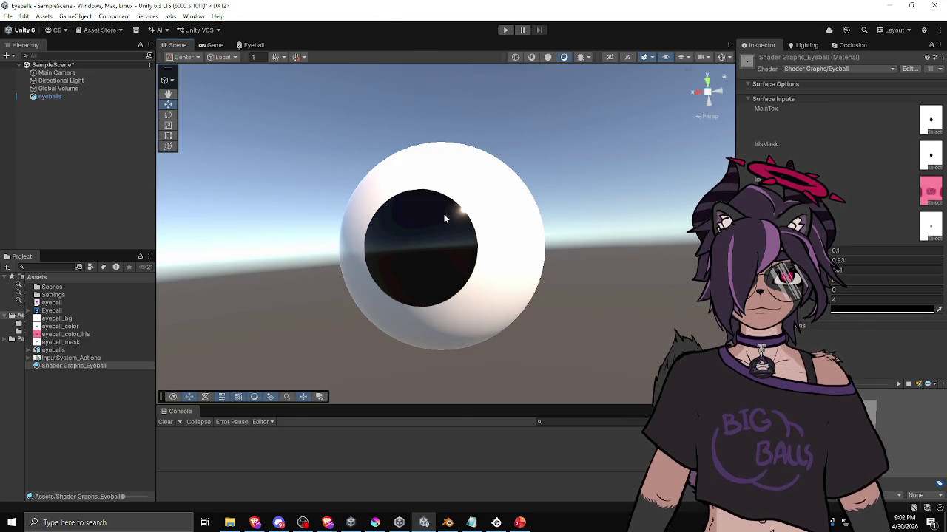
Select the eyeball and orbit around it to inspect the iris, then return to the Eyeball graph
{"action": "left_click", "coordinate": [448, 220]}
{"action": "scroll", "coordinate": [835, 222], "scroll_direction": "down", "scroll_amount": 6}
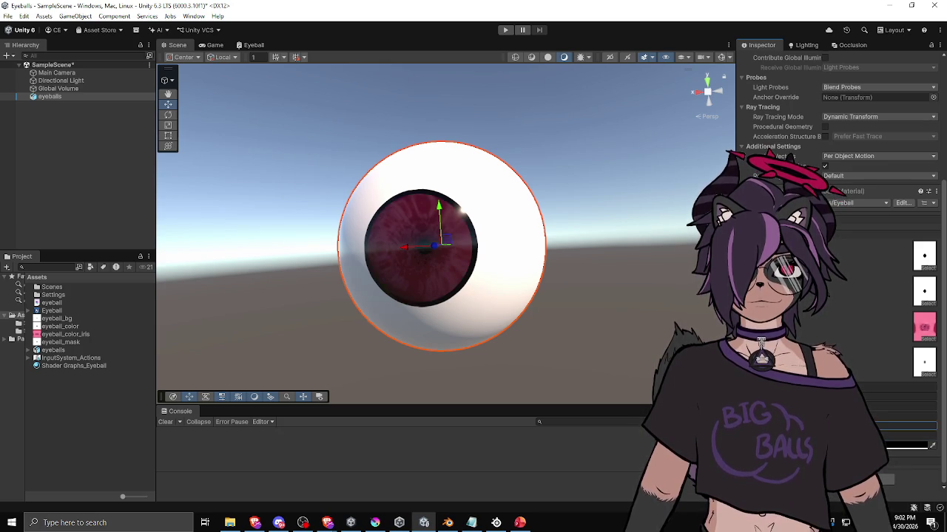
{"action": "mouse_move", "coordinate": [585, 319]}
{"action": "left_mouse_down"}
{"action": "mouse_move", "coordinate": [511, 245]}
{"action": "mouse_move", "coordinate": [540, 311]}
{"action": "left_mouse_up"}
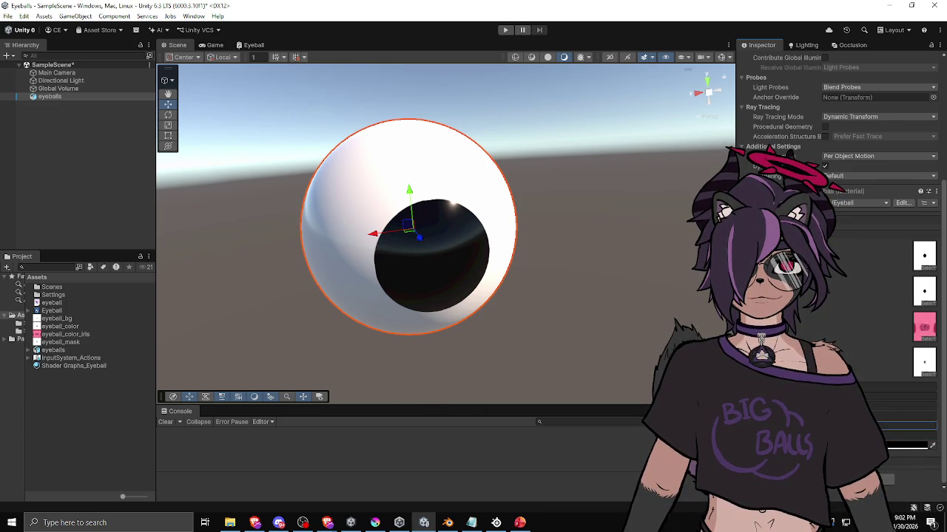
{"action": "mouse_move", "coordinate": [452, 311]}
{"action": "left_mouse_down"}
{"action": "mouse_move", "coordinate": [433, 234]}
{"action": "mouse_move", "coordinate": [577, 321]}
{"action": "left_mouse_up"}
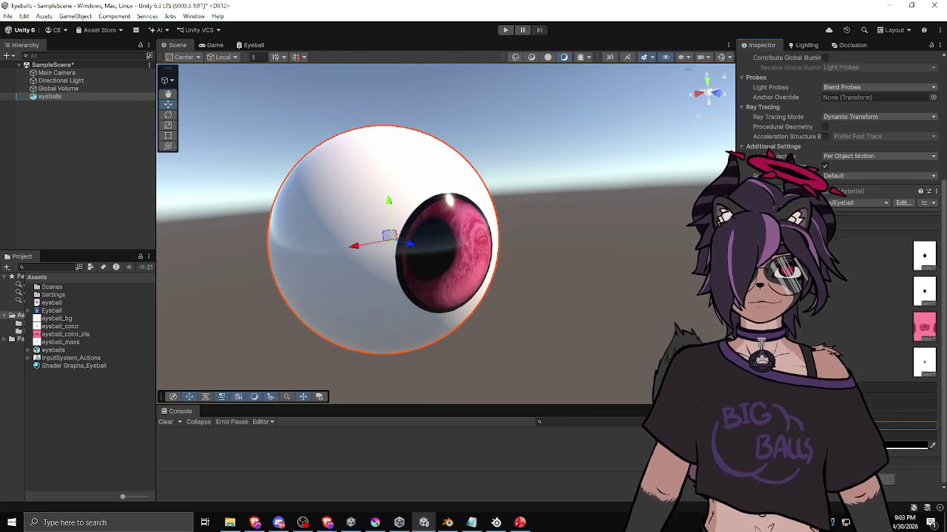
{"action": "left_click_drag", "start_coordinate": [654, 353], "coordinate": [622, 346]}
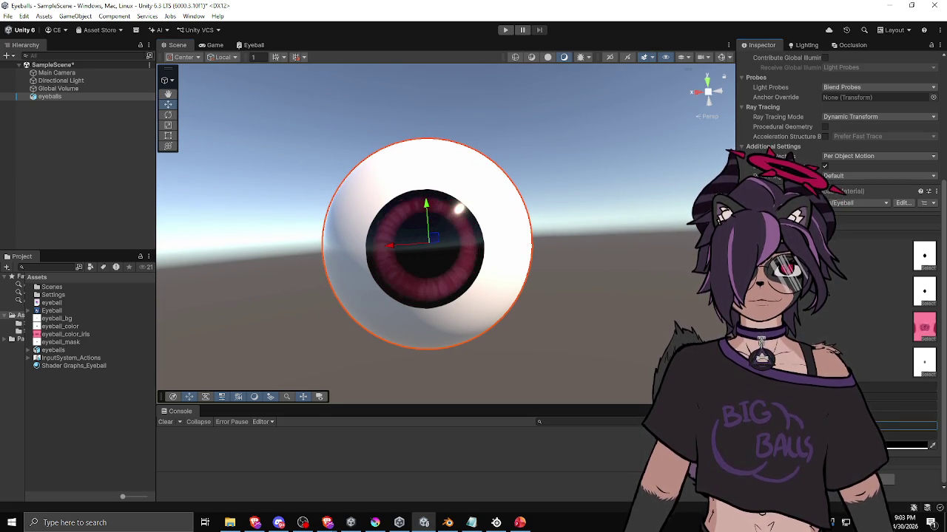
{"action": "mouse_move", "coordinate": [521, 354]}
{"action": "left_mouse_down"}
{"action": "mouse_move", "coordinate": [588, 321]}
{"action": "mouse_move", "coordinate": [449, 333]}
{"action": "mouse_move", "coordinate": [560, 348]}
{"action": "mouse_move", "coordinate": [540, 336]}
{"action": "left_mouse_up"}
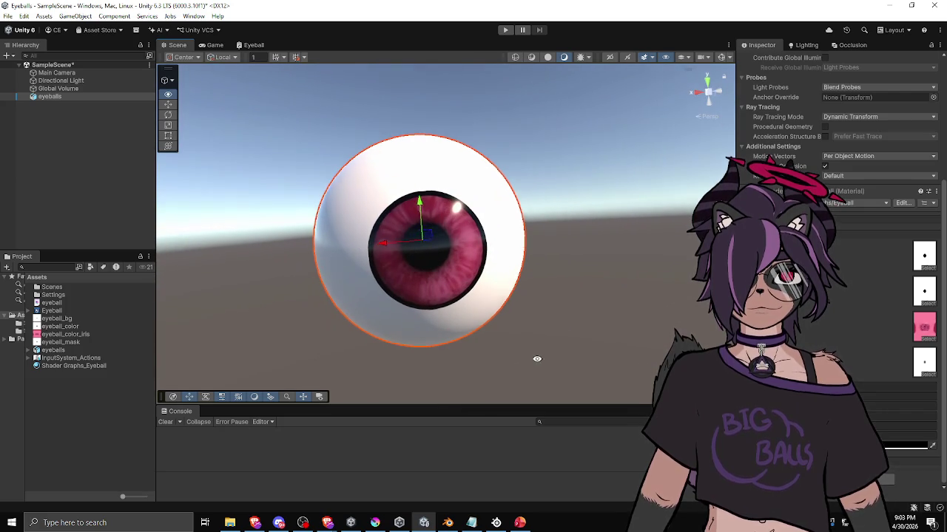
{"action": "left_click", "coordinate": [249, 45]}
{"action": "mouse_move", "coordinate": [348, 311]}
{"action": "left_mouse_down"}
{"action": "mouse_move", "coordinate": [414, 222]}
{"action": "mouse_move", "coordinate": [390, 238]}
{"action": "left_mouse_up"}
{"action": "scroll", "coordinate": [384, 236], "scroll_direction": "up", "scroll_amount": 2}
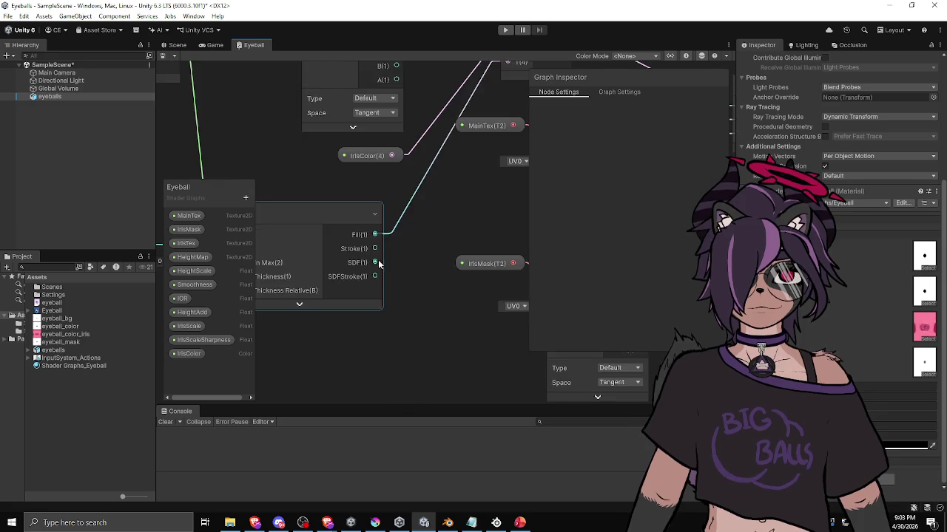
Set the Circle's Edge Min Max Y to 0, enable Stroke Thickness Relative, and preview the Scene
{"action": "scroll", "coordinate": [378, 259], "scroll_direction": "down", "scroll_amount": 2}
{"action": "left_click_drag", "start_coordinate": [390, 250], "coordinate": [442, 250]}
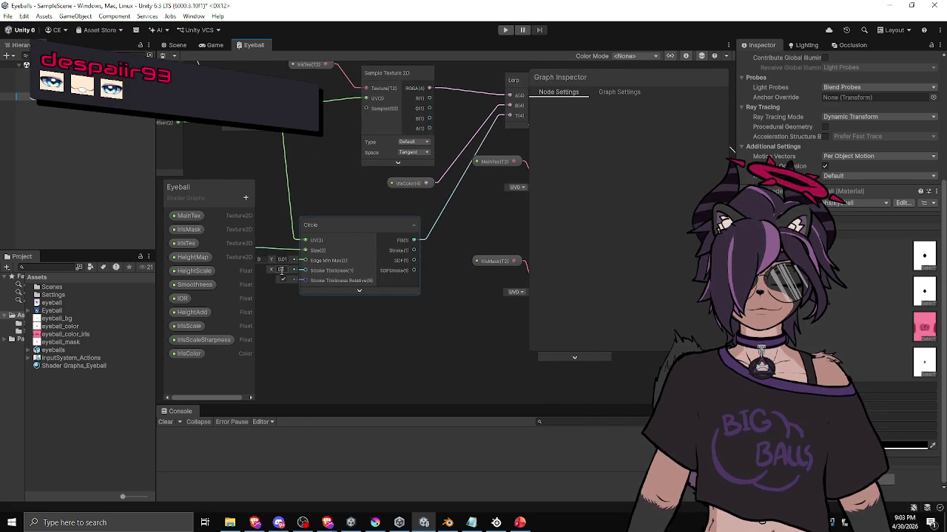
{"action": "left_click_drag", "start_coordinate": [295, 284], "coordinate": [312, 290]}
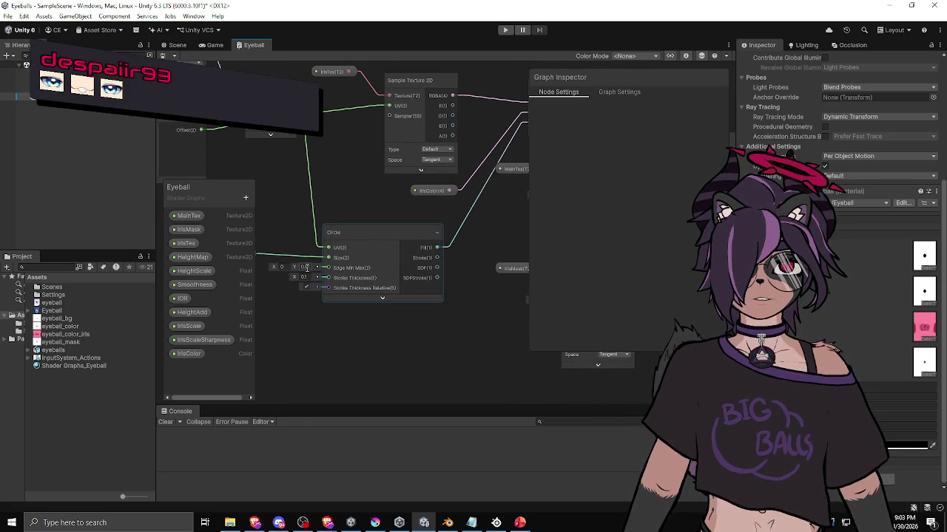
{"action": "type", "text": "0"}
{"action": "left_click", "coordinate": [324, 329]}
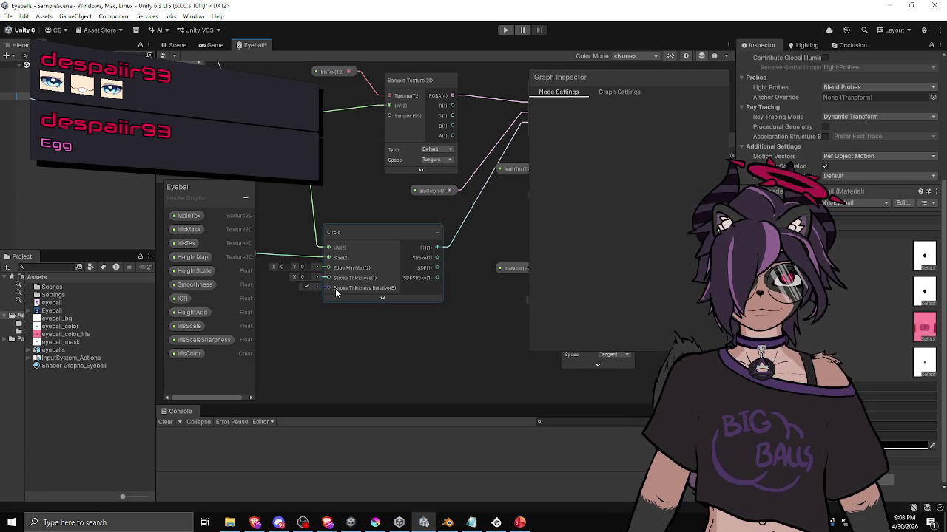
{"action": "left_click", "coordinate": [338, 292]}
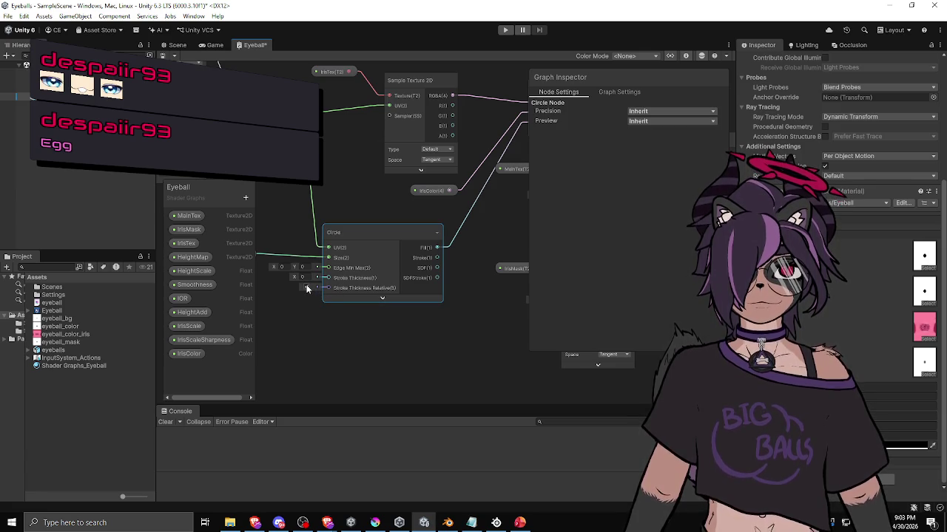
{"action": "left_click", "coordinate": [306, 288]}
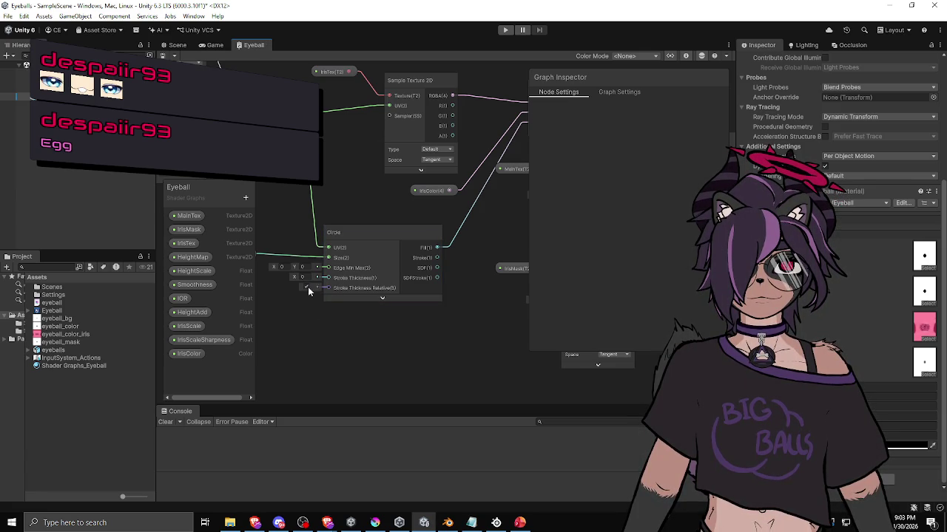
{"action": "left_click", "coordinate": [175, 46]}
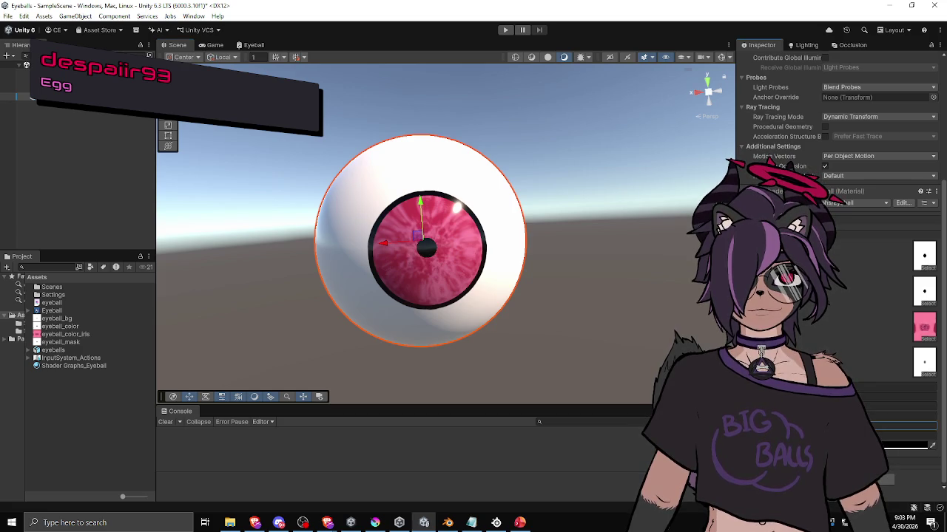
{"action": "scroll", "coordinate": [570, 323], "scroll_direction": "down", "scroll_amount": 3}
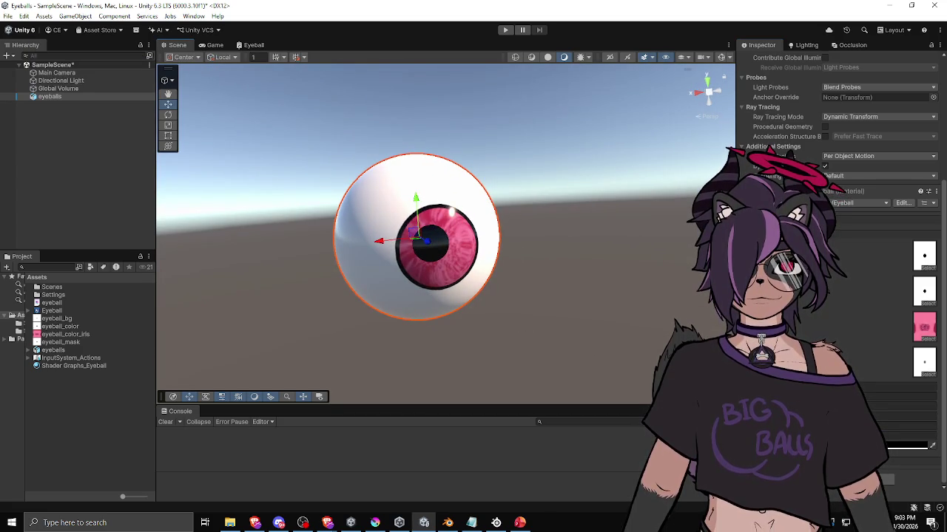
{"action": "mouse_move", "coordinate": [532, 290]}
{"action": "left_mouse_down"}
{"action": "mouse_move", "coordinate": [553, 292]}
{"action": "mouse_move", "coordinate": [549, 304]}
{"action": "left_mouse_up"}
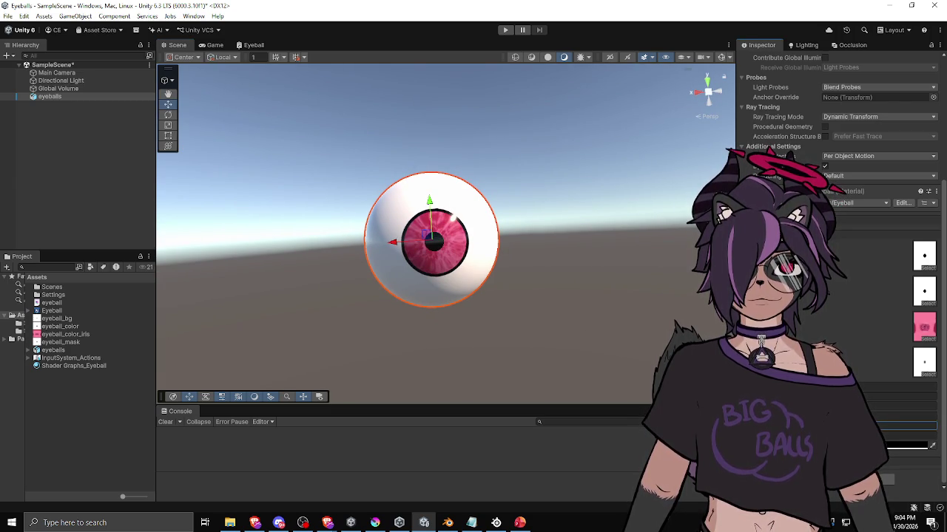
{"action": "mouse_move", "coordinate": [565, 336]}
{"action": "left_mouse_down"}
{"action": "mouse_move", "coordinate": [681, 340]}
{"action": "mouse_move", "coordinate": [507, 338]}
{"action": "mouse_move", "coordinate": [320, 366]}
{"action": "mouse_move", "coordinate": [501, 352]}
{"action": "left_mouse_up"}
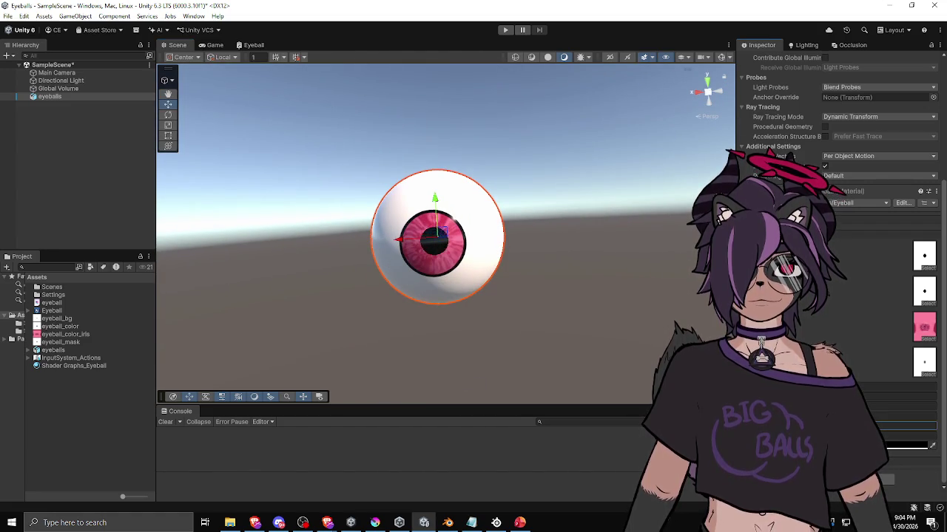
{"action": "mouse_move", "coordinate": [675, 325]}
{"action": "left_mouse_down"}
{"action": "mouse_move", "coordinate": [567, 328]}
{"action": "mouse_move", "coordinate": [558, 300]}
{"action": "mouse_move", "coordinate": [522, 343]}
{"action": "mouse_move", "coordinate": [590, 326]}
{"action": "mouse_move", "coordinate": [559, 313]}
{"action": "left_mouse_up"}
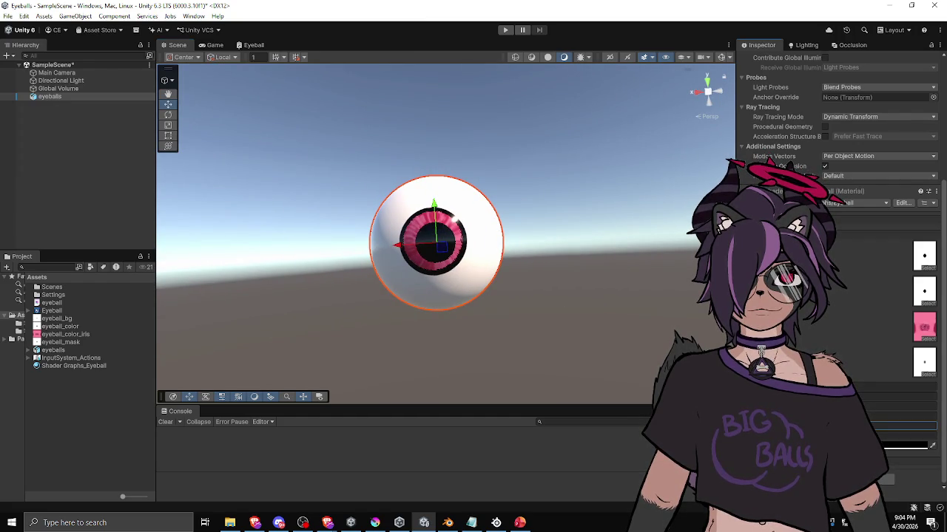
{"action": "mouse_move", "coordinate": [556, 326]}
{"action": "left_mouse_down"}
{"action": "mouse_move", "coordinate": [379, 352]}
{"action": "mouse_move", "coordinate": [554, 285]}
{"action": "mouse_move", "coordinate": [450, 281]}
{"action": "mouse_move", "coordinate": [522, 321]}
{"action": "mouse_move", "coordinate": [529, 291]}
{"action": "mouse_move", "coordinate": [458, 288]}
{"action": "mouse_move", "coordinate": [535, 302]}
{"action": "mouse_move", "coordinate": [529, 296]}
{"action": "left_mouse_up"}
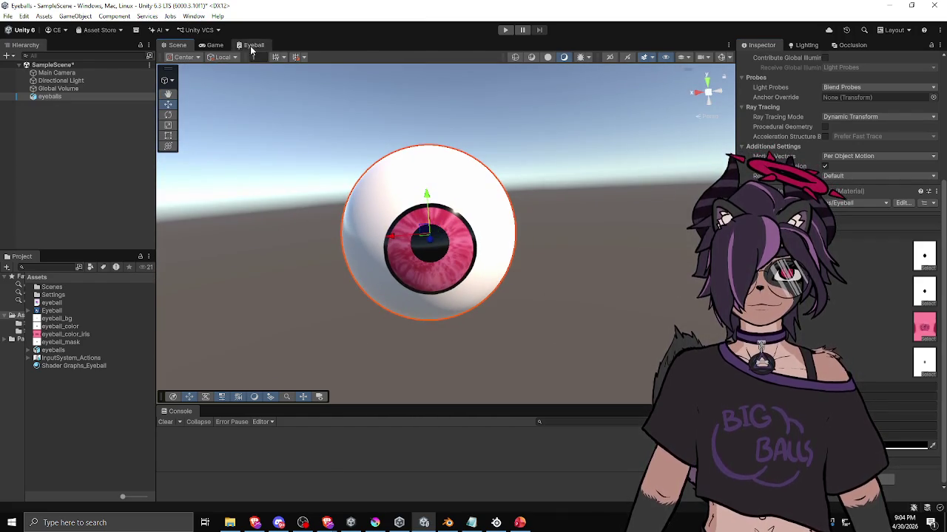
Rename the IrisColor property to PupilColor
{"action": "left_click", "coordinate": [252, 46]}
{"action": "left_click", "coordinate": [196, 354]}
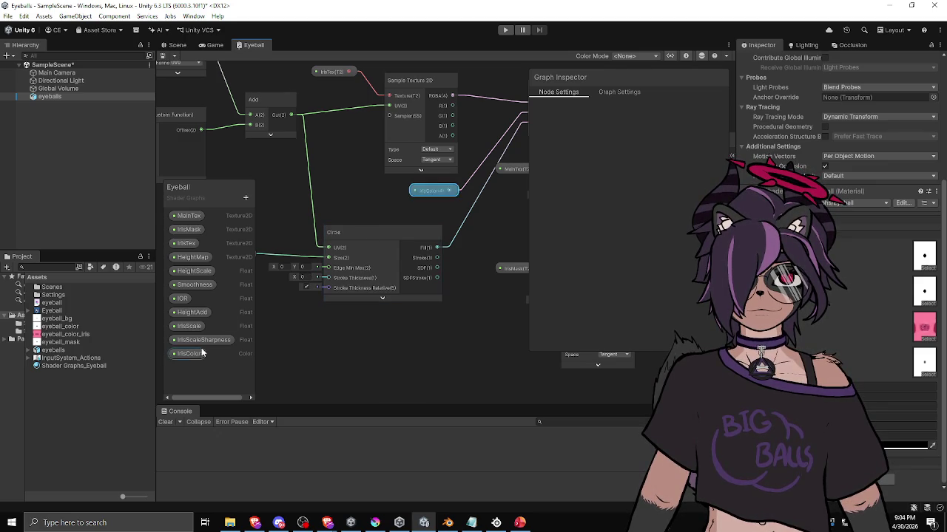
{"action": "double_click", "coordinate": [223, 353]}
{"action": "type", "text": "P"}
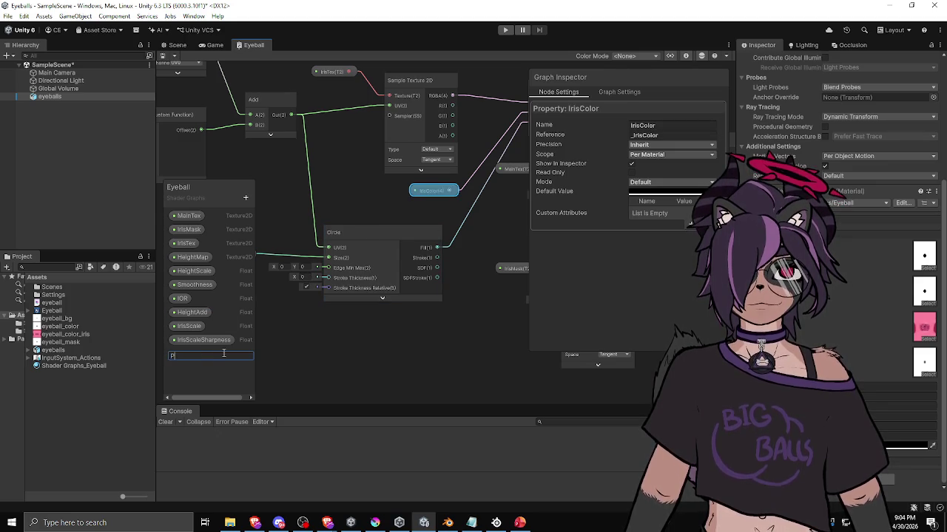
{"action": "type", "text": "upilColor"}
{"action": "key", "text": "Return"}
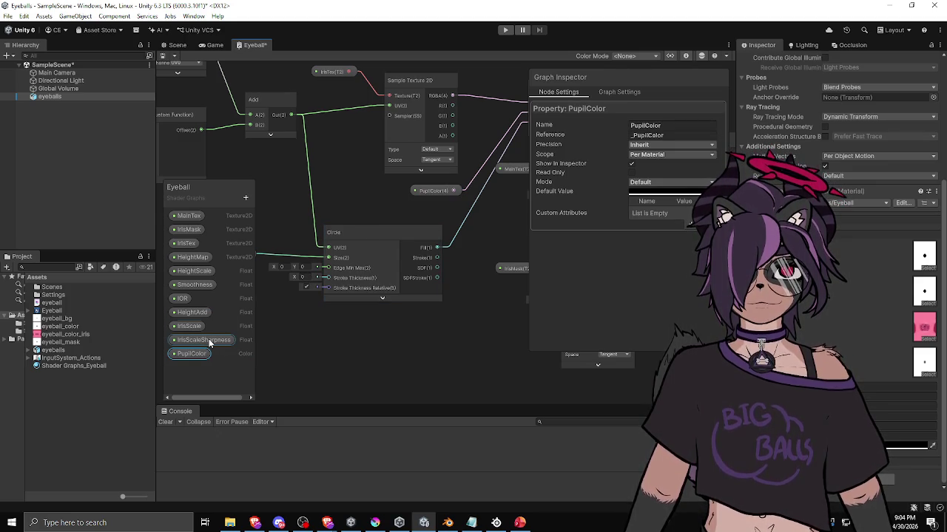
Rename IrisScale to PupilScale and move PupilColor up beneath it
{"action": "double_click", "coordinate": [196, 328]}
{"action": "type", "text": "P"}
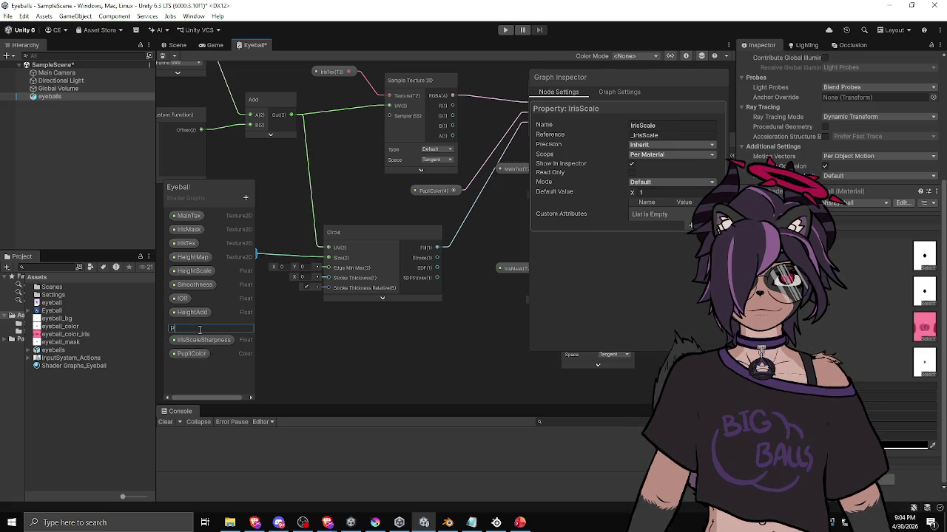
{"action": "type", "text": "upilScale"}
{"action": "key", "text": "Return"}
{"action": "left_click_drag", "start_coordinate": [191, 355], "coordinate": [190, 332]}
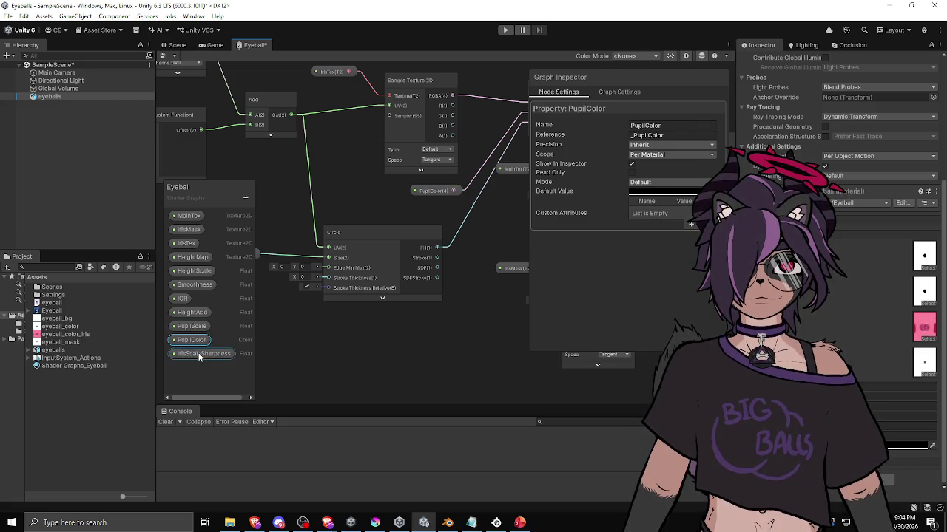
Rename IrisScaleSharpness to PupilSharpness and wire its node into the Circle's Stroke Thickness
{"action": "double_click", "coordinate": [201, 354]}
{"action": "type", "text": "PupilSharp"}
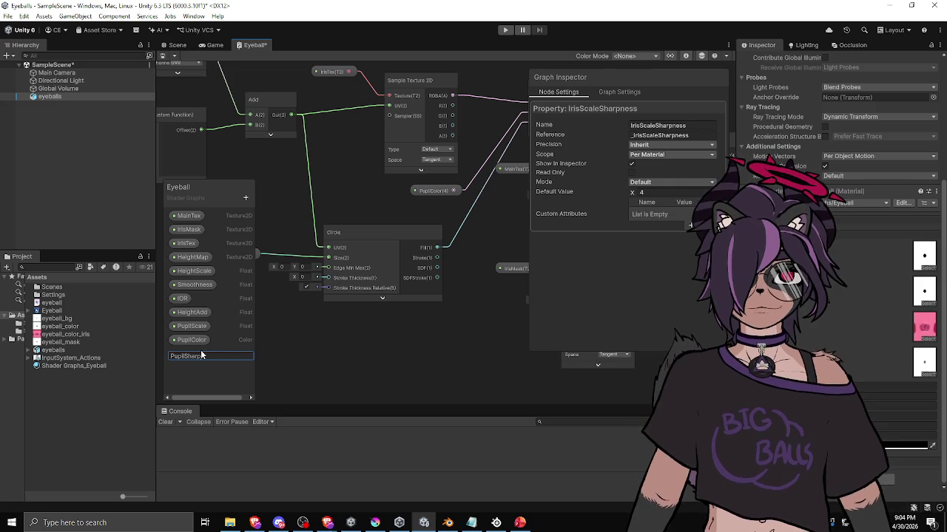
{"action": "type", "text": "ness"}
{"action": "key", "text": "Return"}
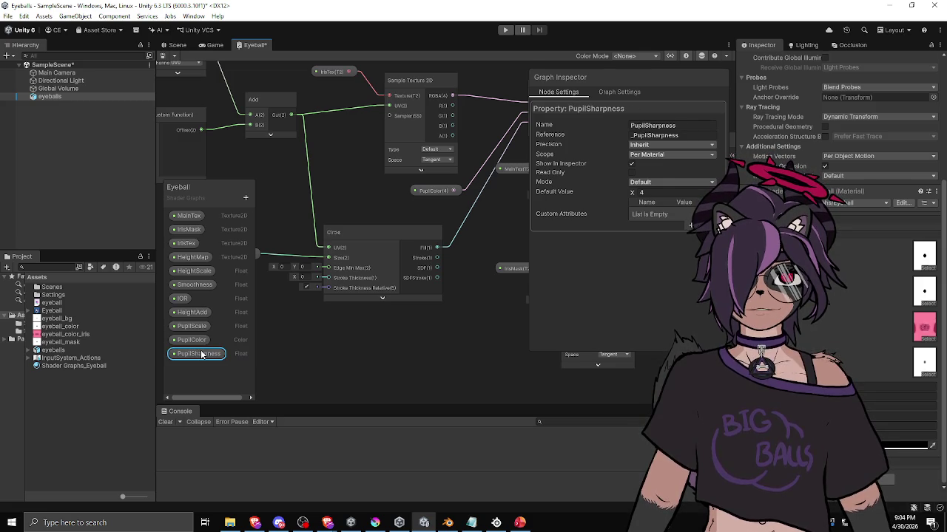
{"action": "left_click_drag", "start_coordinate": [199, 354], "coordinate": [314, 355]}
{"action": "mouse_move", "coordinate": [334, 324]}
{"action": "left_mouse_down"}
{"action": "mouse_move", "coordinate": [392, 328]}
{"action": "mouse_move", "coordinate": [346, 339]}
{"action": "mouse_move", "coordinate": [300, 315]}
{"action": "mouse_move", "coordinate": [384, 287]}
{"action": "left_mouse_up"}
Line the PupilSharpness node up with Stroke Thickness and save the Eyeball graph
{"action": "left_click_drag", "start_coordinate": [312, 315], "coordinate": [306, 288]}
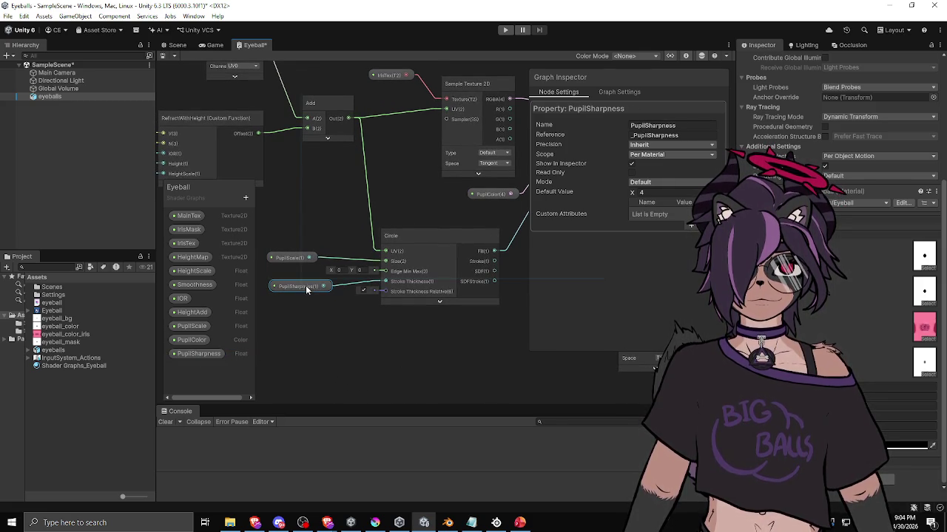
{"action": "key", "text": "ctrl+s"}
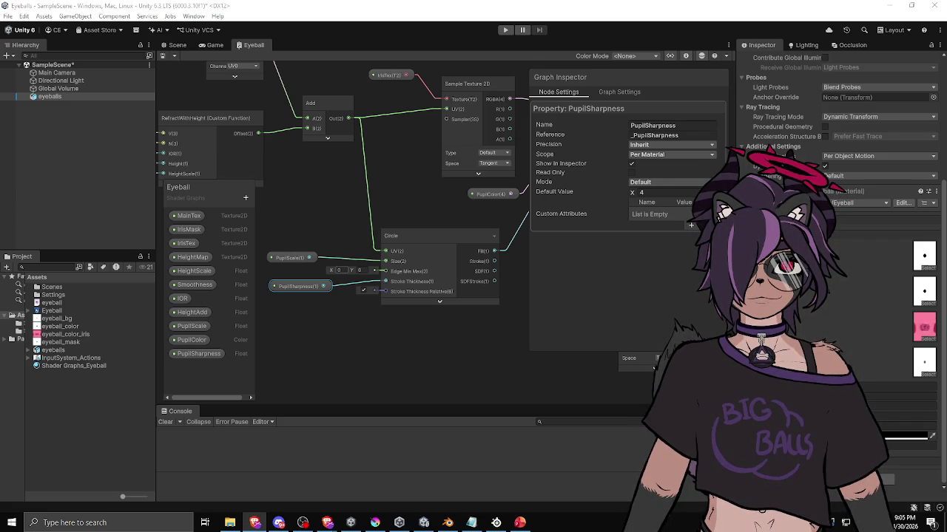
{"action": "left_click", "coordinate": [321, 290]}
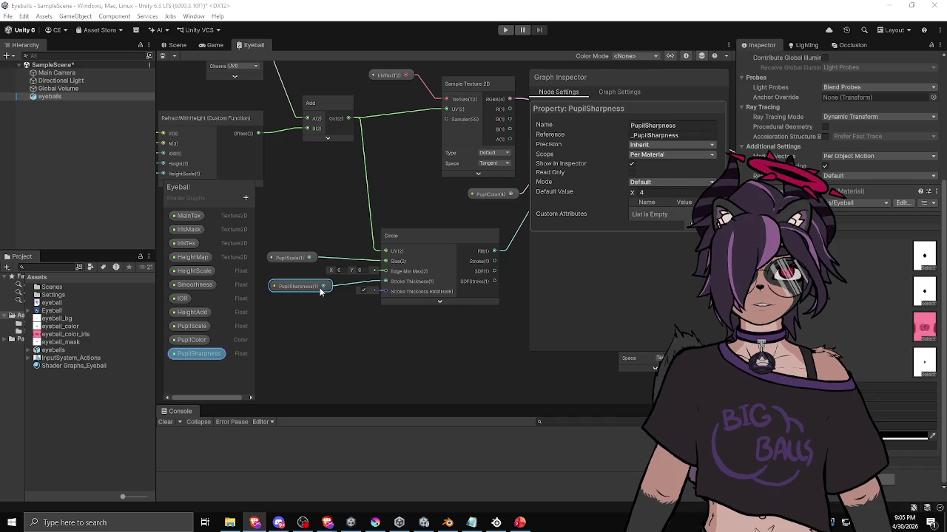
{"action": "left_click_drag", "start_coordinate": [321, 291], "coordinate": [307, 290]}
{"action": "left_click", "coordinate": [391, 318]}
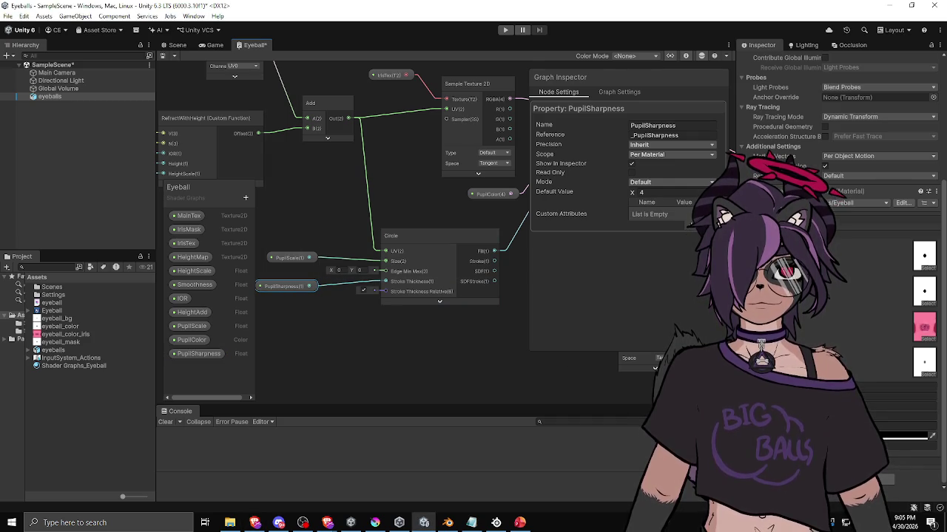
Nudge PupilSharpness into place and view the white eyeball's large black pupil in the Scene
{"action": "left_click", "coordinate": [287, 275]}
{"action": "left_click_drag", "start_coordinate": [288, 281], "coordinate": [289, 278]}
{"action": "left_click", "coordinate": [325, 310]}
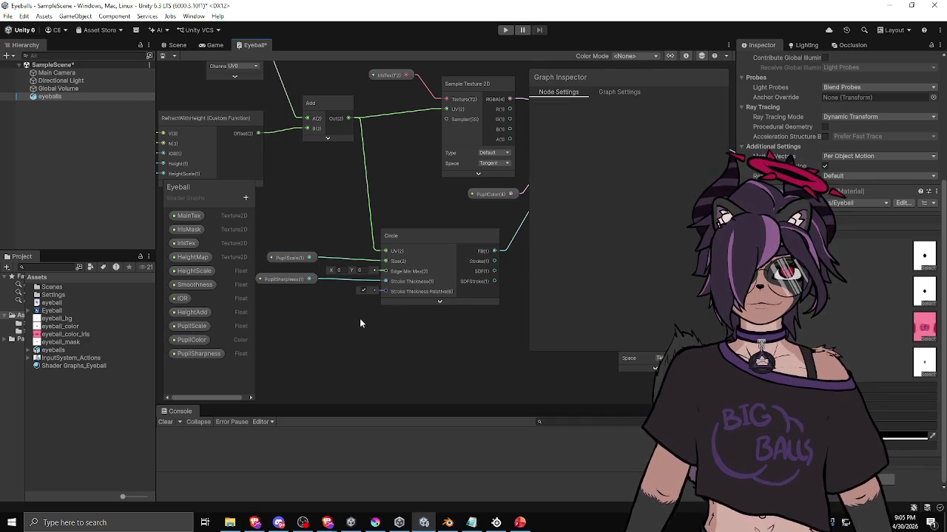
{"action": "left_click", "coordinate": [178, 44]}
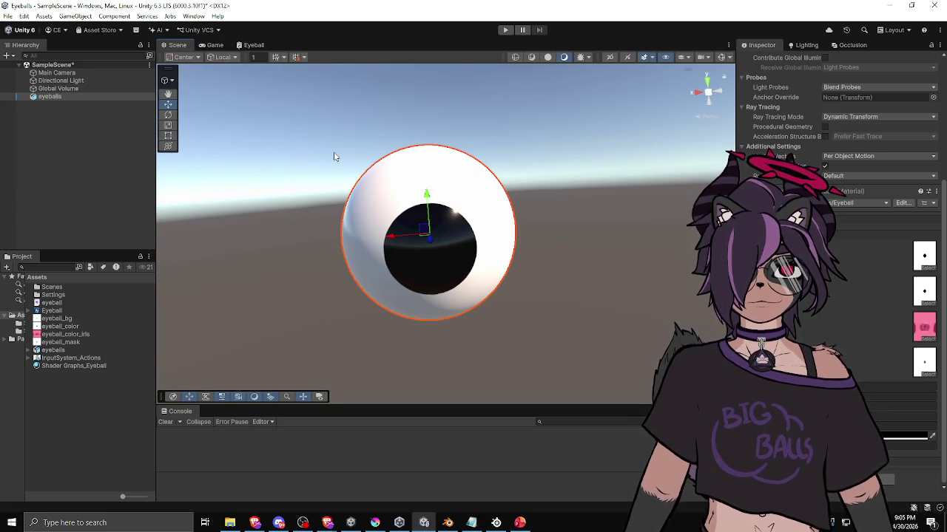
Edit the Eyeball material's pupil value in the Inspector to reveal a pink iris around a small pupil
{"action": "left_click", "coordinate": [906, 444]}
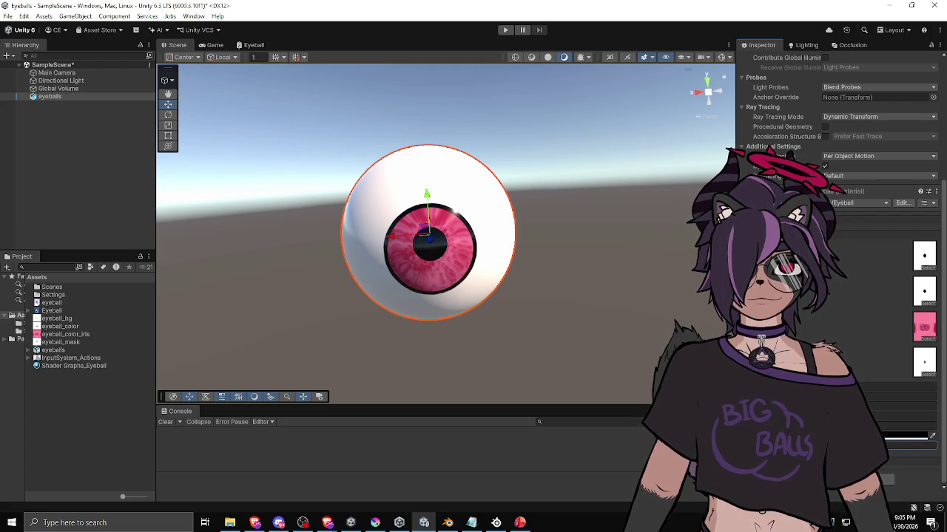
Delete the wire from PupilSharpness to the Circle's Stroke Thickness input
{"action": "left_click", "coordinate": [253, 45]}
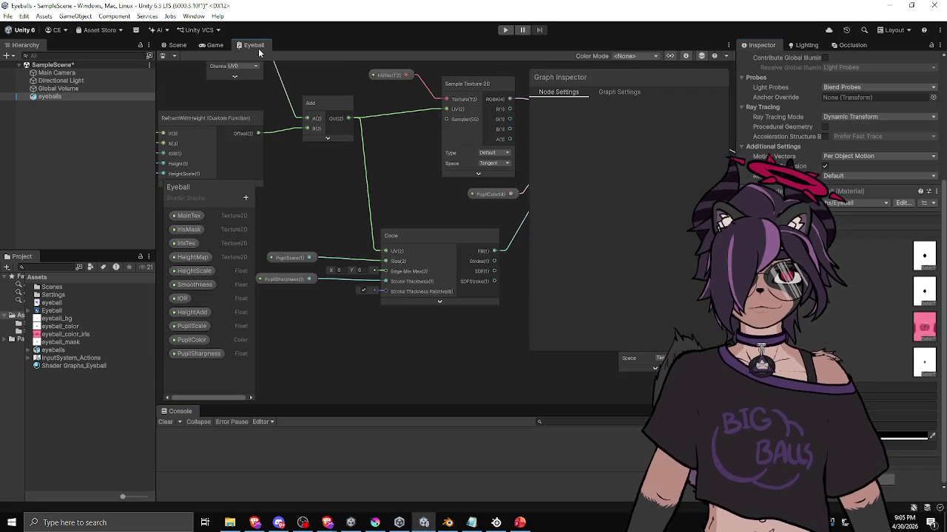
{"action": "scroll", "coordinate": [343, 284], "scroll_direction": "up", "scroll_amount": 3}
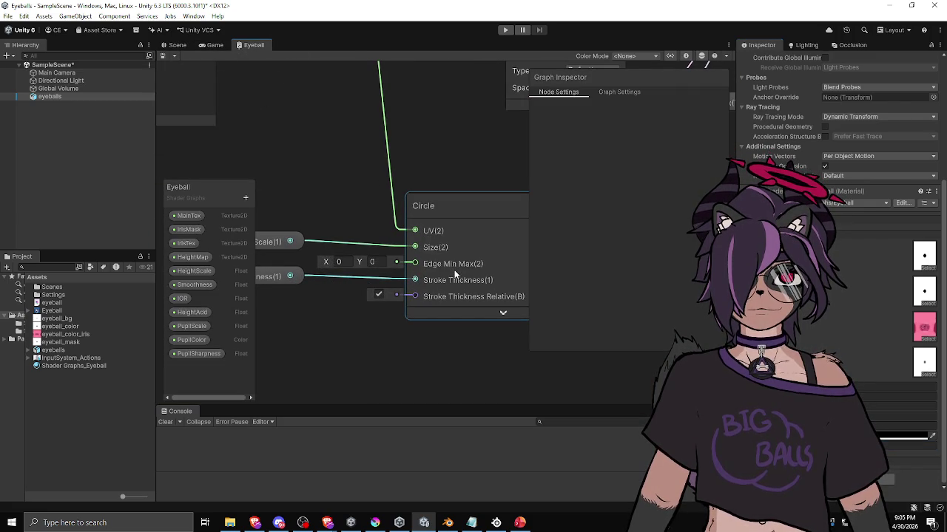
{"action": "mouse_move", "coordinate": [388, 268]}
{"action": "left_mouse_down"}
{"action": "mouse_move", "coordinate": [450, 272]}
{"action": "mouse_move", "coordinate": [379, 295]}
{"action": "mouse_move", "coordinate": [259, 310]}
{"action": "left_mouse_up"}
{"action": "left_click", "coordinate": [320, 281]}
{"action": "left_click", "coordinate": [341, 292]}
{"action": "scroll", "coordinate": [341, 292], "scroll_direction": "down", "scroll_amount": 3}
{"action": "key", "text": "Escape"}
{"action": "left_click", "coordinate": [325, 282]}
{"action": "left_click", "coordinate": [408, 291]}
{"action": "key", "text": "Delete"}
Add a Vector 2 node with PupilSharpness in its Y, feeding the Circle's Edge Min Max
{"action": "left_click_drag", "start_coordinate": [377, 283], "coordinate": [426, 282]}
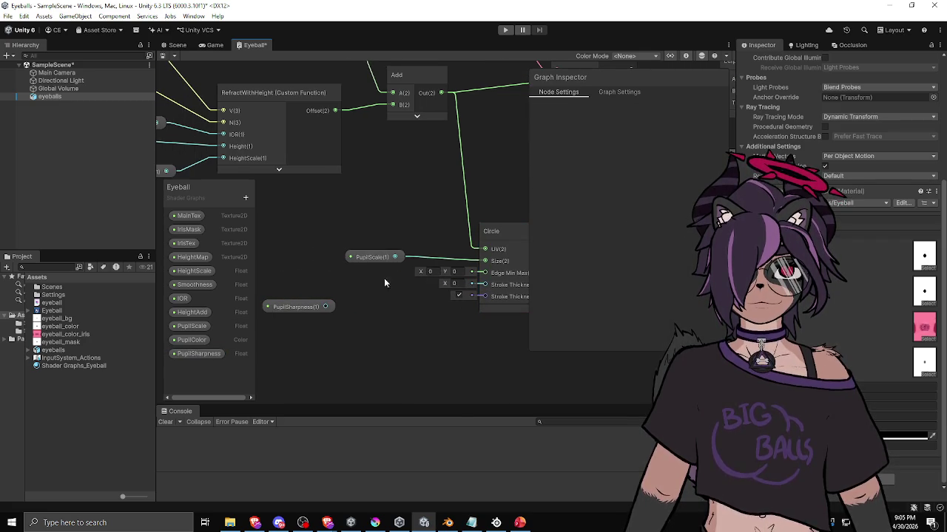
{"action": "right_click", "coordinate": [348, 287]}
{"action": "left_click", "coordinate": [370, 292]}
{"action": "type", "text": "vector 2"}
{"action": "key", "text": "Return"}
{"action": "left_click_drag", "start_coordinate": [325, 306], "coordinate": [354, 336]}
{"action": "left_click_drag", "start_coordinate": [478, 274], "coordinate": [478, 275]}
{"action": "left_click_drag", "start_coordinate": [381, 304], "coordinate": [387, 281]}
{"action": "left_click_drag", "start_coordinate": [300, 305], "coordinate": [299, 322]}
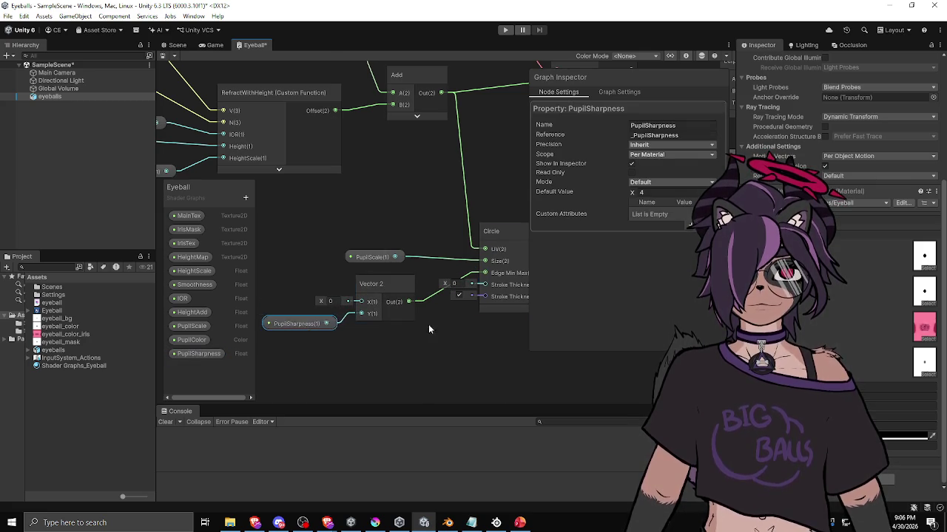
{"action": "left_click_drag", "start_coordinate": [420, 324], "coordinate": [365, 325]}
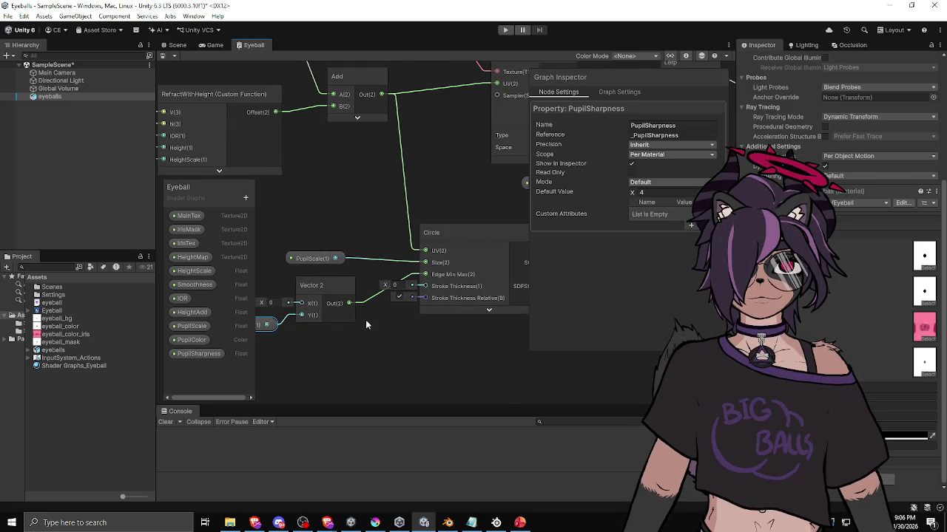
{"action": "left_click", "coordinate": [176, 47]}
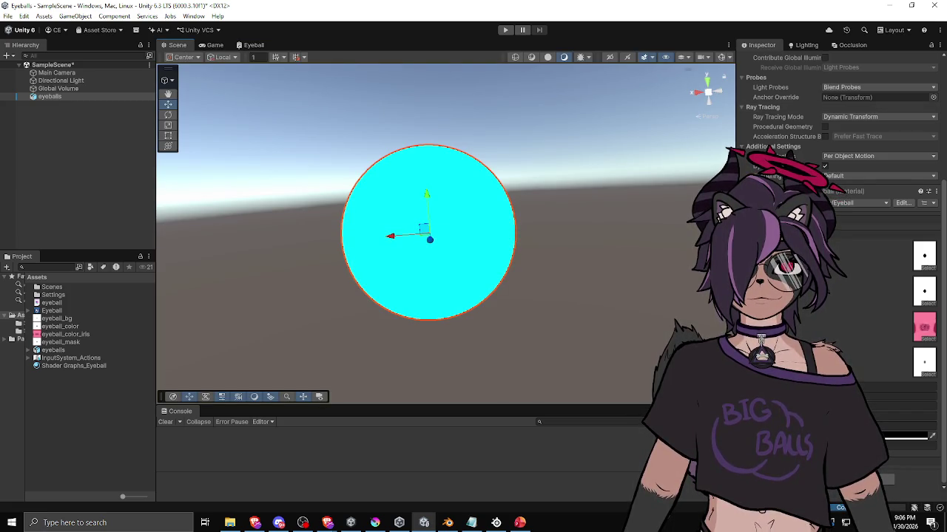
{"action": "key", "text": "alt+Tab"}
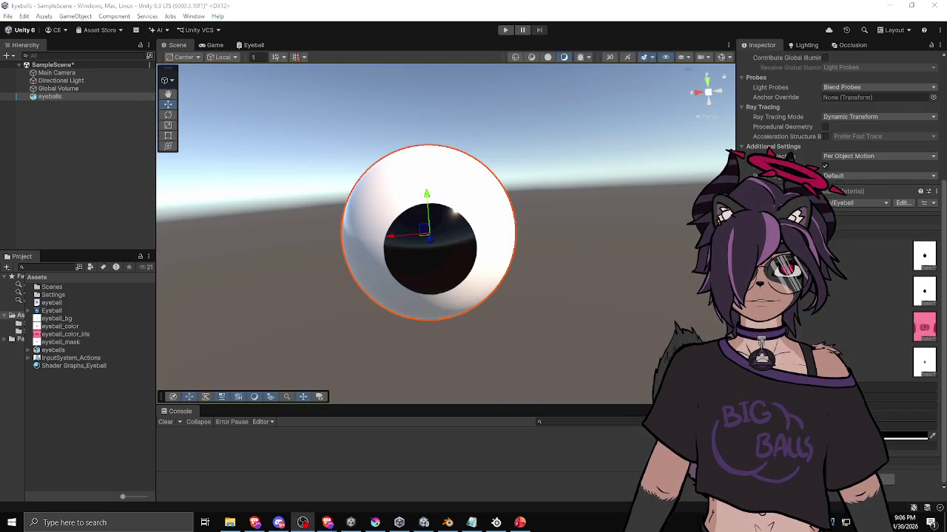
{"action": "key", "text": "alt+Tab"}
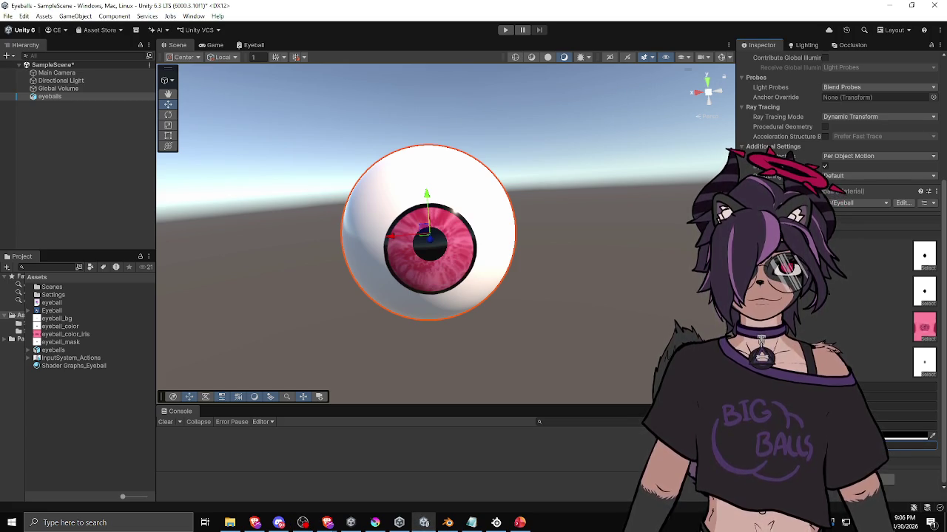
{"action": "scroll", "coordinate": [556, 276], "scroll_direction": "down", "scroll_amount": 3}
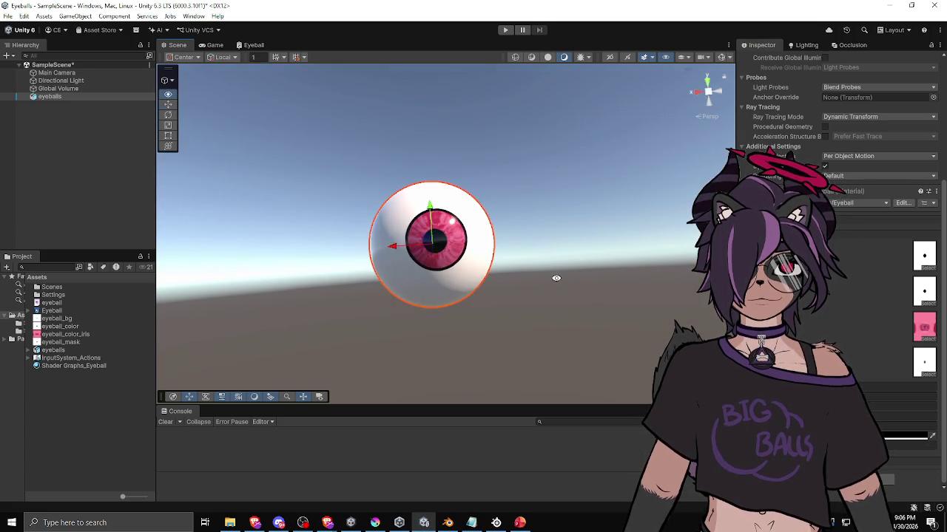
{"action": "left_click", "coordinate": [555, 277]}
{"action": "mouse_move", "coordinate": [459, 271]}
{"action": "left_mouse_down"}
{"action": "mouse_move", "coordinate": [564, 308]}
{"action": "mouse_move", "coordinate": [309, 298]}
{"action": "mouse_move", "coordinate": [338, 325]}
{"action": "mouse_move", "coordinate": [448, 289]}
{"action": "left_mouse_up"}
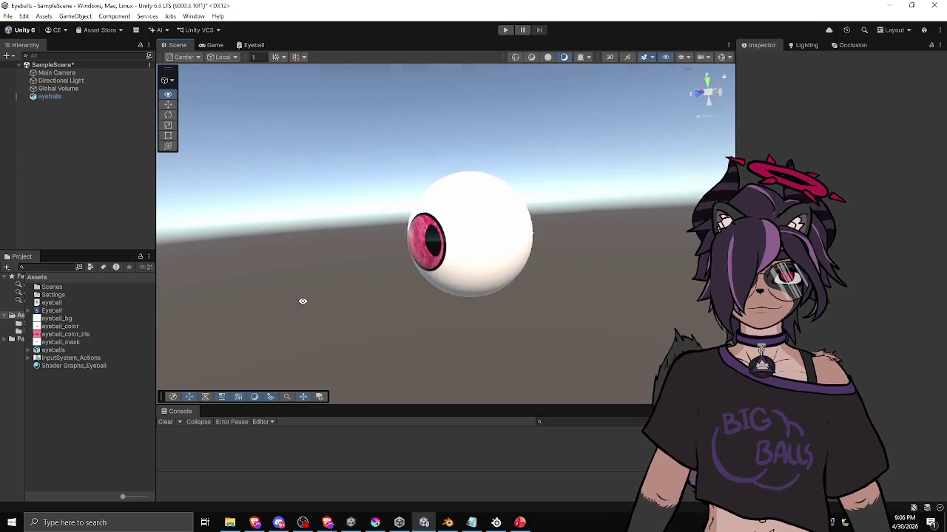
{"action": "scroll", "coordinate": [579, 288], "scroll_direction": "up", "scroll_amount": 2}
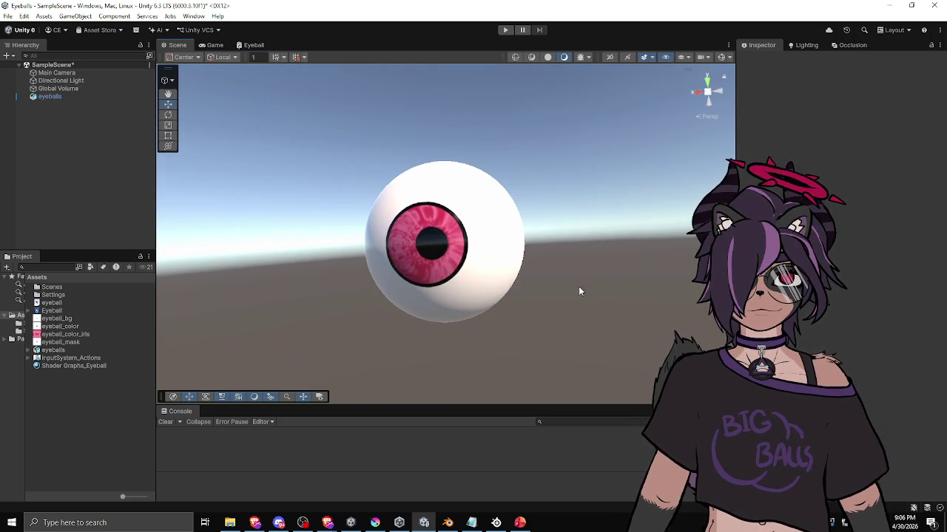
{"action": "left_click", "coordinate": [482, 278]}
{"action": "scroll", "coordinate": [836, 222], "scroll_direction": "down", "scroll_amount": 4}
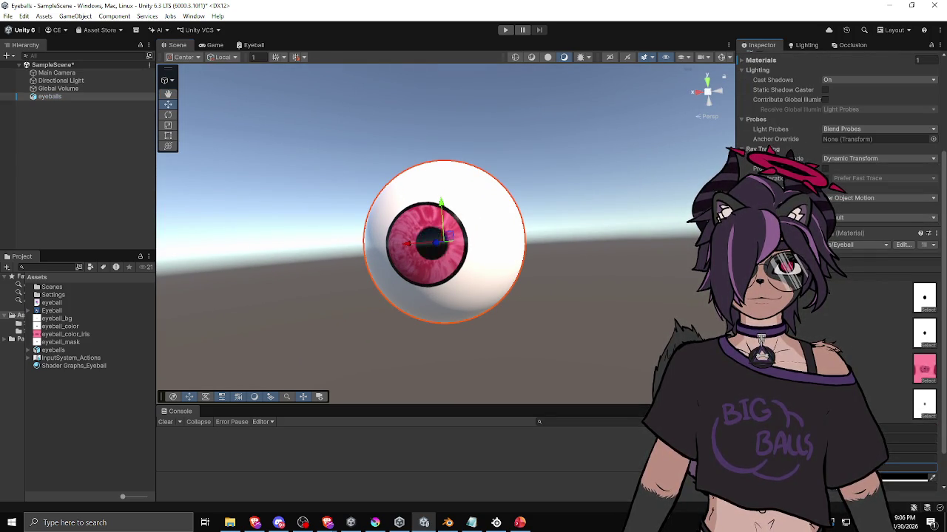
{"action": "scroll", "coordinate": [486, 352], "scroll_direction": "up", "scroll_amount": 1}
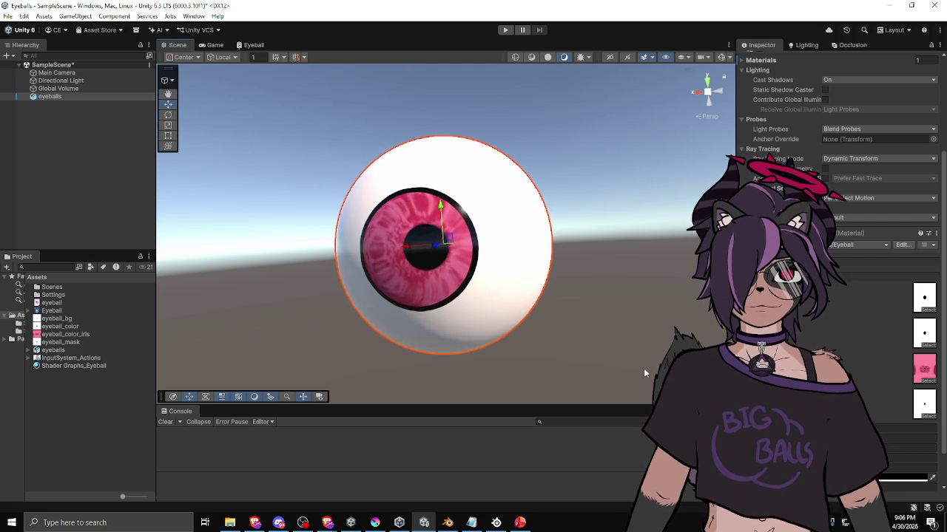
{"action": "scroll", "coordinate": [646, 369], "scroll_direction": "down", "scroll_amount": 3}
{"action": "left_click", "coordinate": [530, 366]}
{"action": "mouse_move", "coordinate": [503, 338]}
{"action": "left_mouse_down"}
{"action": "mouse_move", "coordinate": [422, 380]}
{"action": "mouse_move", "coordinate": [486, 296]}
{"action": "mouse_move", "coordinate": [657, 294]}
{"action": "mouse_move", "coordinate": [541, 314]}
{"action": "left_mouse_up"}
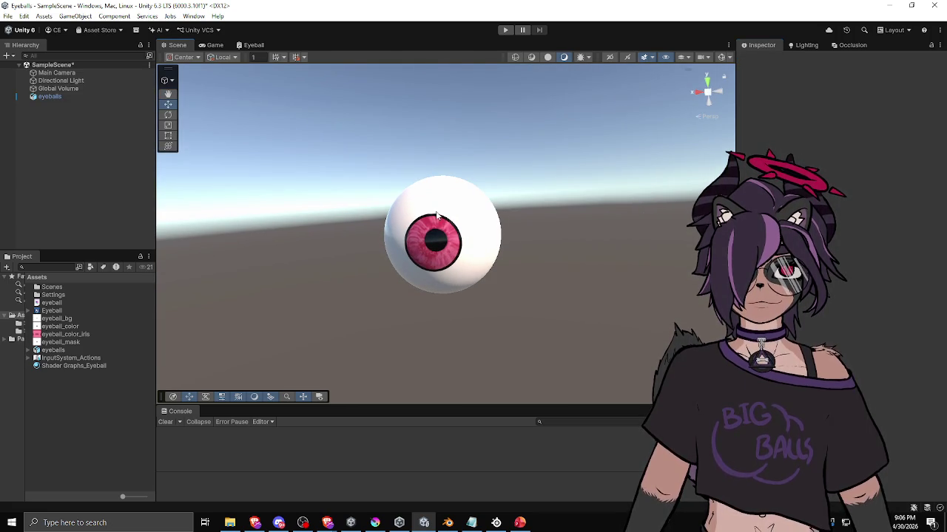
{"action": "left_click", "coordinate": [251, 46]}
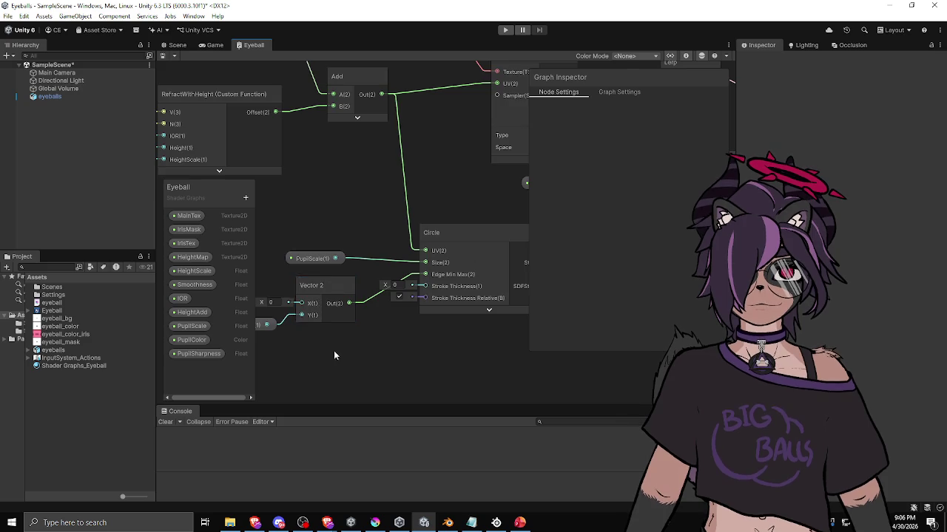
Commit PupilSharpness at 0.01 and insert a Multiply by 10 between PupilScale and Circle Size
{"action": "left_click", "coordinate": [305, 329]}
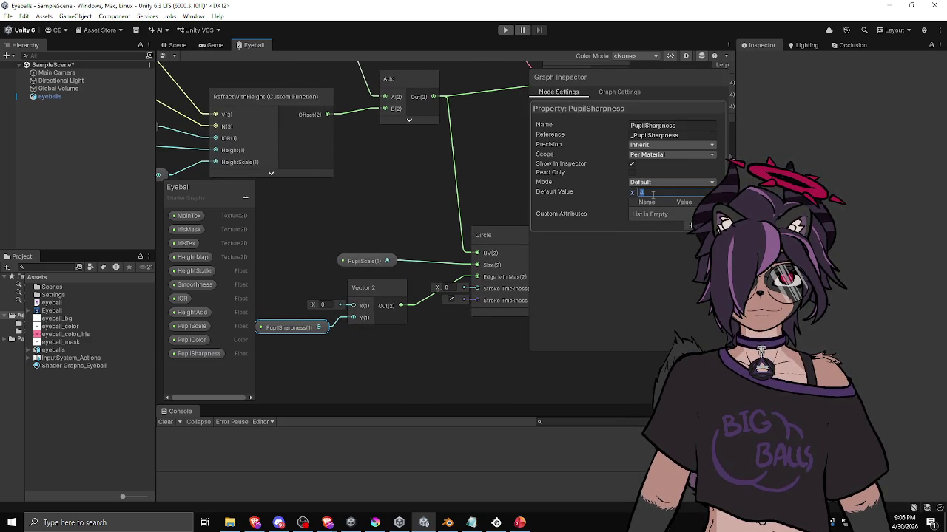
{"action": "key", "text": "Return"}
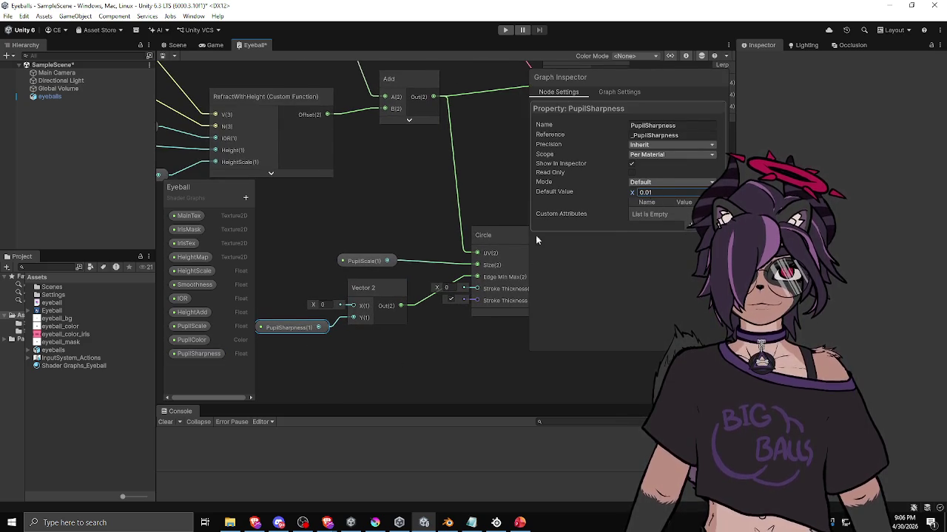
{"action": "left_click", "coordinate": [364, 261]}
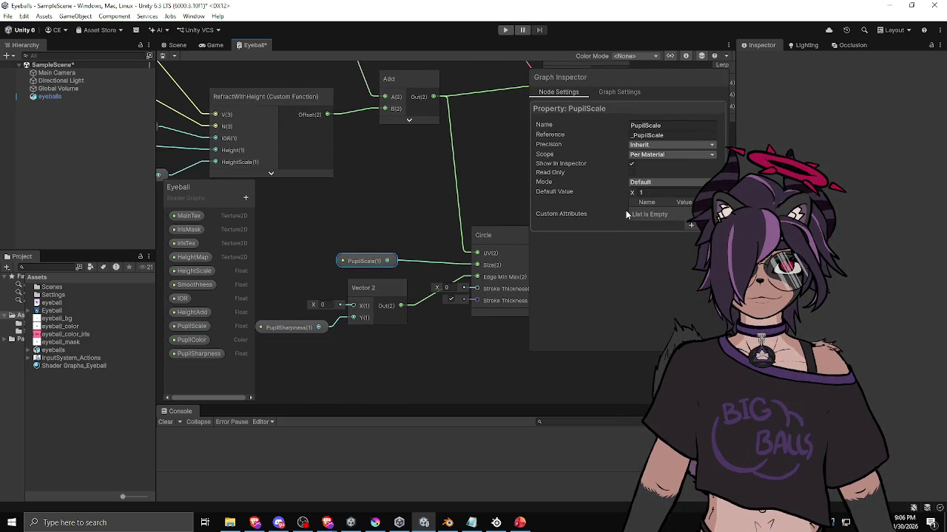
{"action": "left_click_drag", "start_coordinate": [370, 260], "coordinate": [301, 256]}
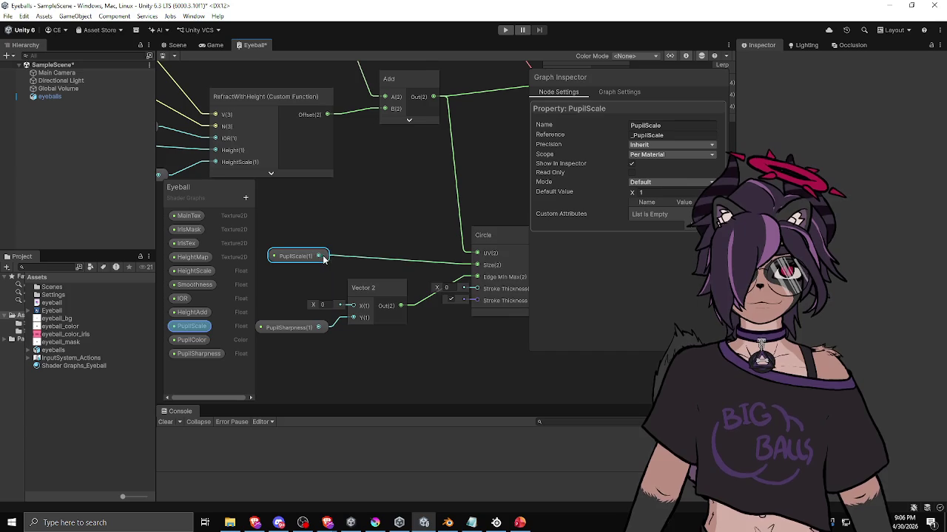
{"action": "key", "text": "space"}
{"action": "type", "text": "mult"}
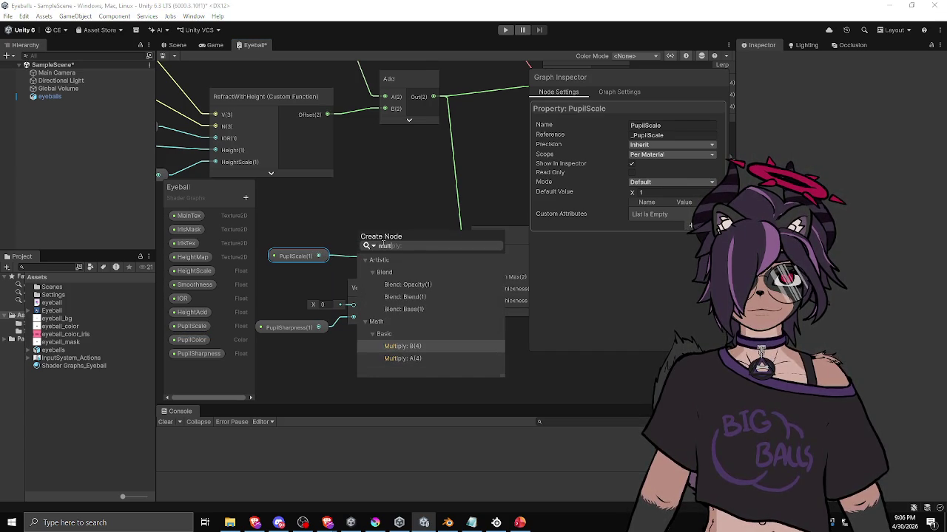
{"action": "key", "text": "Return"}
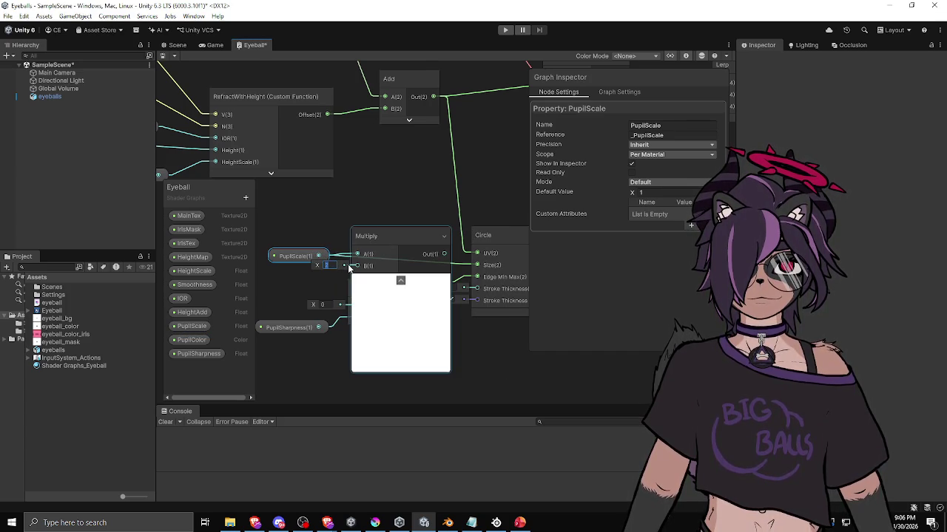
{"action": "type", "text": "10"}
{"action": "left_click", "coordinate": [400, 281]}
{"action": "left_click_drag", "start_coordinate": [294, 256], "coordinate": [280, 225]}
{"action": "mouse_move", "coordinate": [373, 244]}
{"action": "left_mouse_down"}
{"action": "mouse_move", "coordinate": [404, 220]}
{"action": "mouse_move", "coordinate": [359, 221]}
{"action": "left_mouse_up"}
{"action": "left_click", "coordinate": [281, 226]}
Make PupilScale a Slider with maximum 1 and check the sphere in the Scene
{"action": "left_click", "coordinate": [280, 225]}
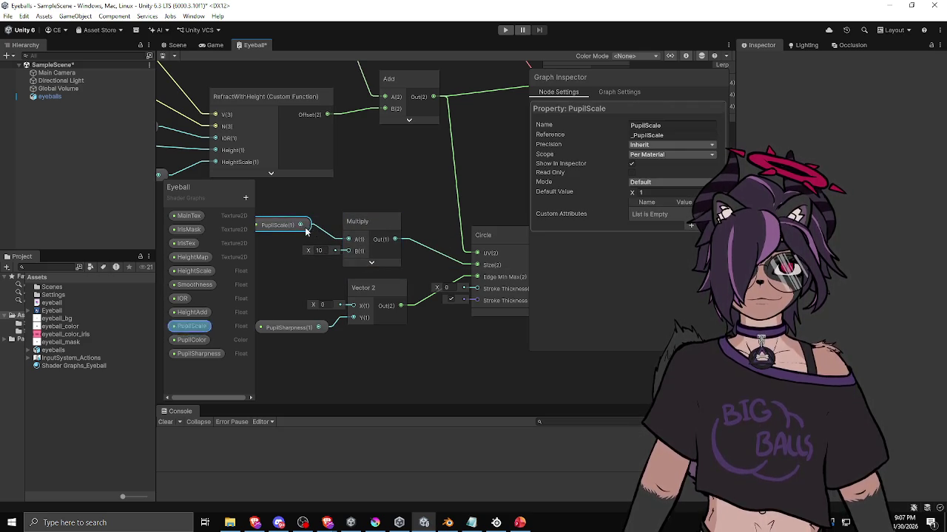
{"action": "left_click", "coordinate": [653, 183]}
{"action": "left_click", "coordinate": [653, 204]}
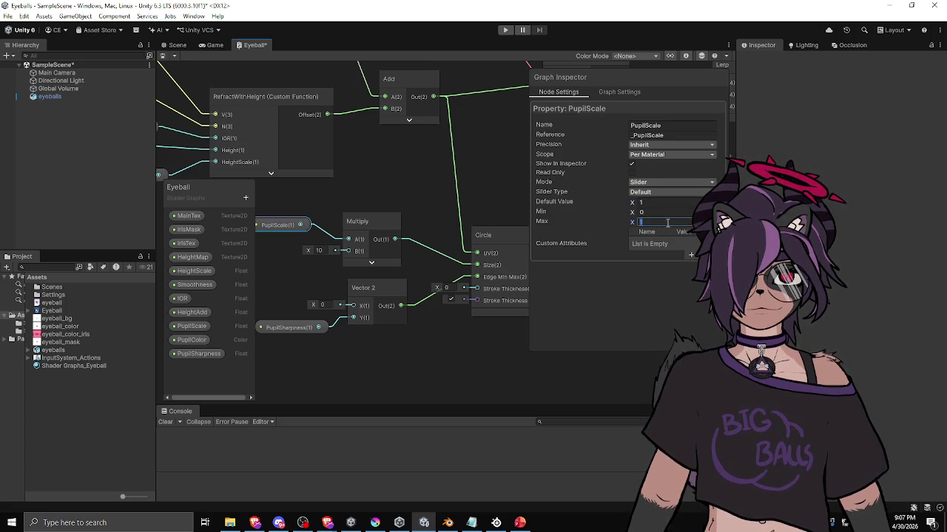
{"action": "type", "text": "1"}
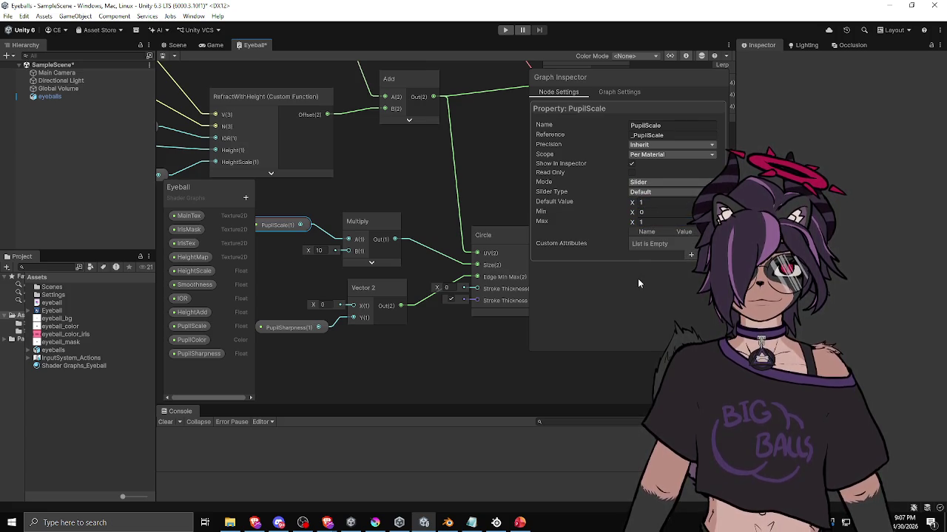
{"action": "key", "text": "Return"}
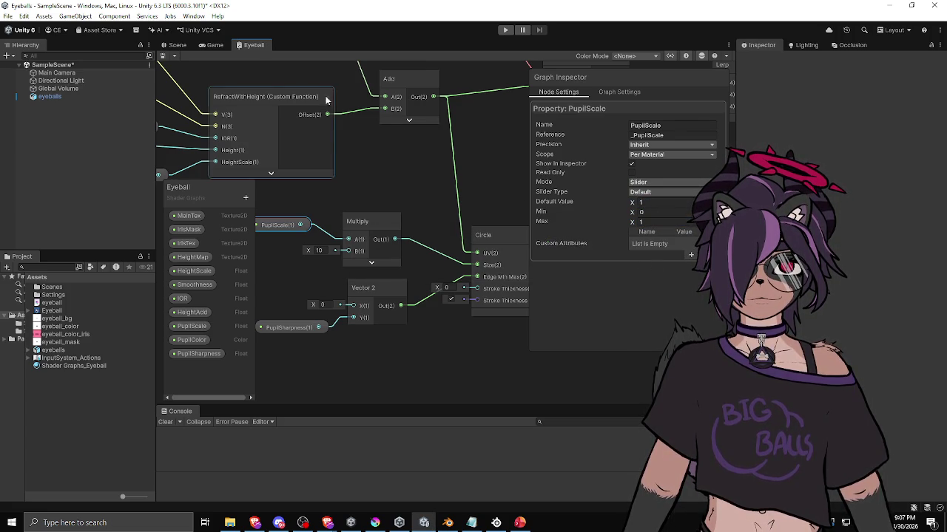
{"action": "left_click", "coordinate": [170, 47]}
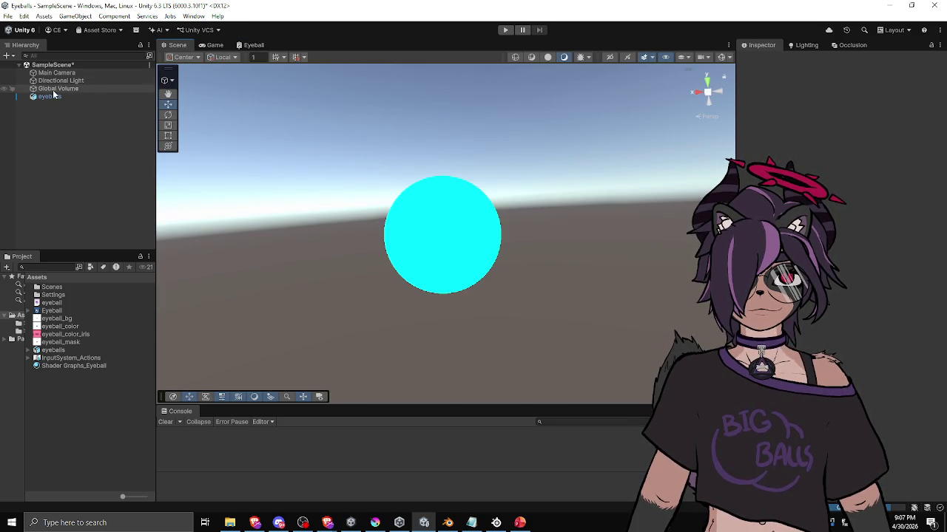
Select the Eyeball material and drag its PupilScale slider down to 0
{"action": "left_click", "coordinate": [52, 366]}
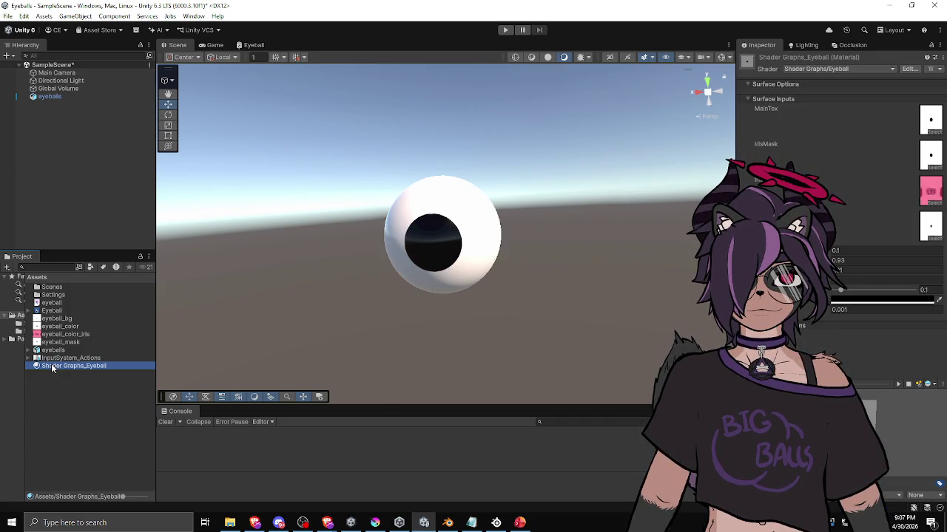
{"action": "mouse_move", "coordinate": [838, 290]}
{"action": "left_mouse_down"}
{"action": "mouse_move", "coordinate": [872, 299]}
{"action": "mouse_move", "coordinate": [828, 296]}
{"action": "left_mouse_up"}
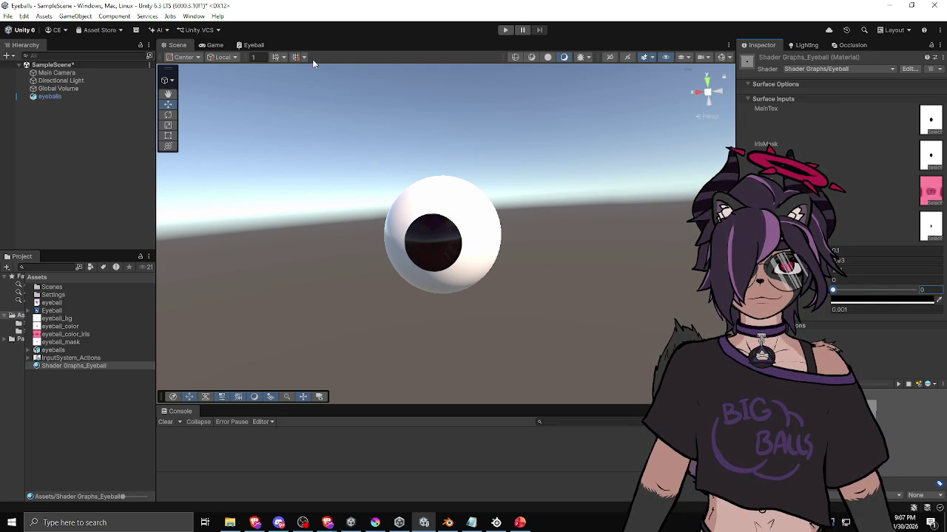
{"action": "left_click", "coordinate": [243, 45]}
Change the Multiply node's B value to 0.01
{"action": "left_click", "coordinate": [325, 250]}
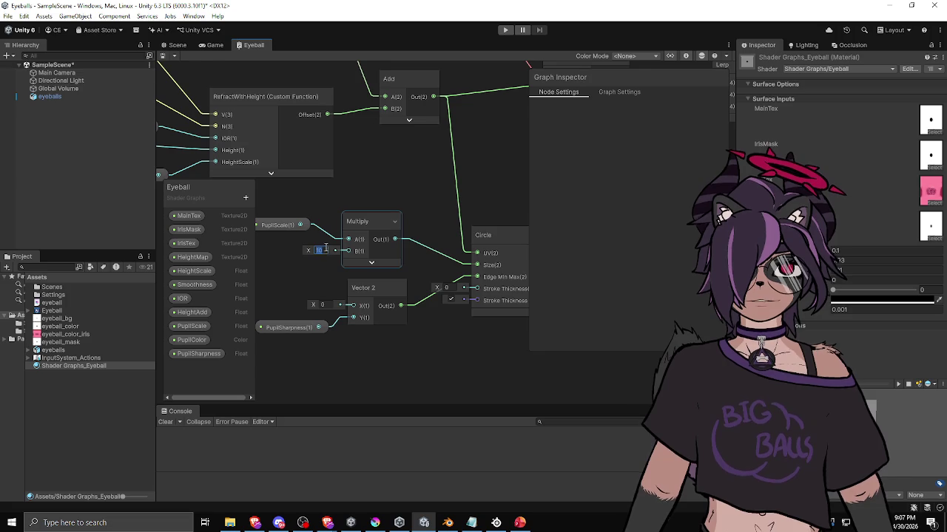
{"action": "type", "text": "0.01"}
{"action": "left_click", "coordinate": [306, 286]}
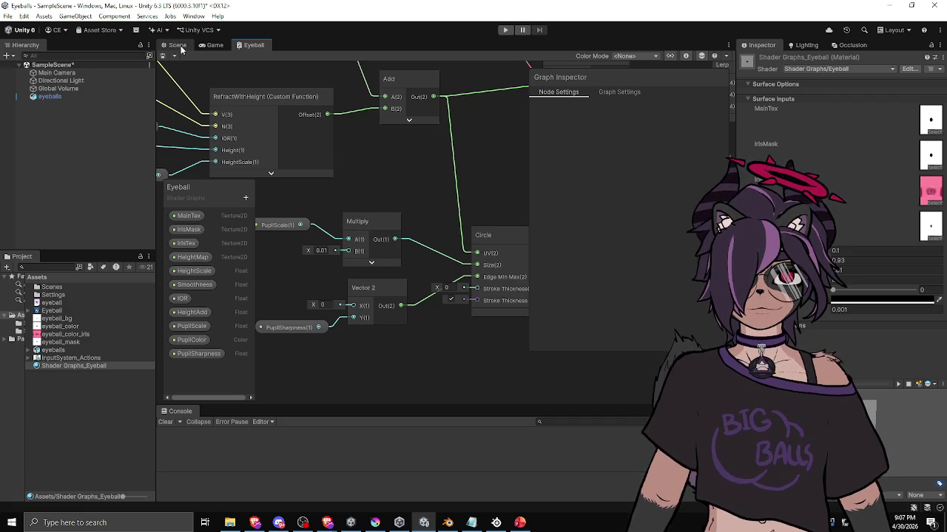
Drag the material's PupilScale slider to about 0.799, showing a pink iris with a tiny pupil
{"action": "left_click", "coordinate": [178, 45]}
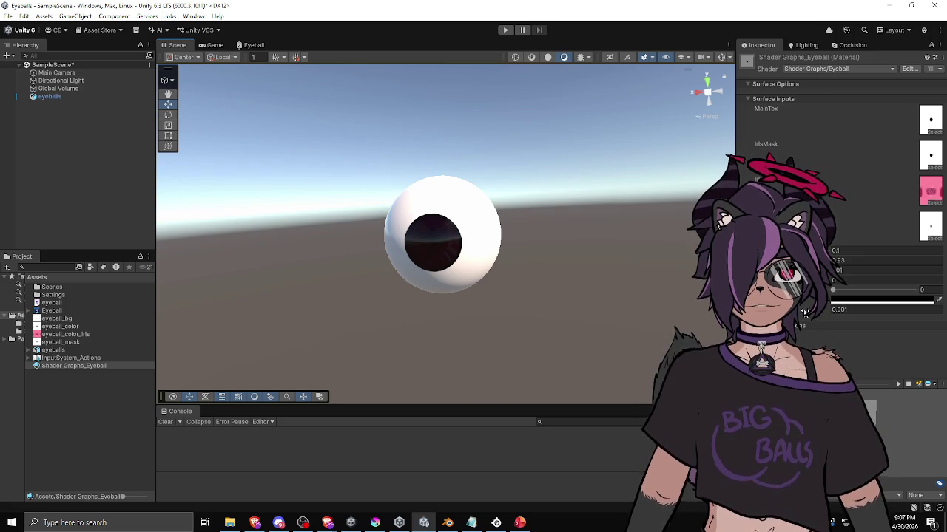
{"action": "mouse_move", "coordinate": [833, 290]}
{"action": "left_mouse_down"}
{"action": "mouse_move", "coordinate": [943, 298]}
{"action": "mouse_move", "coordinate": [865, 293]}
{"action": "mouse_move", "coordinate": [901, 294]}
{"action": "left_mouse_up"}
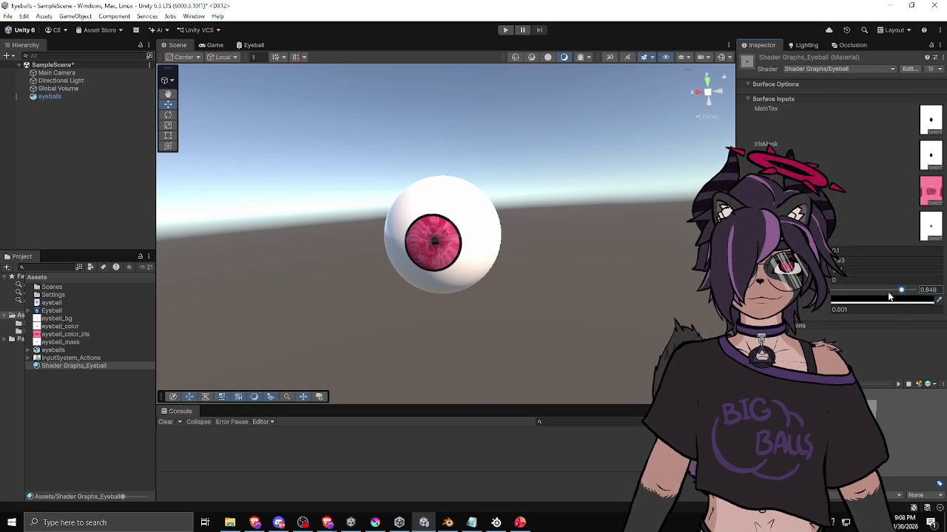
{"action": "left_click", "coordinate": [843, 290]}
{"action": "left_click_drag", "start_coordinate": [843, 290], "coordinate": [897, 290]}
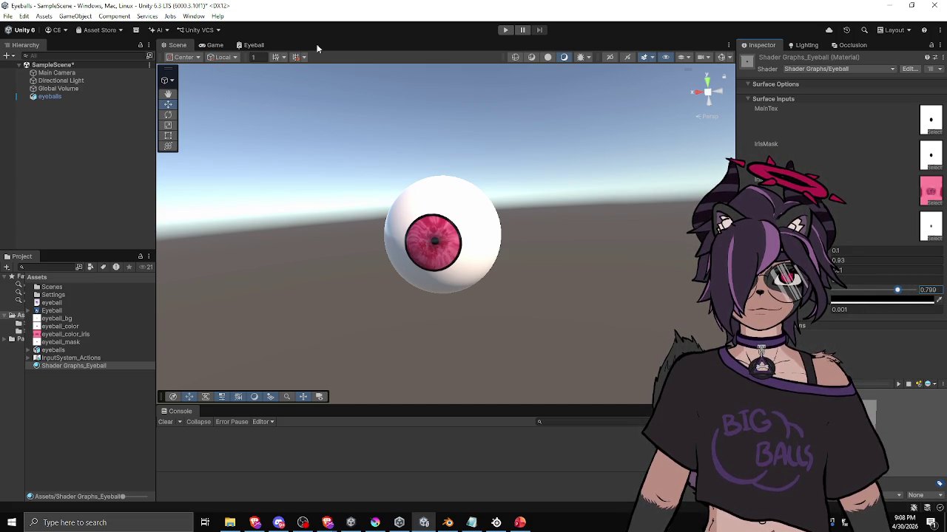
{"action": "left_click", "coordinate": [251, 45]}
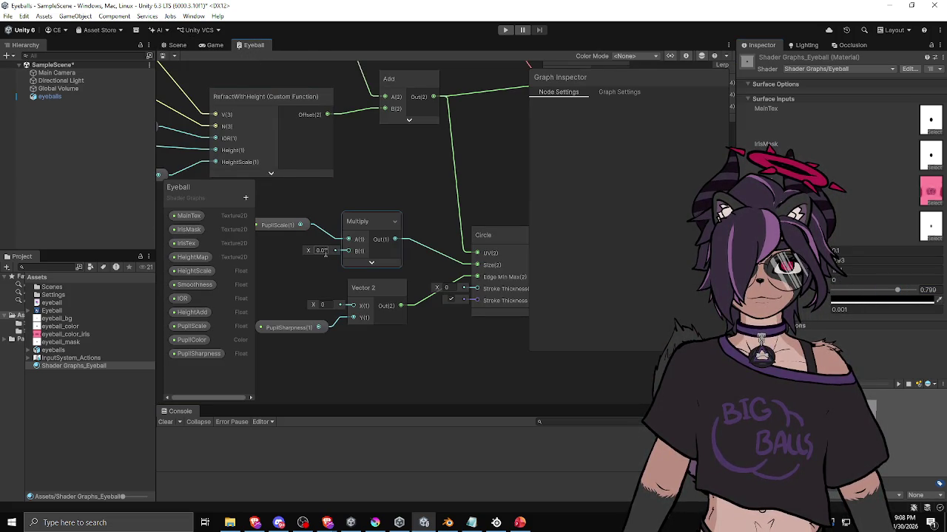
Wire PupilScale straight into Circle Size, bypassing Multiply, confirm the slider Max, and save
{"action": "left_click_drag", "start_coordinate": [348, 239], "coordinate": [477, 268]}
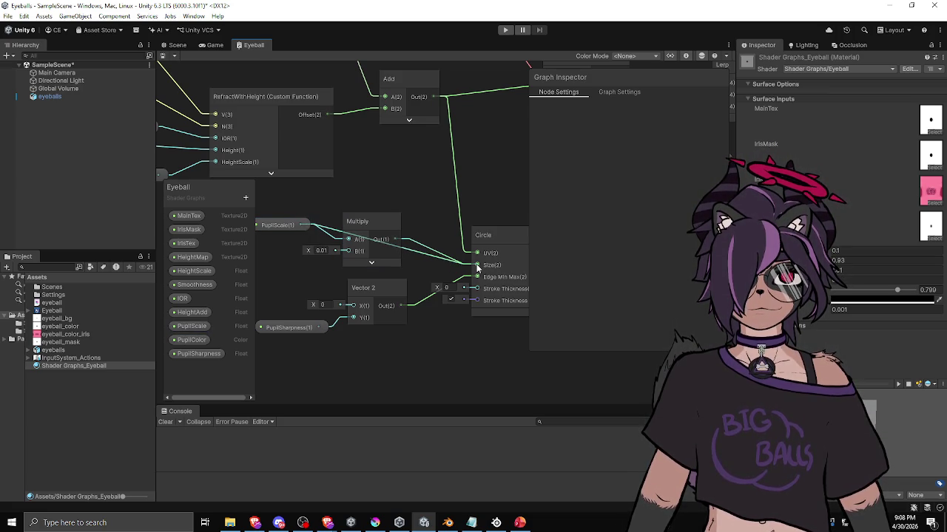
{"action": "left_click", "coordinate": [285, 224]}
{"action": "left_click", "coordinate": [655, 223]}
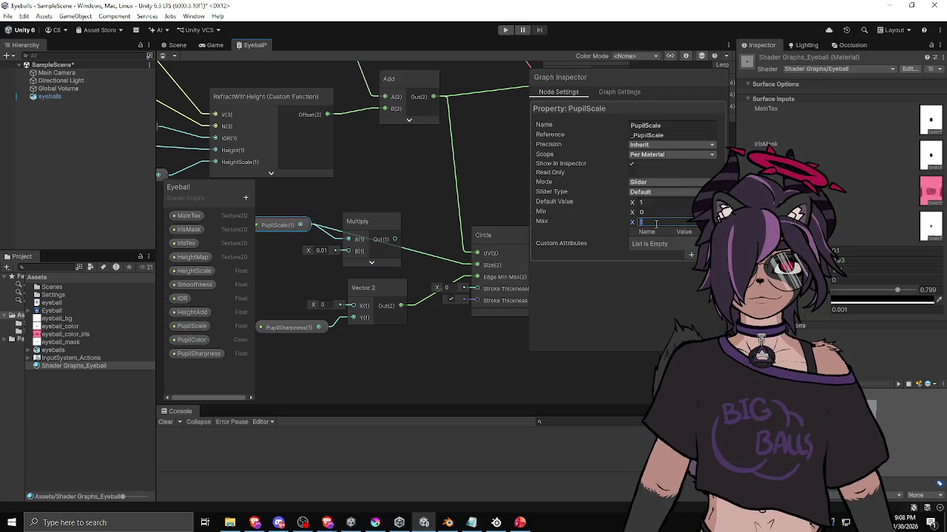
{"action": "left_click", "coordinate": [485, 363]}
{"action": "key", "text": "ctrl+s"}
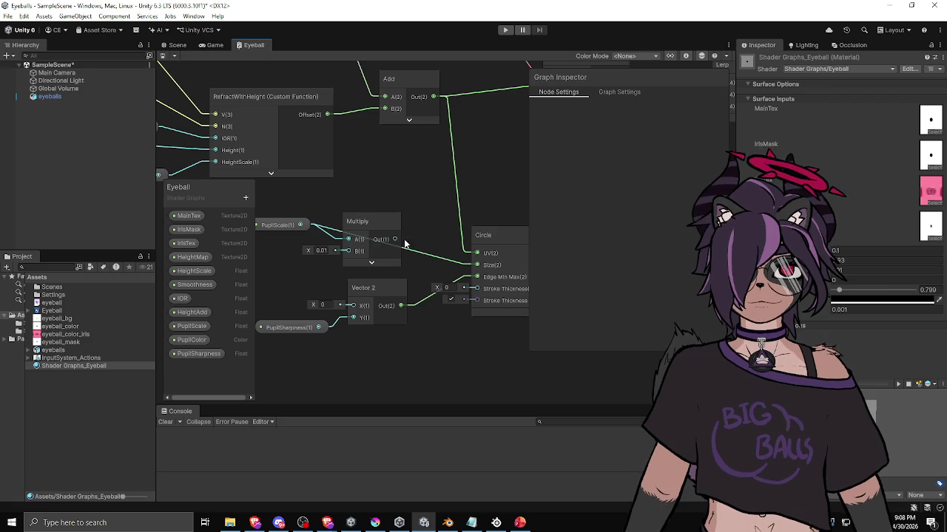
{"action": "left_click", "coordinate": [176, 44]}
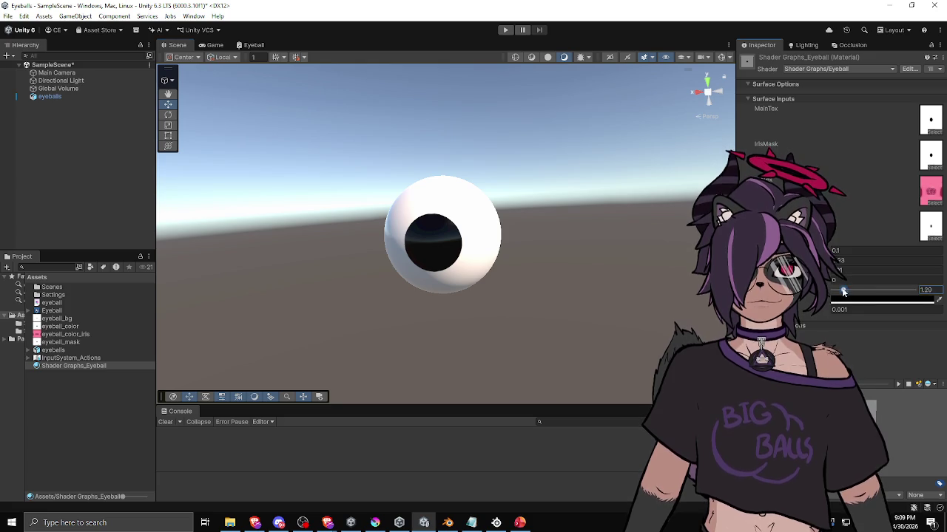
Set the material's pupil size to 0.05
{"action": "mouse_move", "coordinate": [838, 292]}
{"action": "left_mouse_down"}
{"action": "mouse_move", "coordinate": [905, 293]}
{"action": "mouse_move", "coordinate": [827, 292]}
{"action": "mouse_move", "coordinate": [838, 292]}
{"action": "left_mouse_up"}
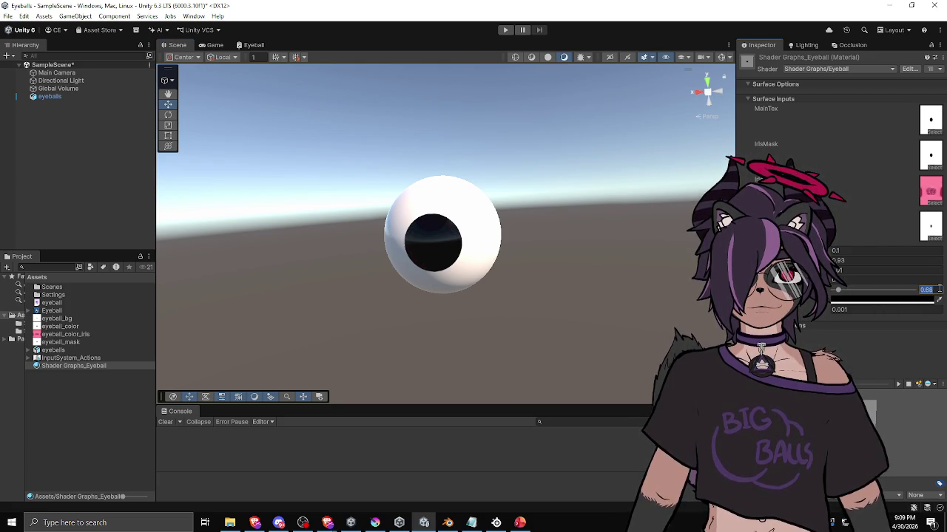
{"action": "type", "text": "0.01"}
{"action": "key", "text": "BackSpace"}
{"action": "type", "text": "5"}
{"action": "key", "text": "Return"}
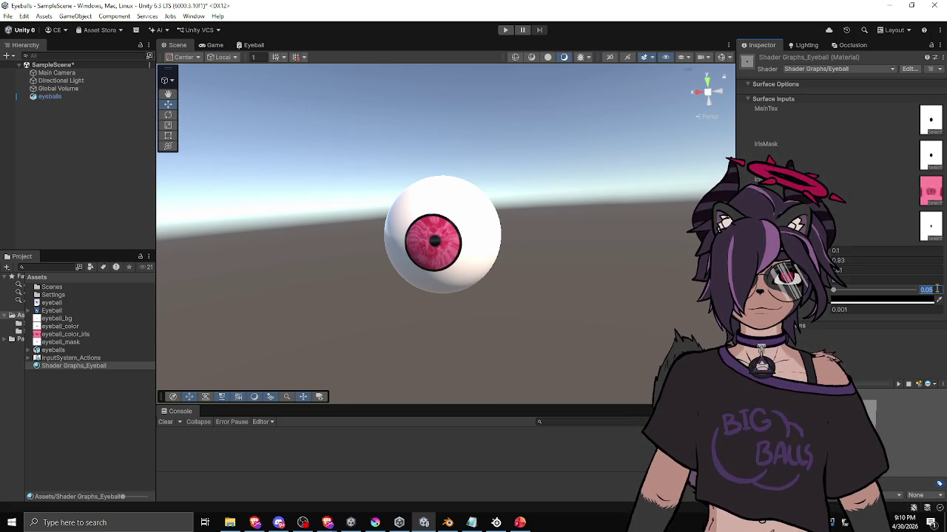
Try pupil sizes 0.1 and 0.2, settle on 0.15, and orbit to view the eyeball's side
{"action": "type", "text": "0.1"}
{"action": "scroll", "coordinate": [573, 278], "scroll_direction": "up", "scroll_amount": 3}
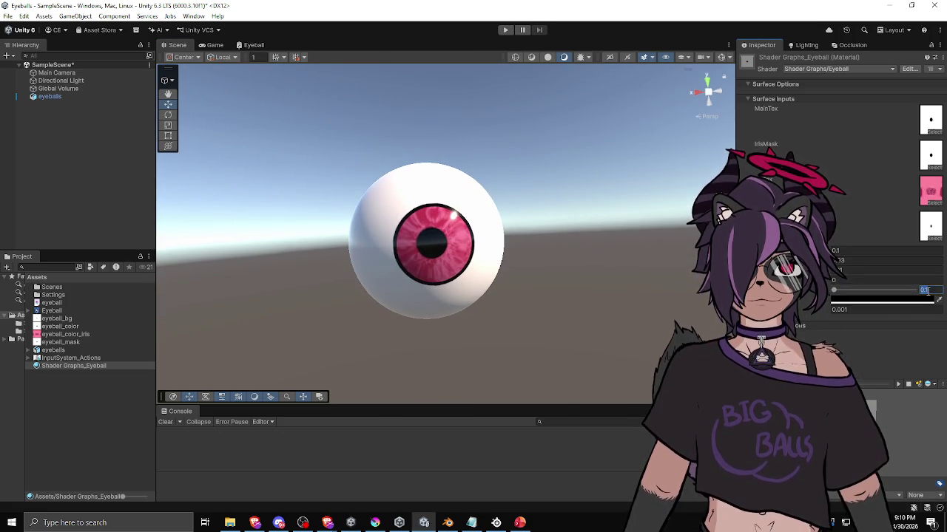
{"action": "type", "text": "0.2"}
{"action": "key", "text": "Return"}
{"action": "type", "text": "0.15"}
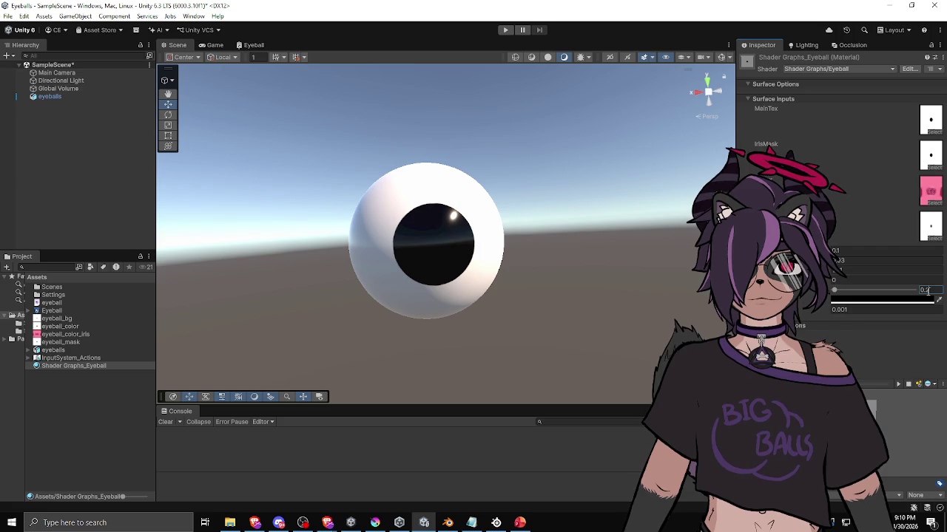
{"action": "mouse_move", "coordinate": [663, 296]}
{"action": "left_mouse_down"}
{"action": "mouse_move", "coordinate": [535, 268]}
{"action": "mouse_move", "coordinate": [566, 275]}
{"action": "left_mouse_up"}
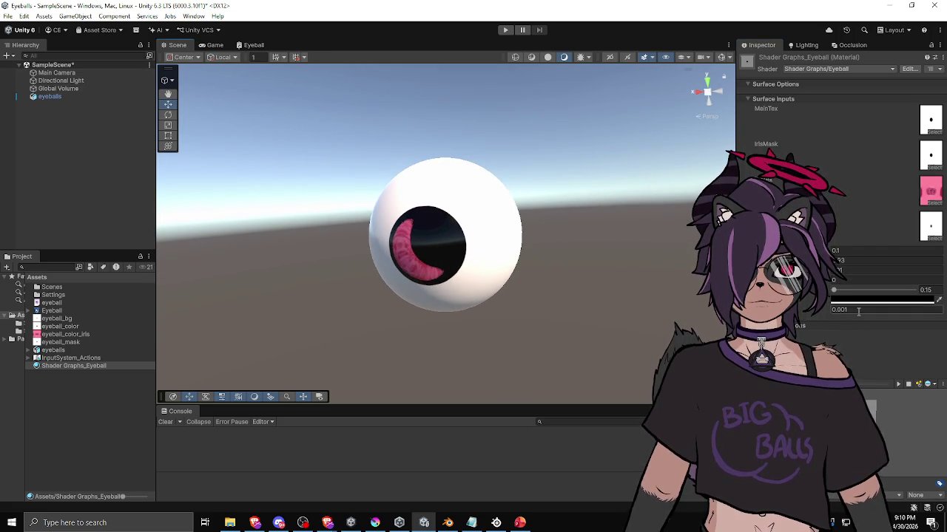
{"action": "left_click", "coordinate": [252, 46]}
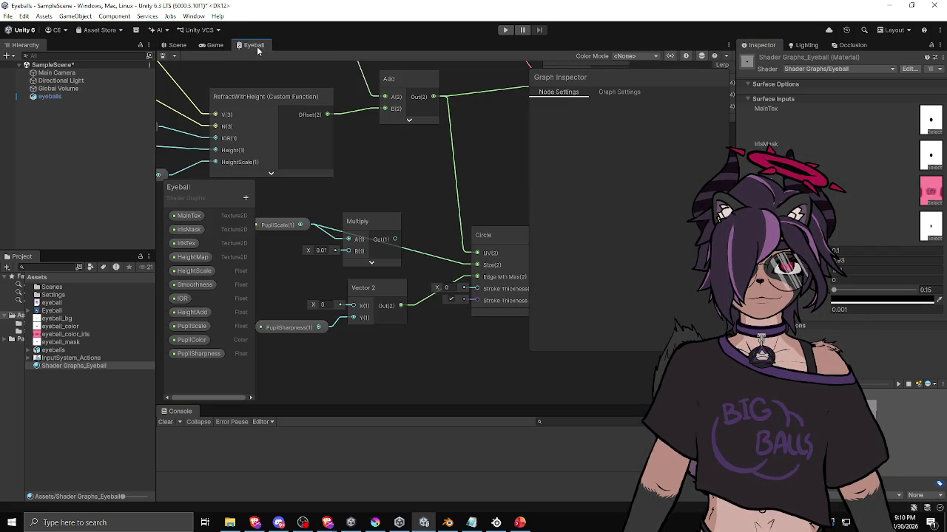